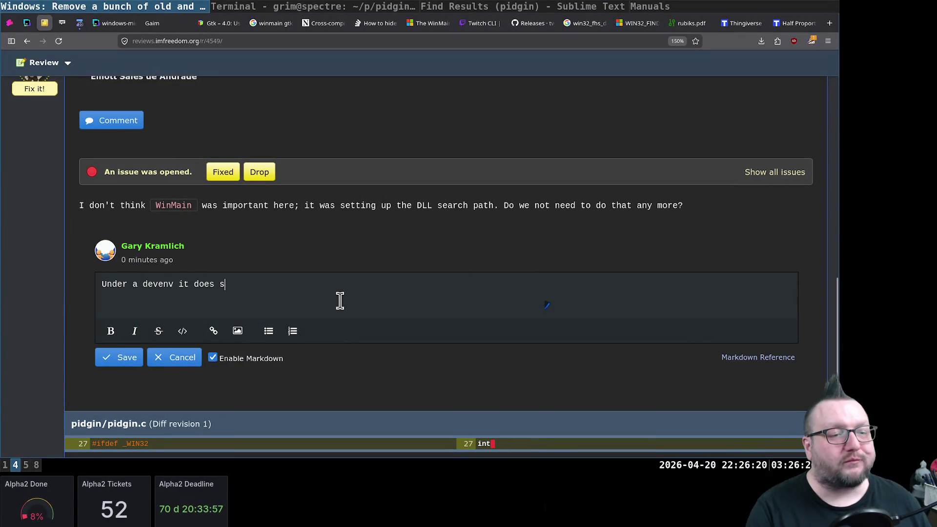
text(eem to matter )
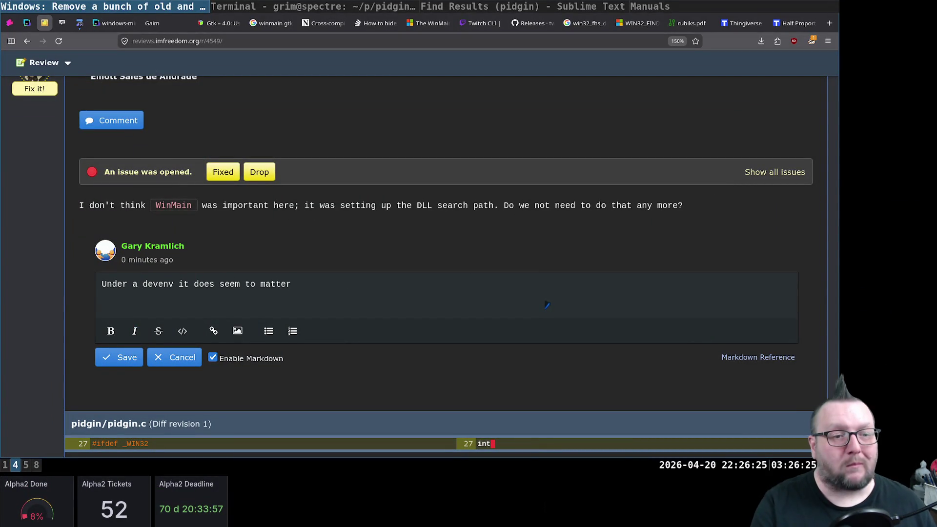
text(but that's proba)
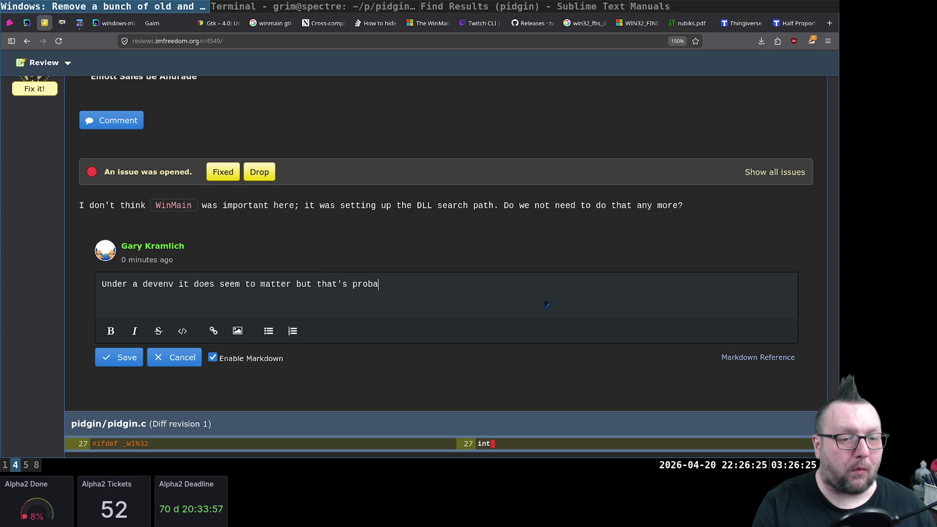
Reword the WinMain reply to say it didn't work in the devenv, tidying stray words
key(BackSpace)
key(BackSpace)
key(BackSpace)
key(BackSpace)
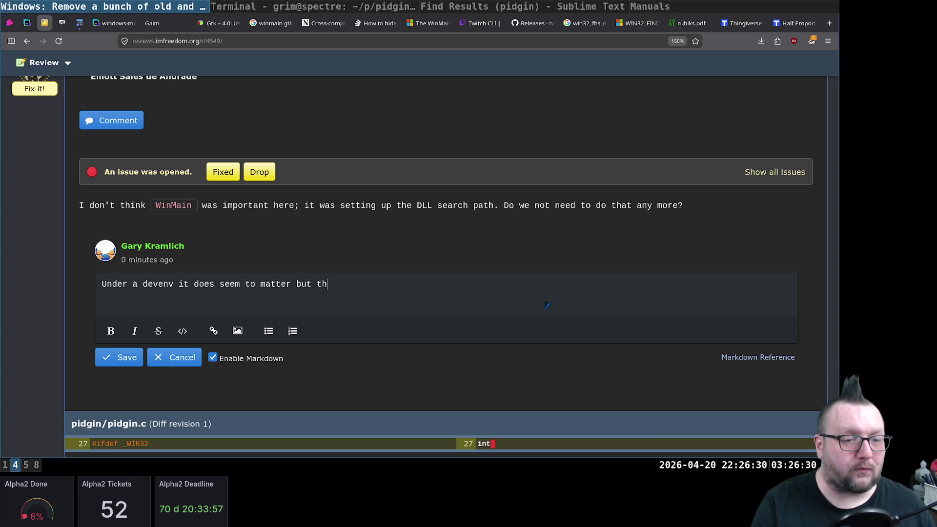
key(BackSpace)
text(running it directly it doesn't wor)
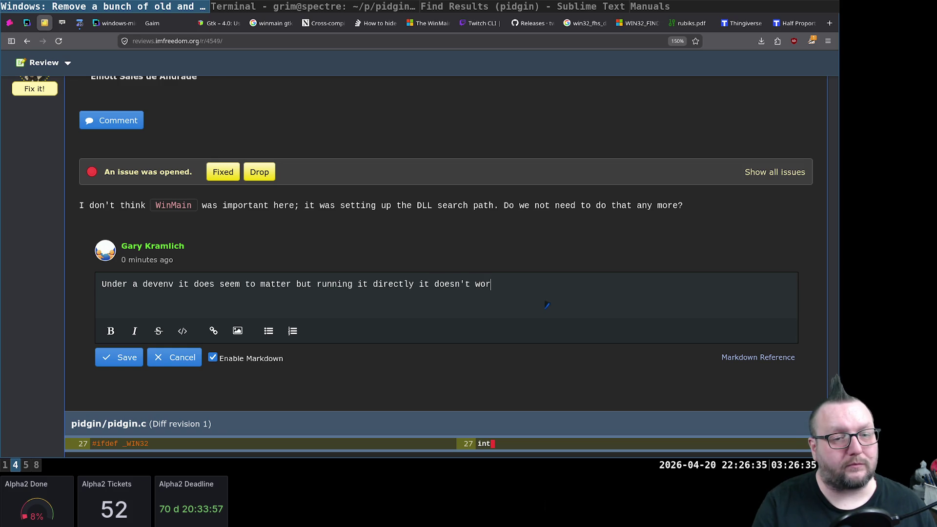
text(k but )
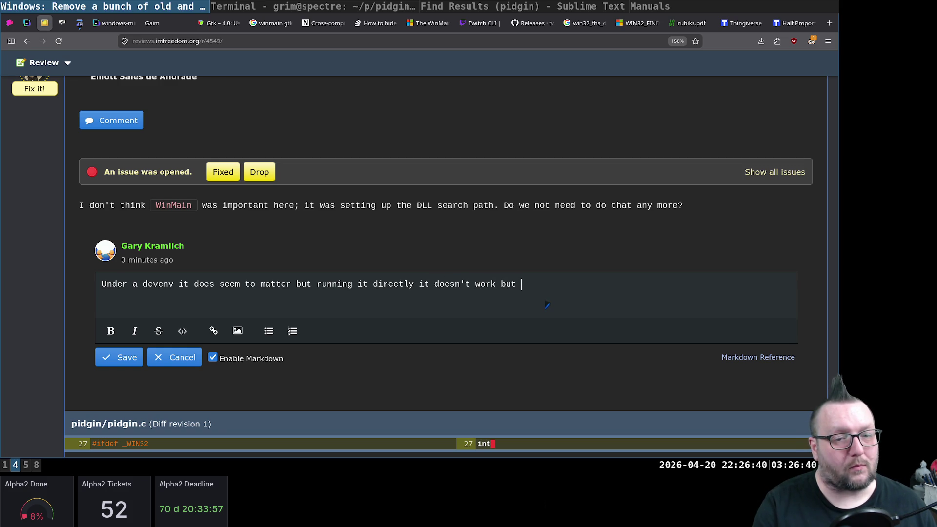
text(that)
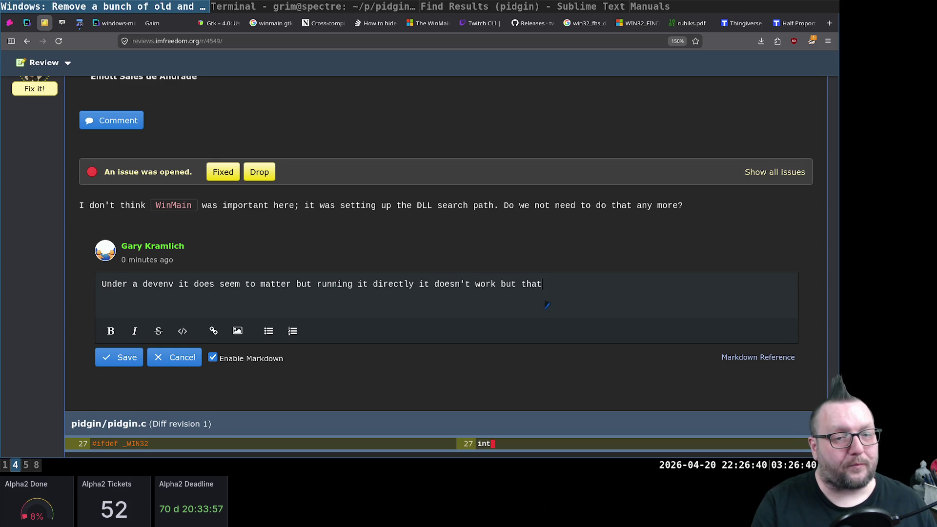
text('s also beca)
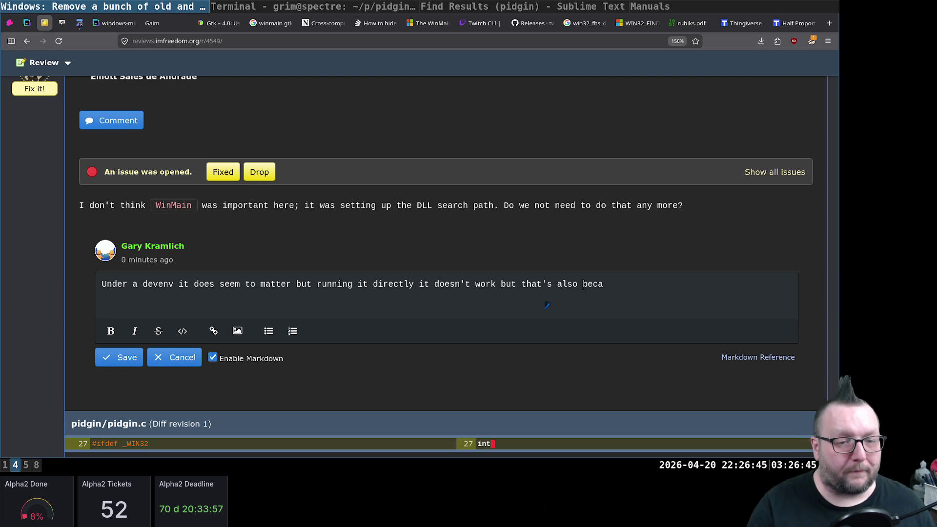
key(ctrl+Left)
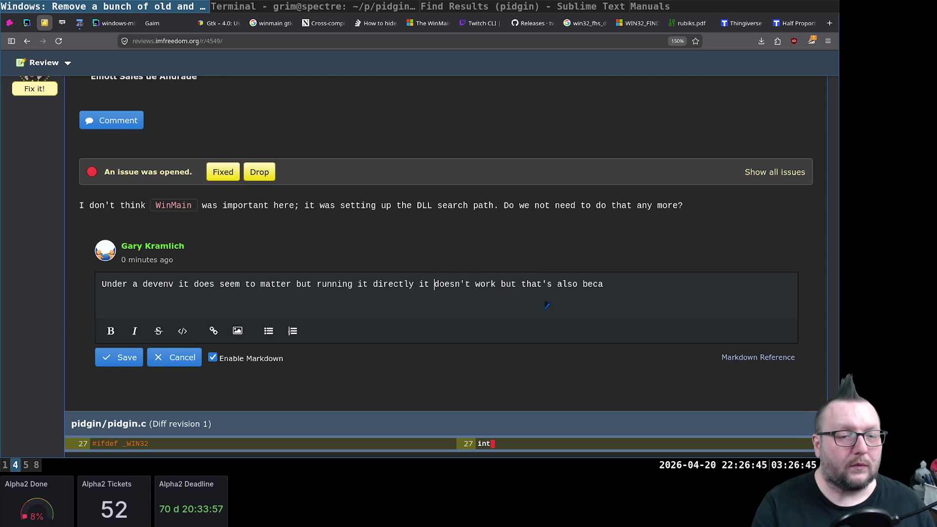
text(in the devenv di)
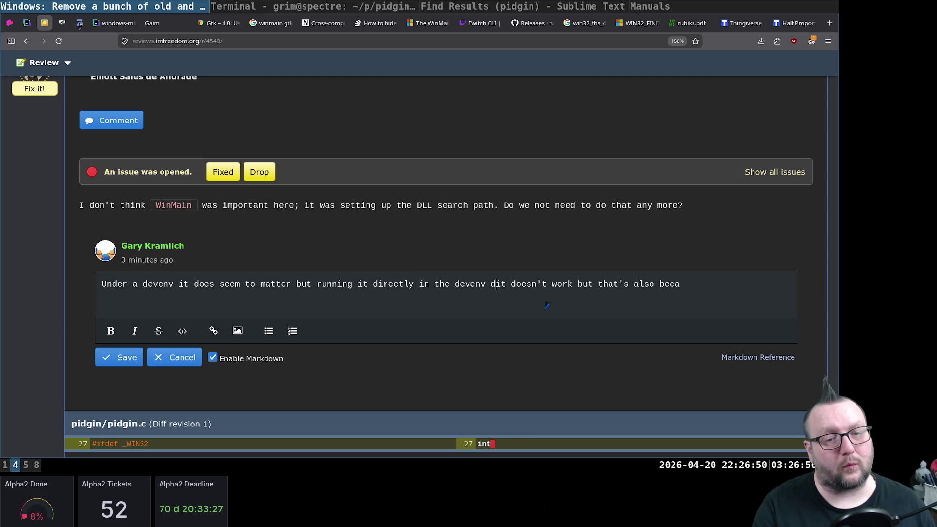
key(Delete)
key(Delete)
key(Delete)
key(ctrl+shift+Right)
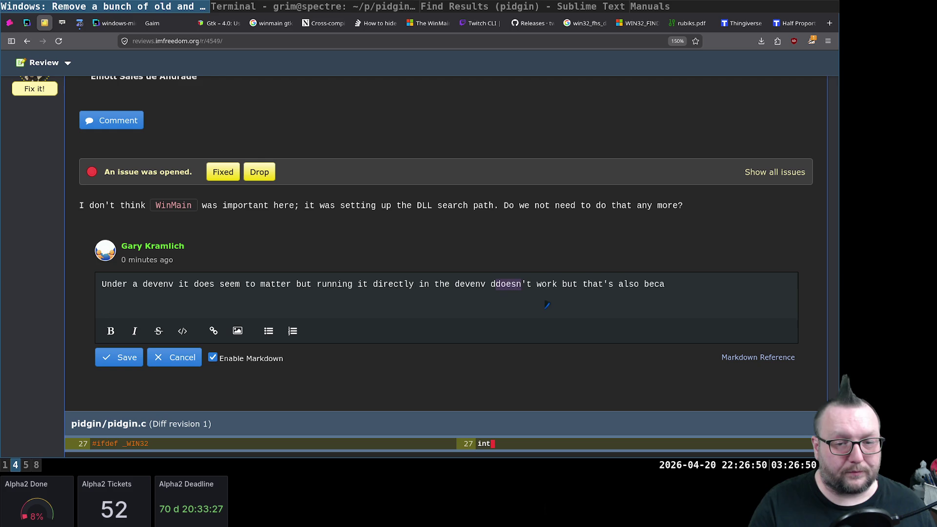
key(Delete)
text(idn)
key(Right)
key(Right)
key(shift+End)
key(Delete)
text(before this removal, so I )
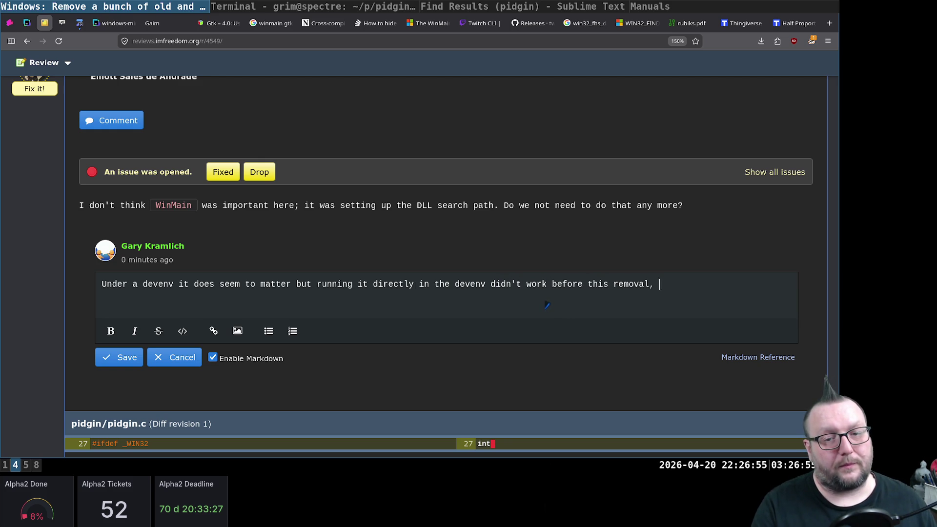
text(think we just need )
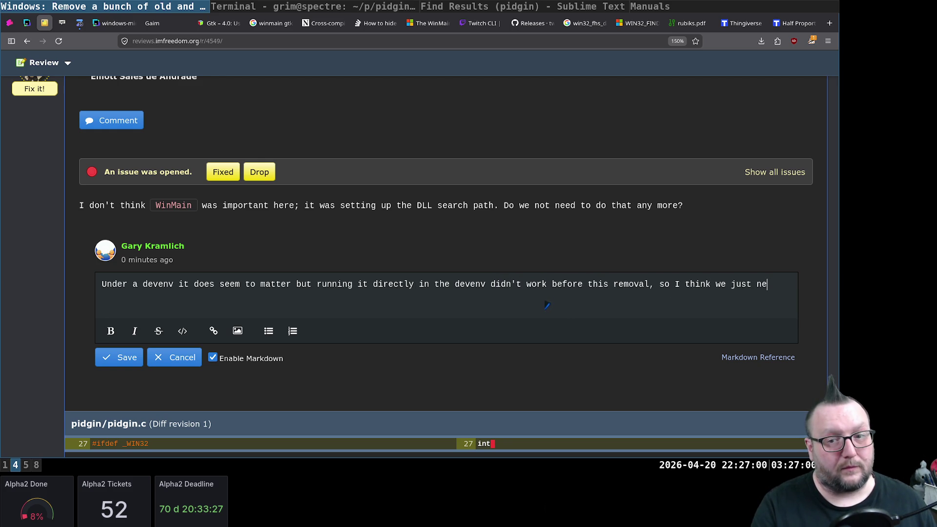
text(to adjust in general )
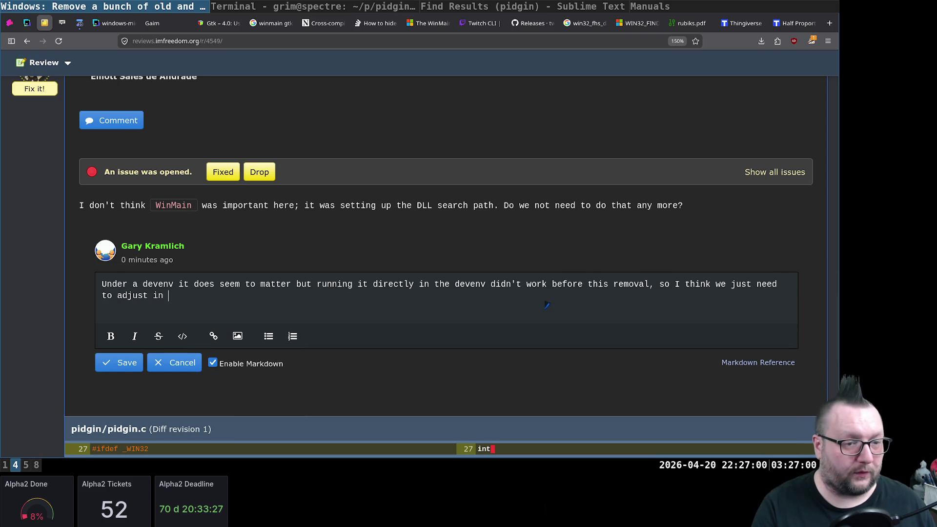
text(when we sta)
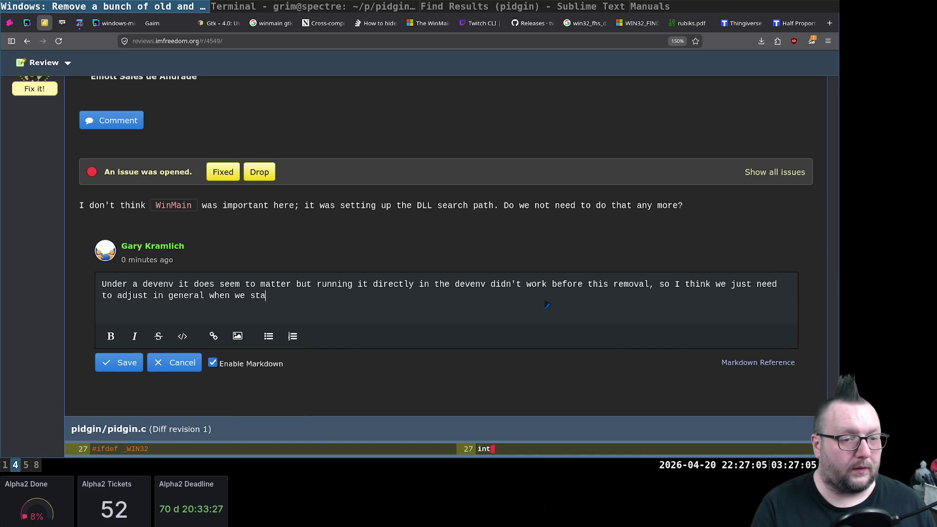
text(rt figuring out how to pa)
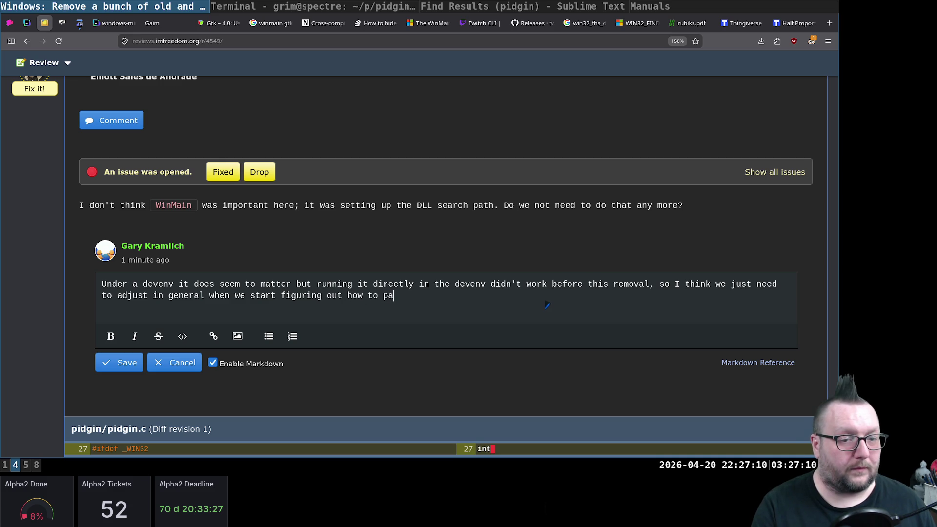
text(ckage and release, but)
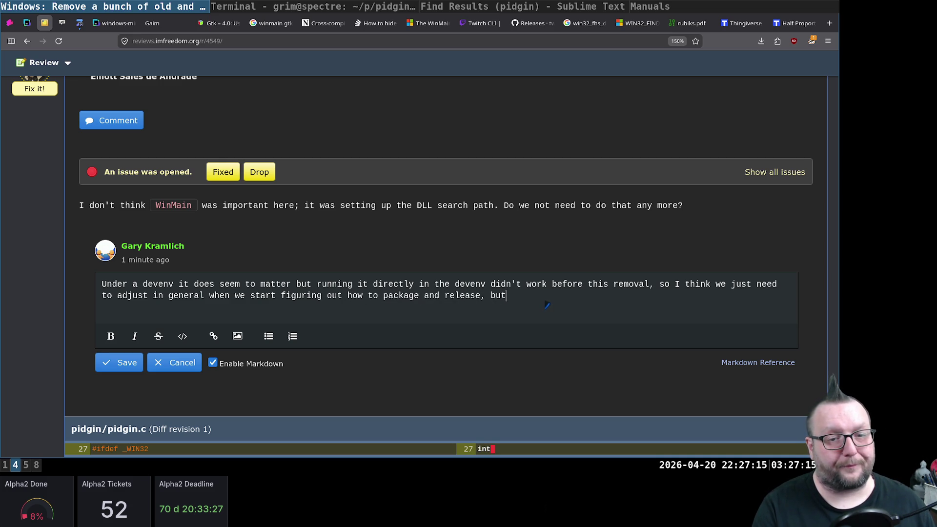
text( of course I)
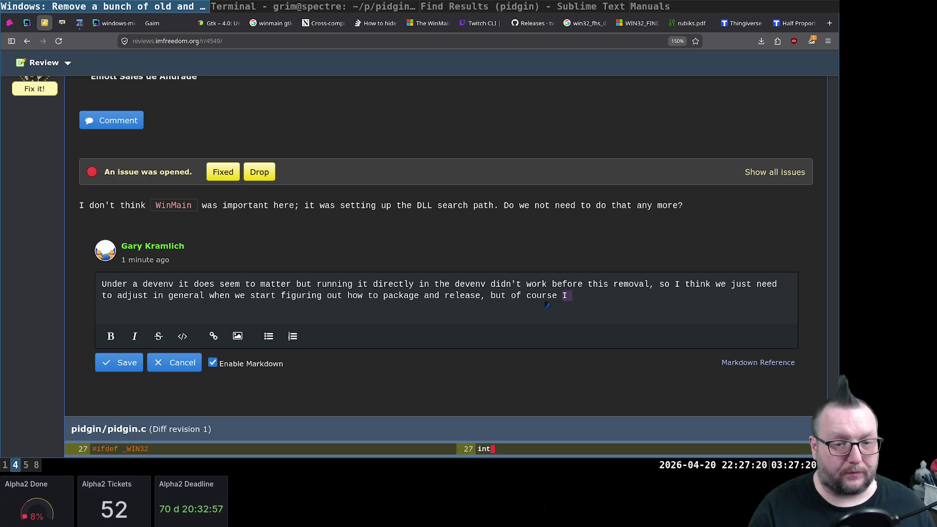
key(BackSpace)
key(BackSpace)
text(there')
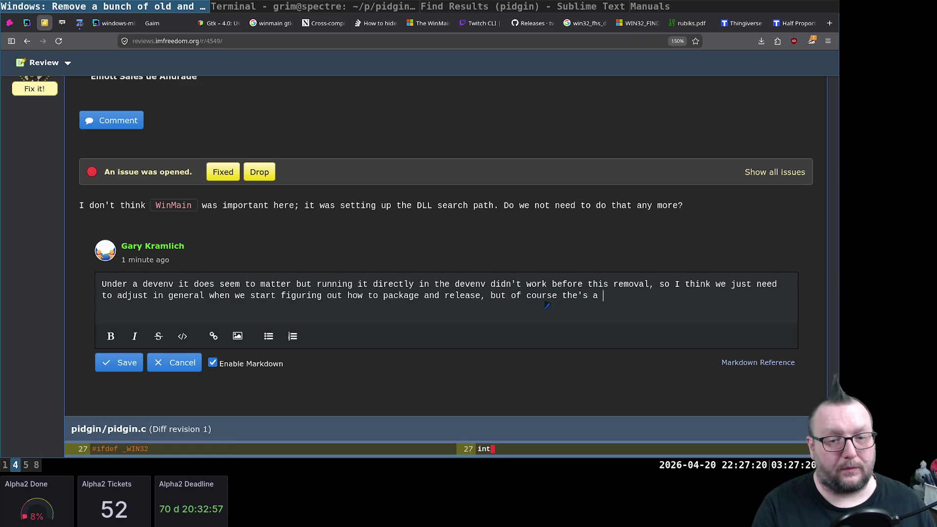
text(s a huge potential for me to be wrong he)
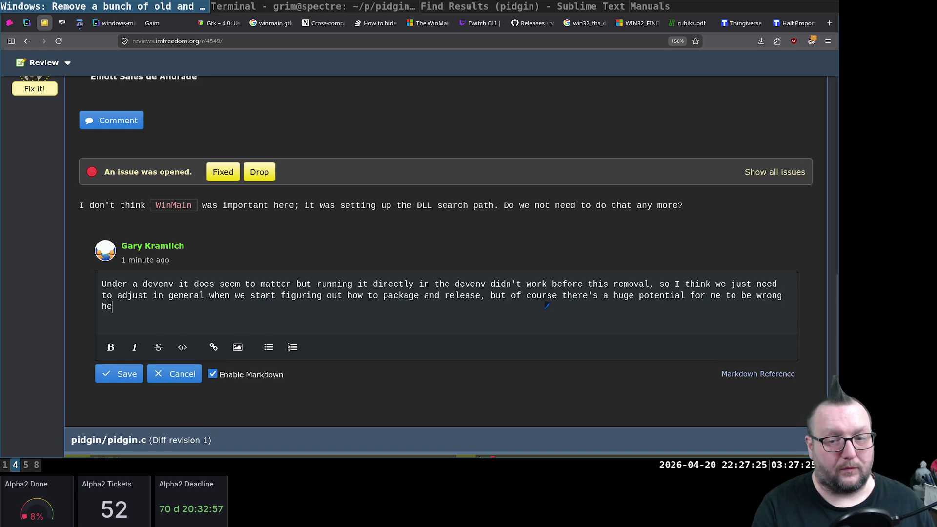
text(re.)
Save the reply on the WinMain comment and publish the review reply
click(119, 375)
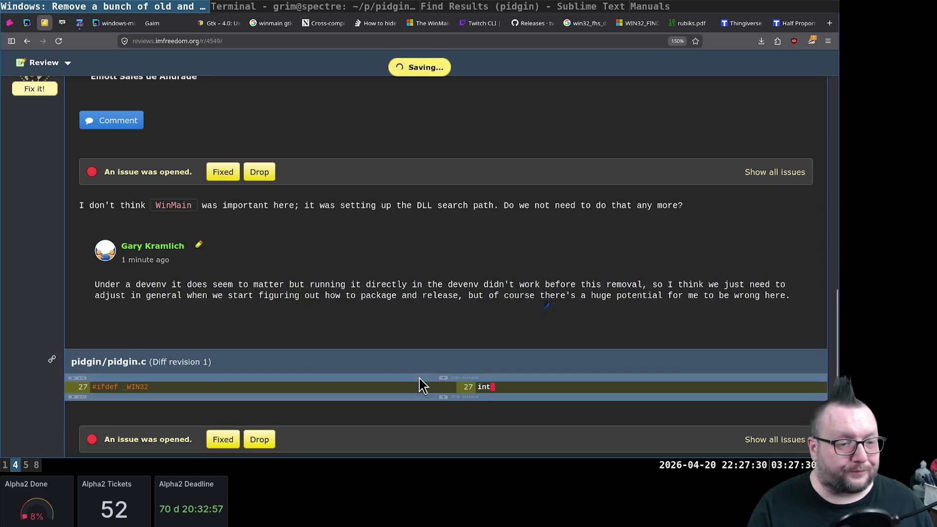
scroll(366, 366, down, 2)
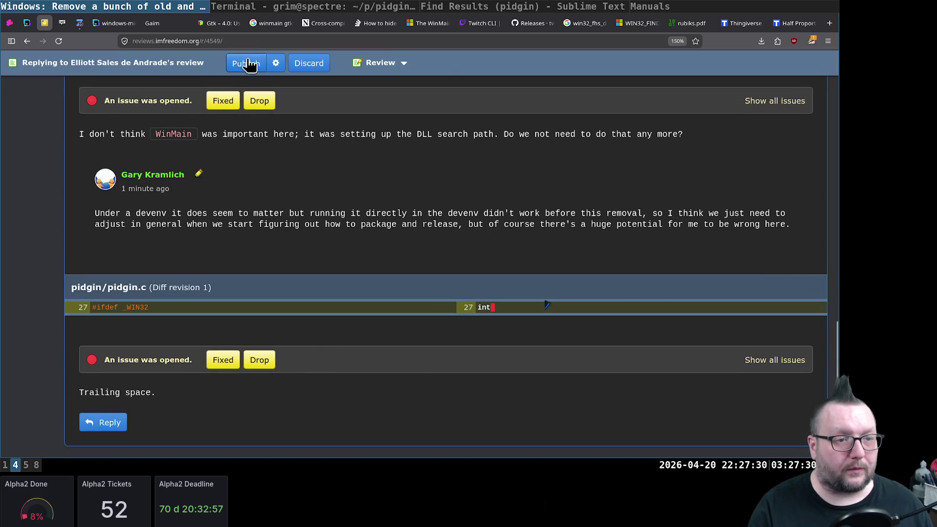
click(247, 63)
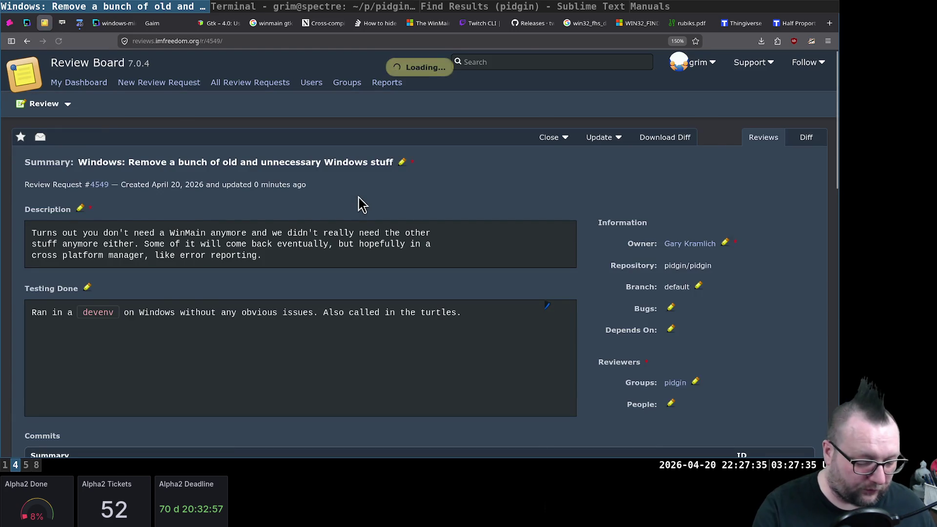
key(super+5)
Switch to Sublime Text and jump to pidgin.c by name
key(Escape)
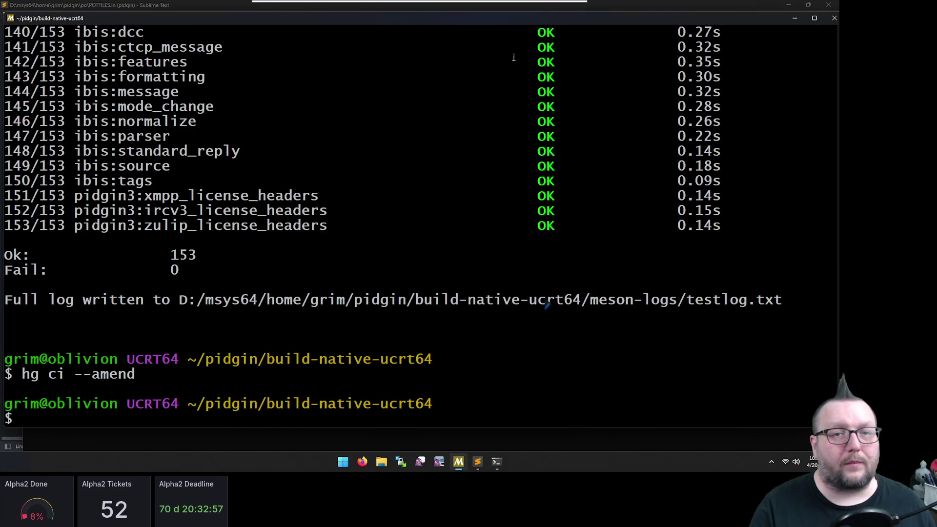
key(alt+Tab)
click(307, 122)
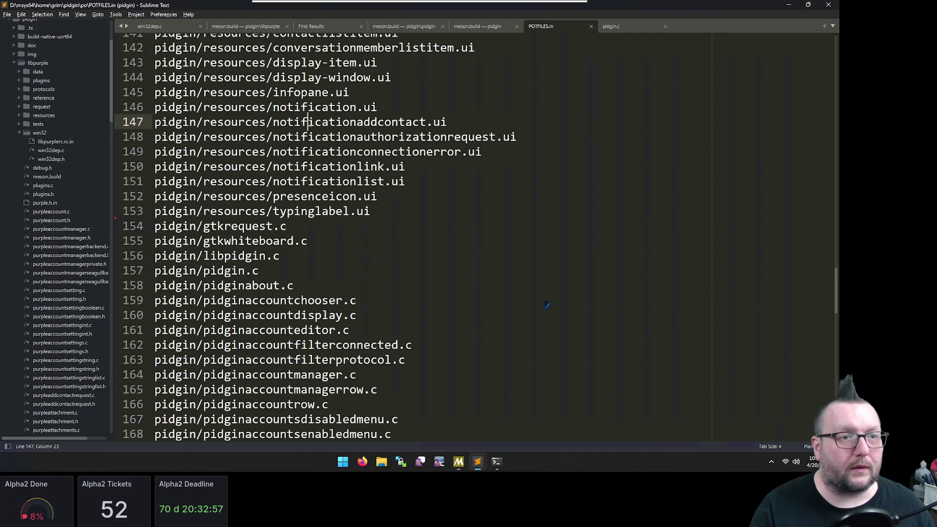
key(ctrl+p)
text(pidgin.c)
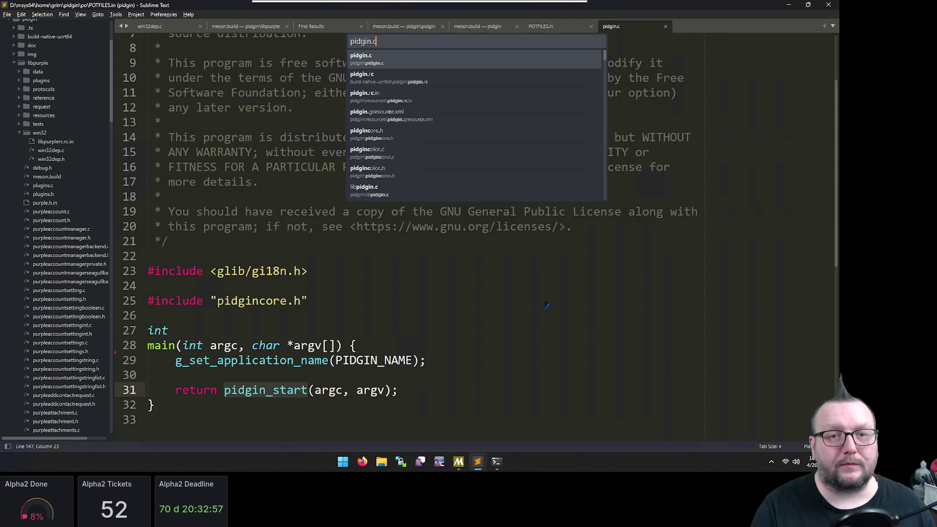
key(Return)
Remove the trailing space after int on line 27 and save pidgin.c
click(252, 333)
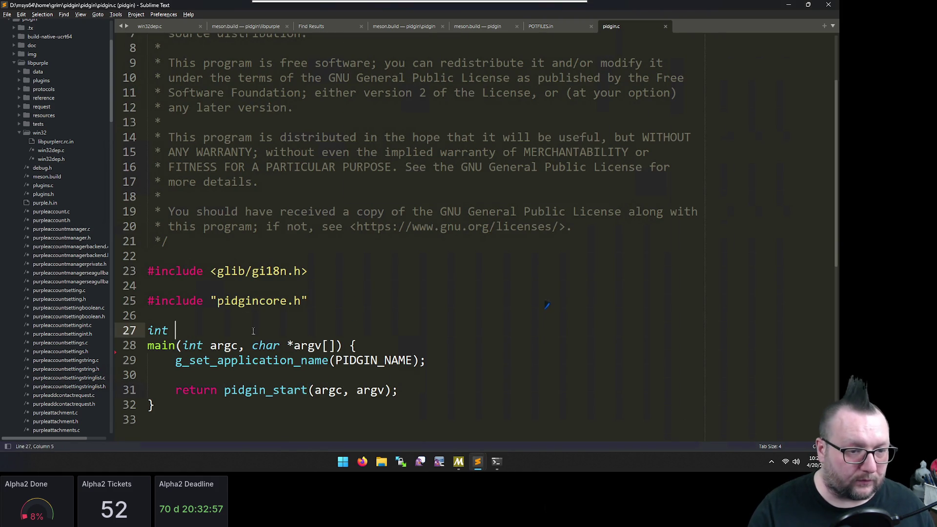
key(ctrl+s)
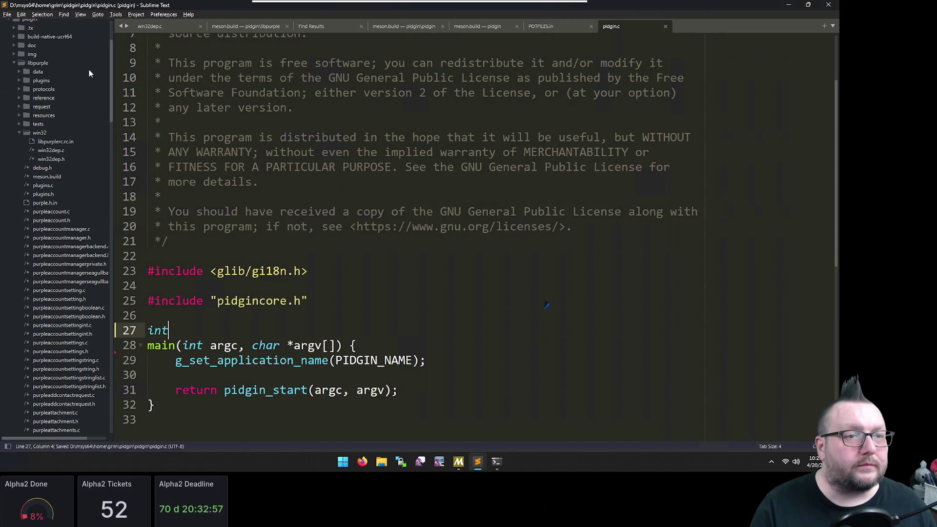
click(164, 13)
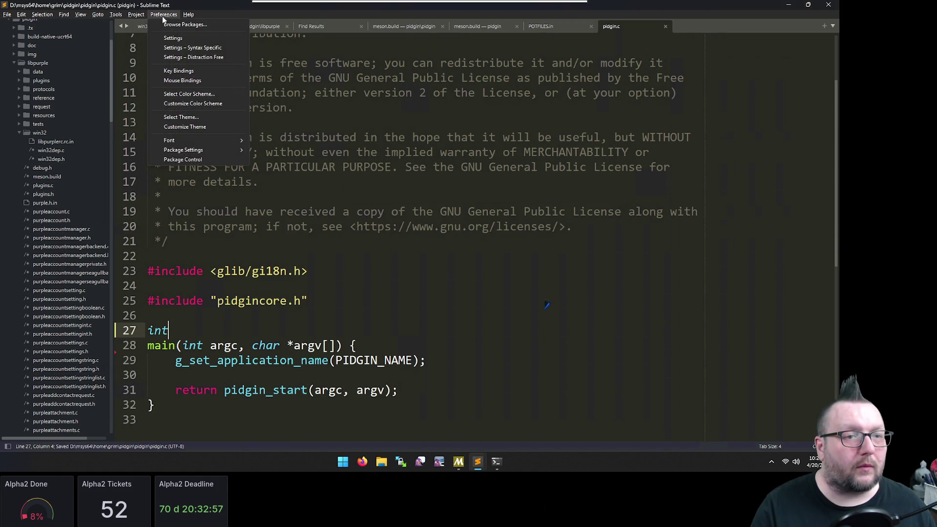
In the default settings, find and copy the draw_white_space line
click(208, 41)
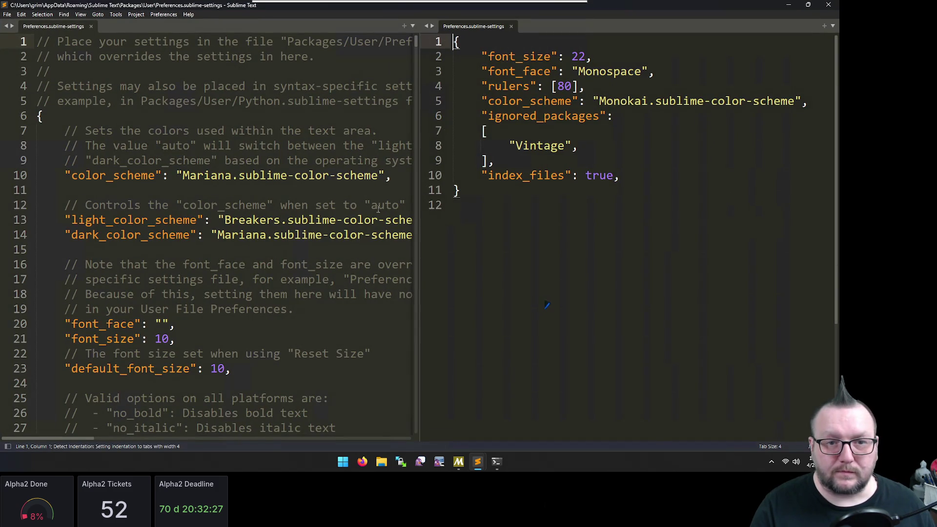
click(157, 266)
key(ctrl+f)
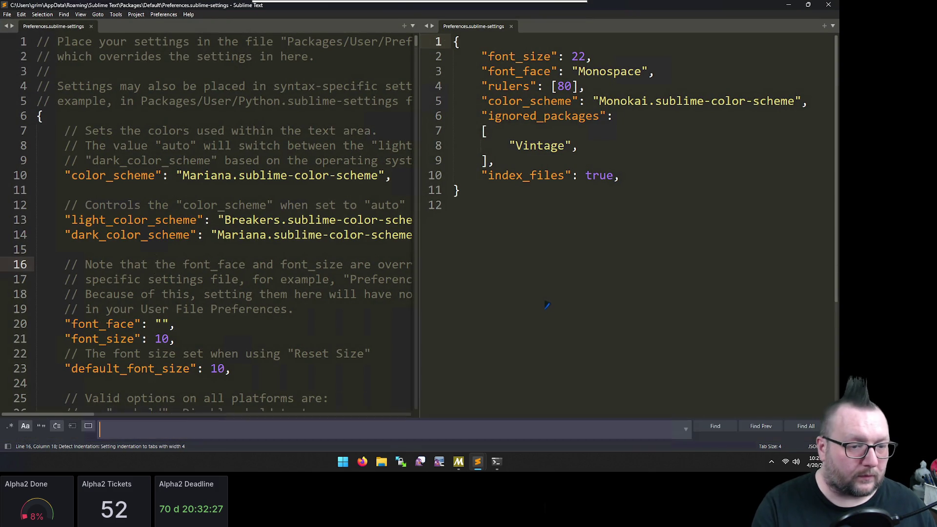
text(trailing)
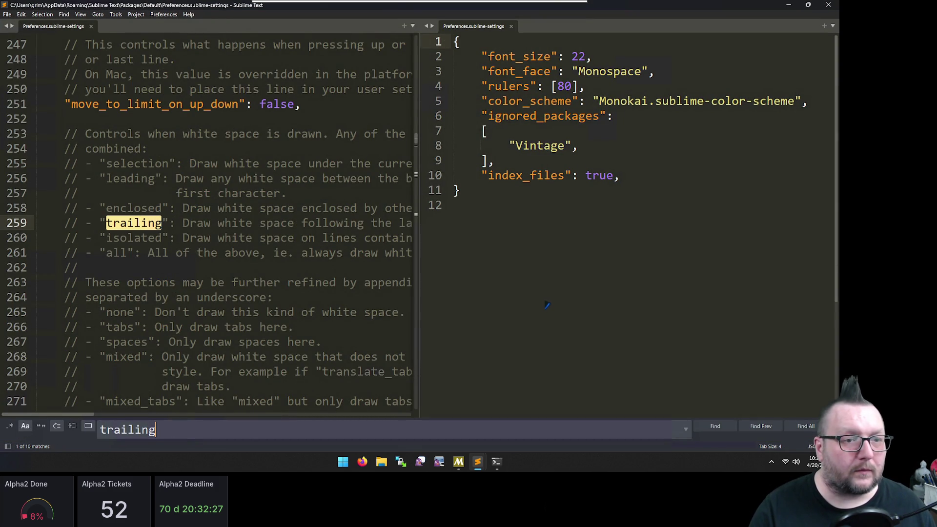
scroll(155, 277, down, 1)
scroll(155, 277, down, 4)
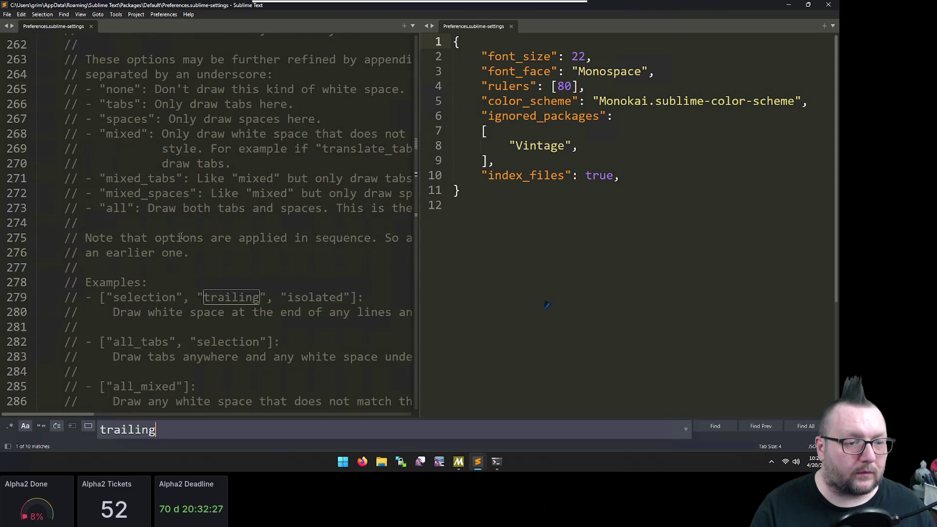
scroll(180, 236, down, 3)
scroll(181, 236, down, 2)
scroll(181, 236, down, 4)
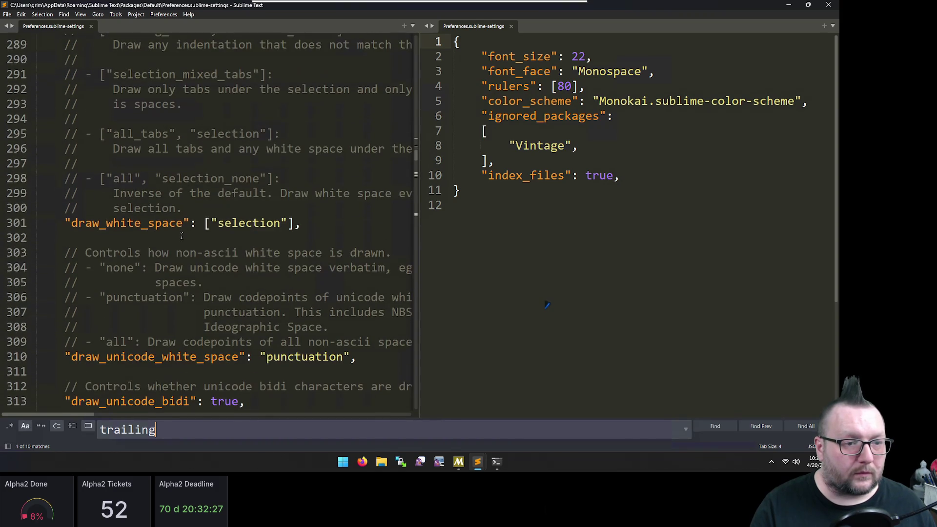
click(136, 226)
key(Home)
key(shift+End)
key(ctrl+c)
Paste draw_white_space into user settings after index_files, add "trailing", and save
key(ctrl+2)
key(End)
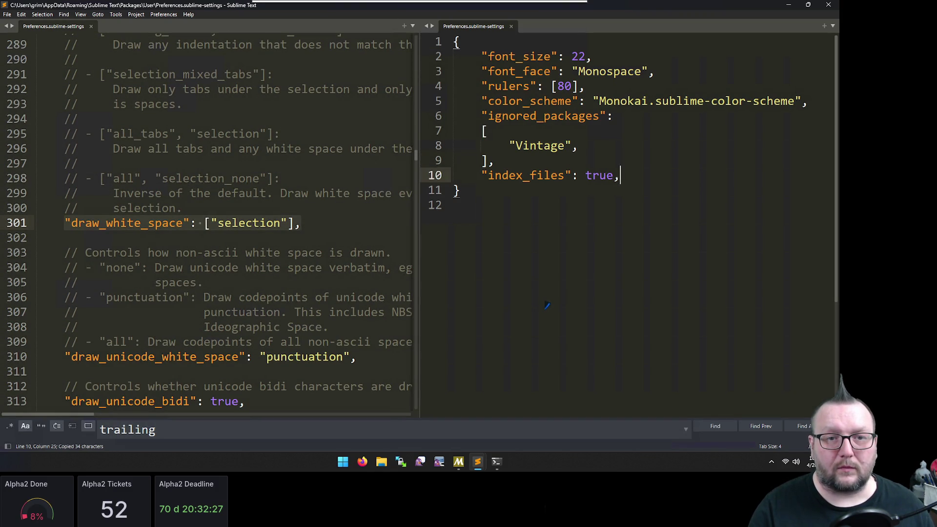
key(Return)
key(ctrl+v)
key(Left)
key(Left)
text(, "trailing")
key(ctrl+s)
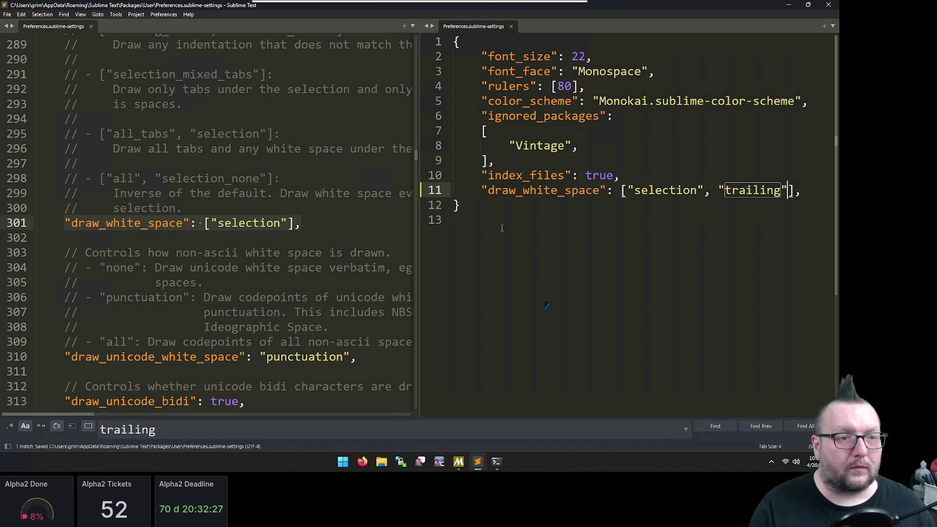
scroll(238, 210, up, 2)
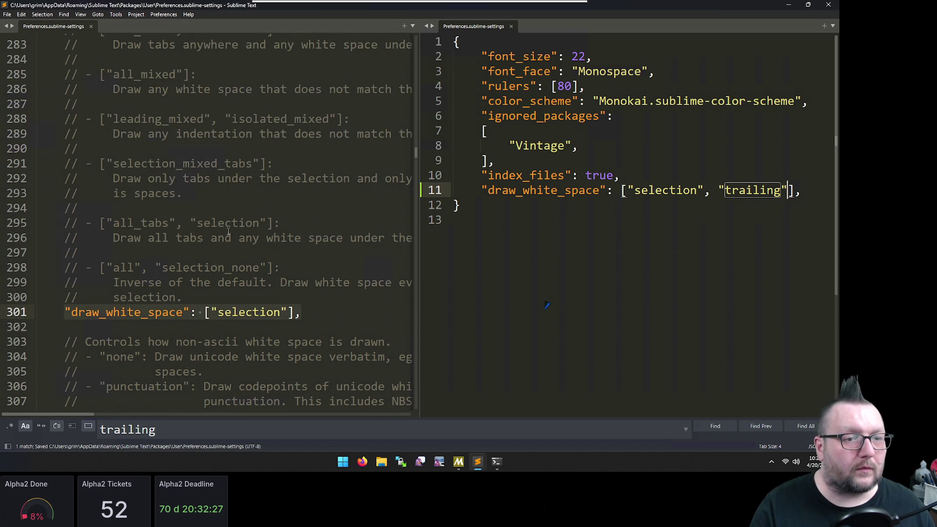
scroll(228, 232, up, 1)
scroll(252, 236, up, 1)
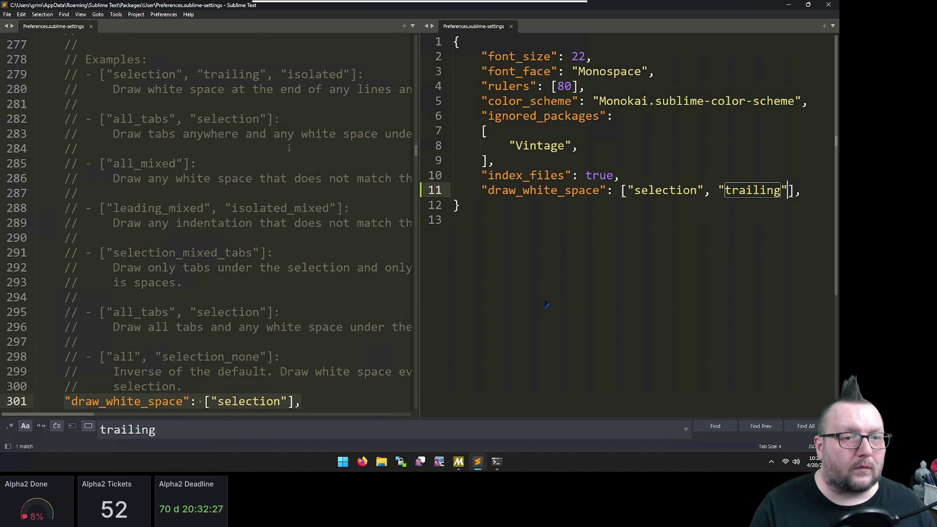
scroll(285, 127, up, 2)
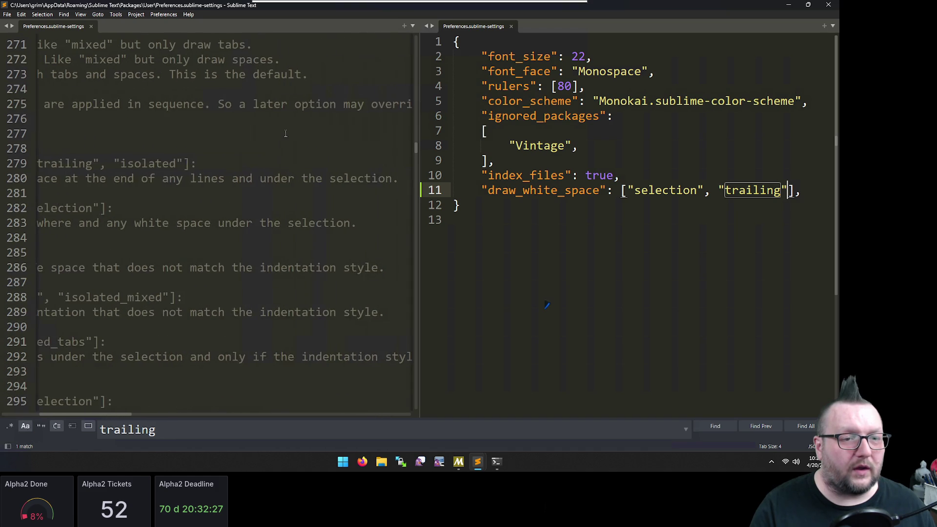
text(,)
Add "isolated" to draw_white_space and save the user settings
key(BackSpace)
text(", )
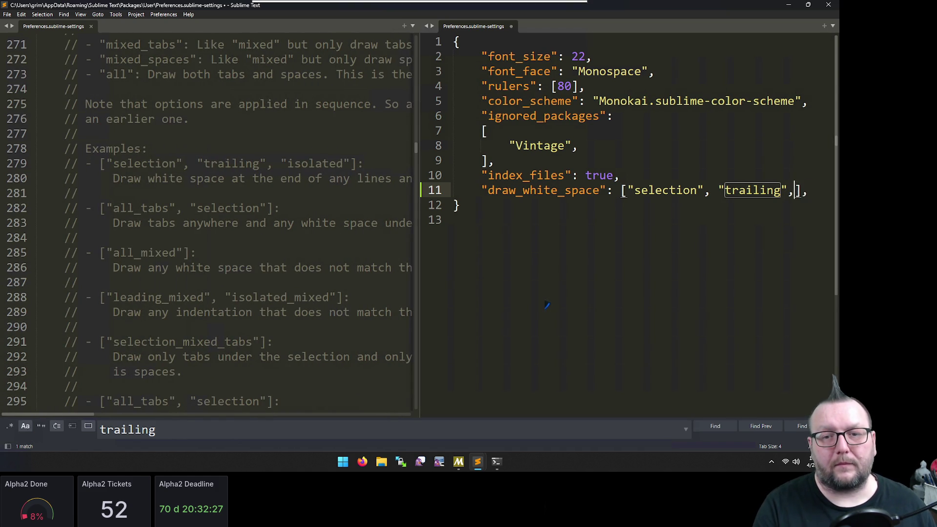
text("isolated)
key(ctrl+s)
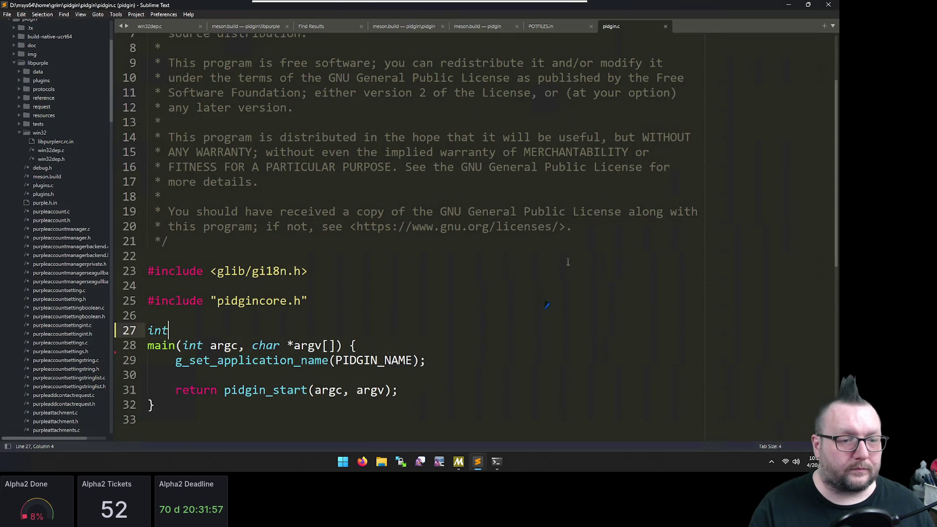
Test a trailing space after int in pidgin.c, delete it again, and save
click(576, 241)
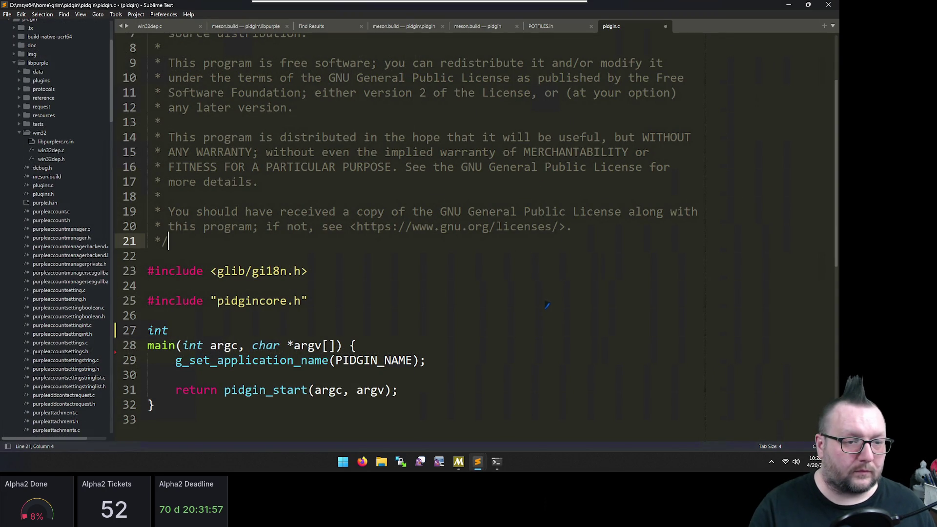
key(ctrl+End)
key(Up)
key(Up)
key(Up)
key(Up)
key(Up)
key(End)
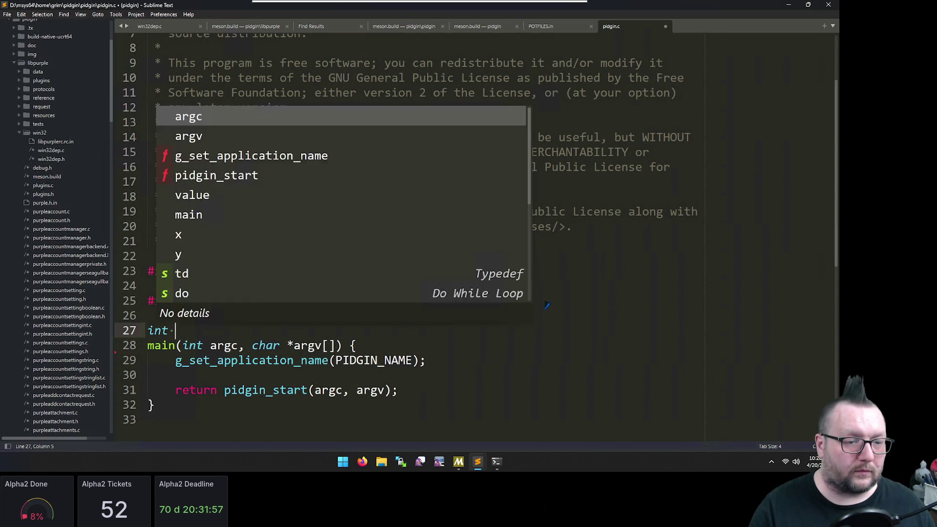
key(Escape)
key(Up)
key(Down)
key(End)
key(BackSpace)
key(ctrl+s)
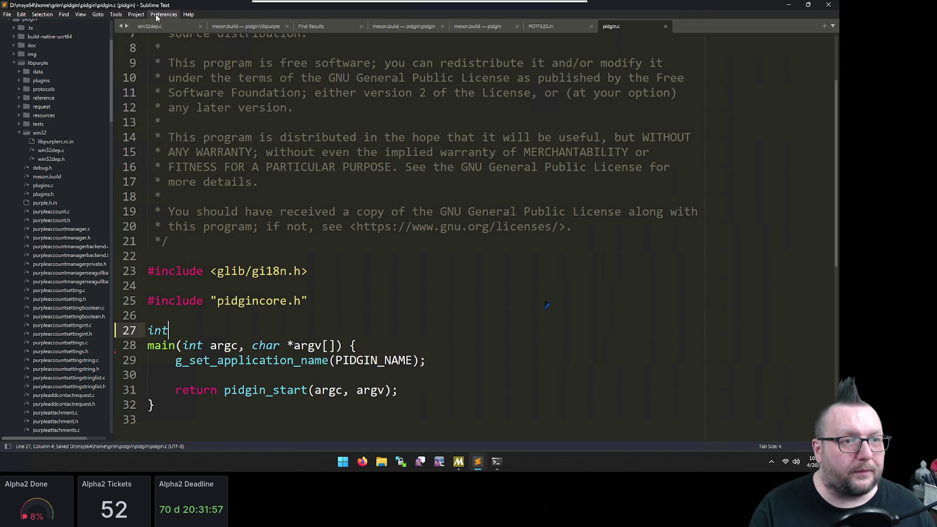
Reopen Preferences > Settings and search the defaults for 'trailing'
click(164, 14)
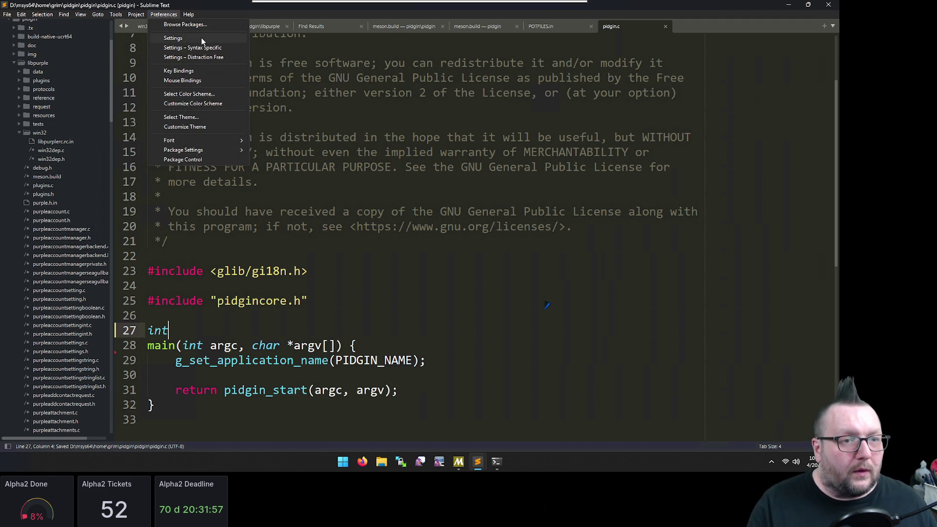
click(202, 38)
click(205, 192)
key(ctrl+f)
text(trailing)
scroll(149, 214, down, 2)
scroll(176, 214, down, 2)
scroll(210, 213, down, 3)
scroll(210, 214, down, 3)
scroll(210, 215, down, 4)
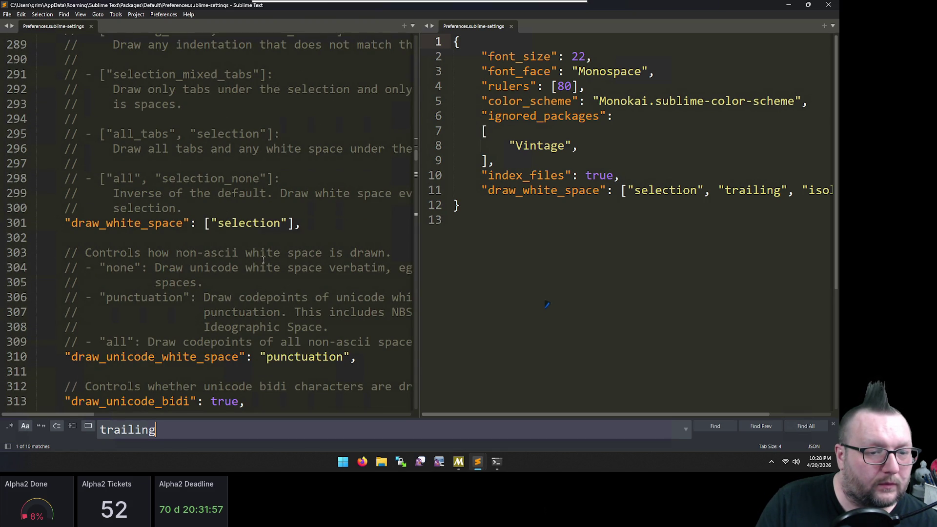
scroll(262, 257, down, 1)
scroll(258, 252, down, 2)
scroll(257, 250, down, 2)
scroll(255, 249, up, 6)
scroll(255, 250, up, 5)
scroll(255, 249, up, 4)
scroll(255, 249, up, 1)
scroll(255, 249, up, 2)
scroll(256, 250, up, 2)
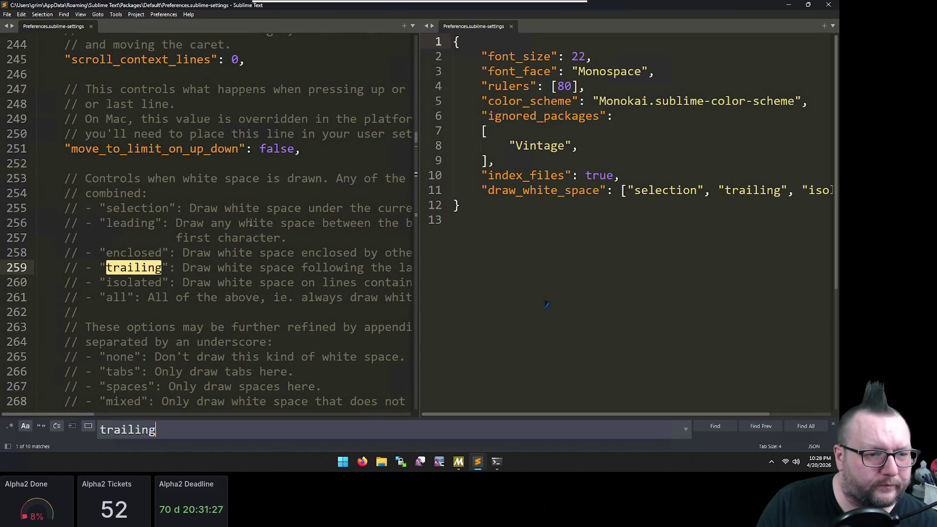
scroll(271, 240, down, 2)
scroll(264, 226, down, 3)
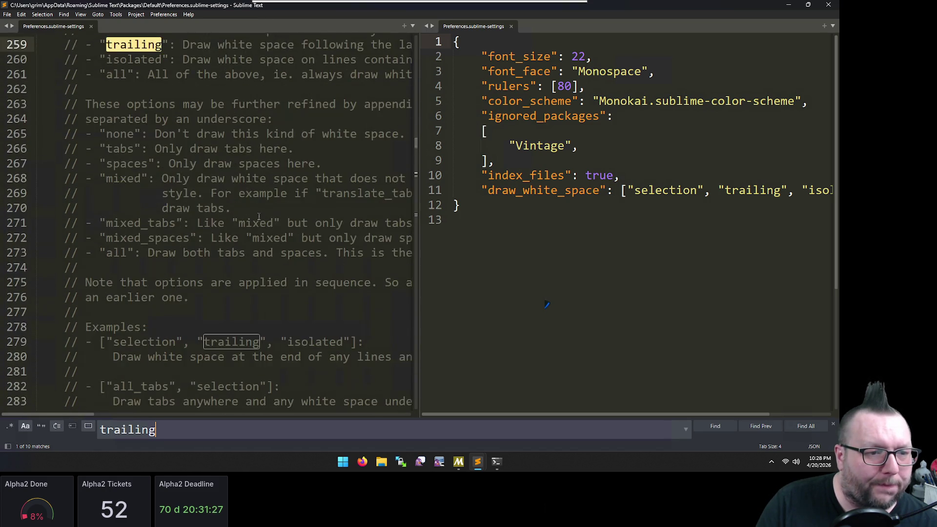
scroll(256, 212, down, 2)
scroll(229, 173, down, 3)
scroll(229, 173, down, 6)
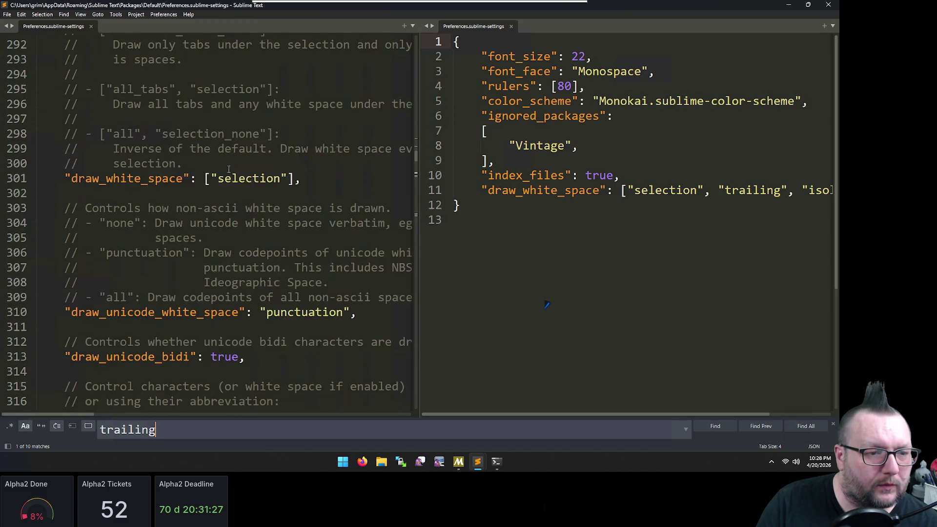
scroll(228, 170, down, 4)
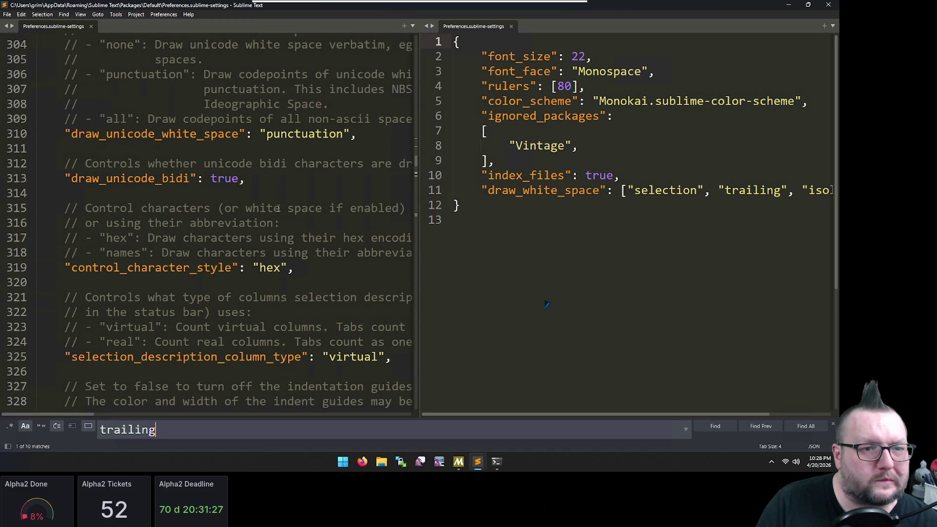
scroll(278, 234, up, 2)
scroll(337, 315, down, 3)
scroll(326, 296, down, 2)
scroll(311, 275, down, 2)
scroll(293, 245, down, 2)
scroll(294, 247, down, 3)
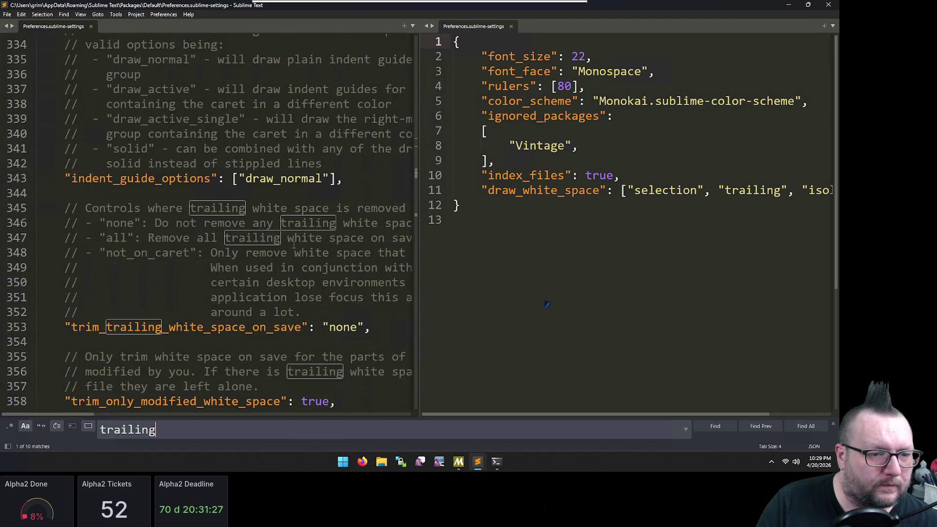
scroll(293, 247, down, 4)
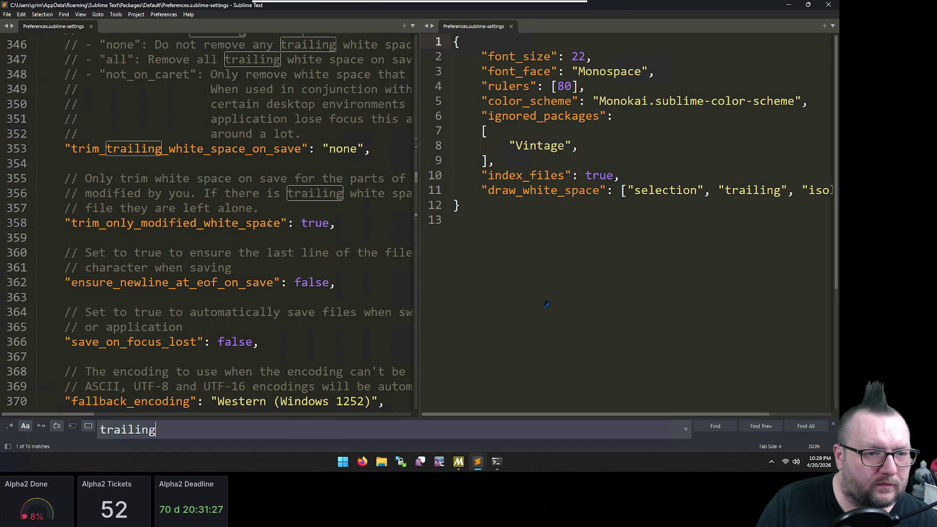
scroll(293, 285, down, 2)
scroll(218, 229, down, 1)
scroll(219, 229, down, 2)
scroll(203, 226, down, 1)
scroll(204, 226, down, 2)
Step through the 'trailing' matches in the default settings, then close the settings window
click(241, 210)
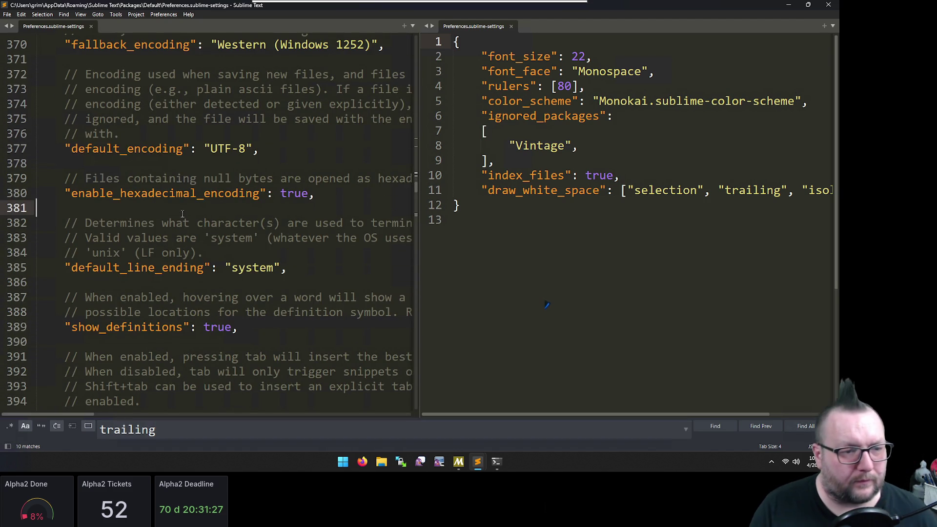
key(ctrl+f)
key(Return)
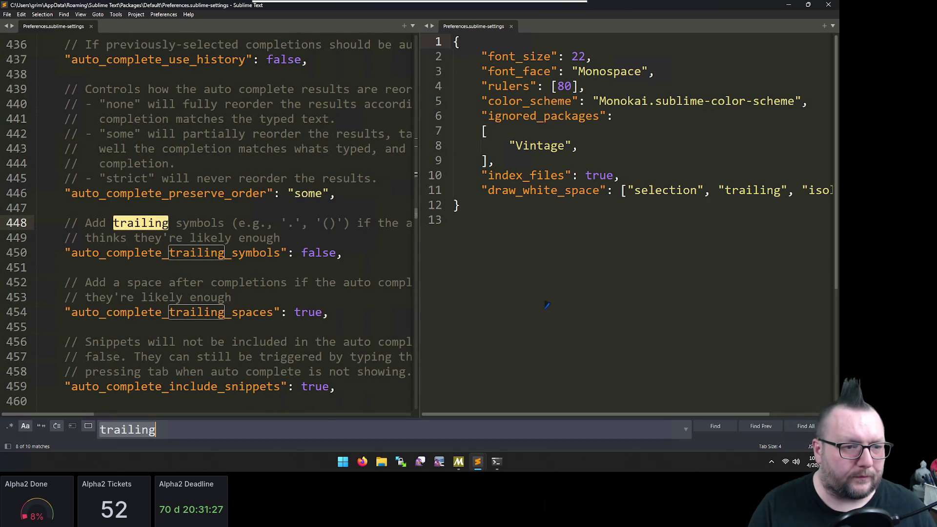
key(Return)
key(Return)
key(Return)
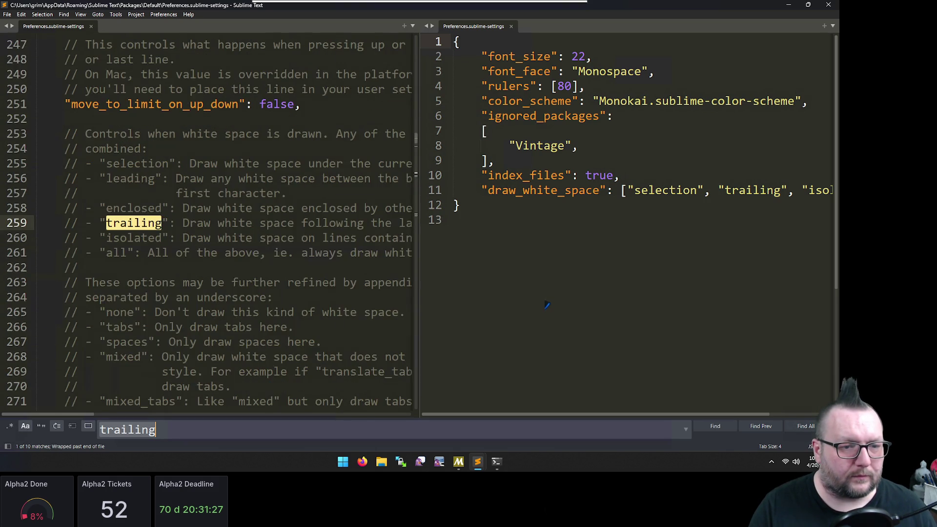
key(shift+Return)
key(Return)
key(Return)
key(Return)
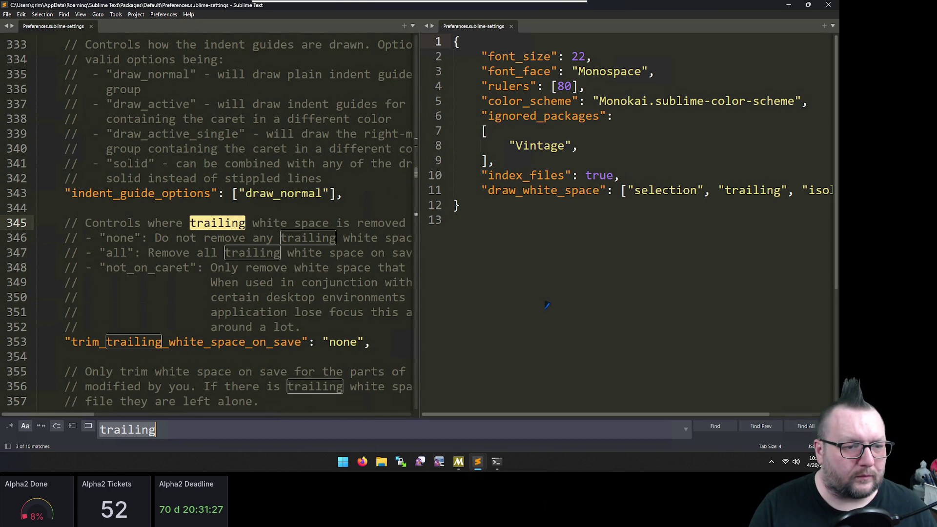
key(Return)
key(Return)
key(Return)
key(Return)
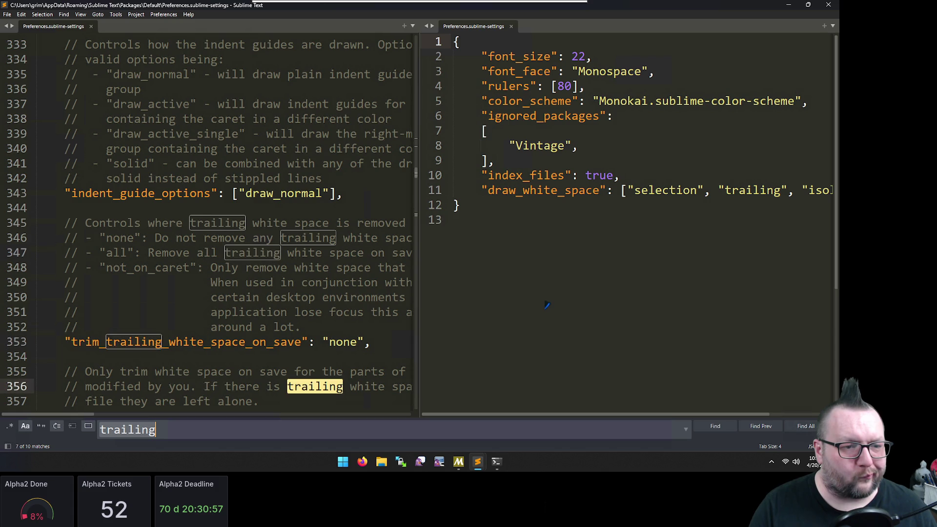
key(Return)
key(ctrl+w)
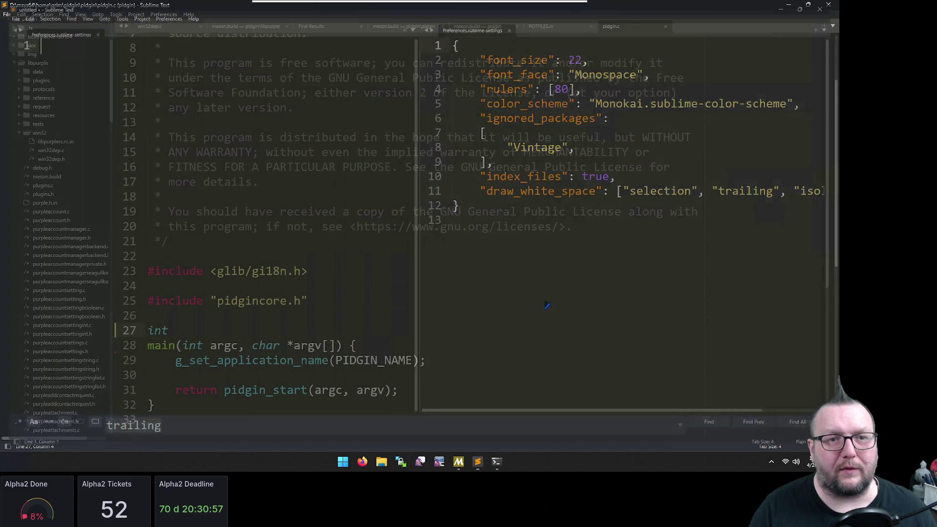
Save pidgin.c, then in the terminal run hg status, hg diff, and hg ci --amend
click(139, 286)
key(ctrl+s)
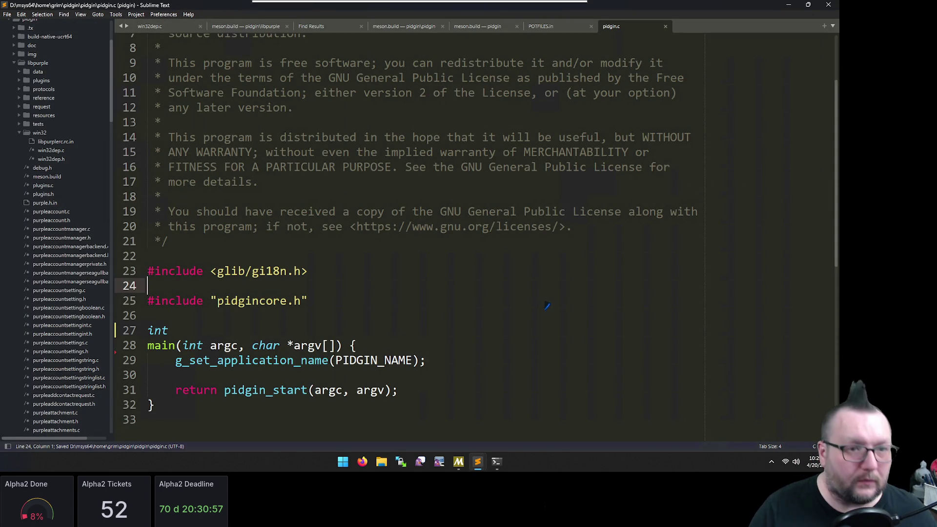
key(alt+Tab)
text(hg)
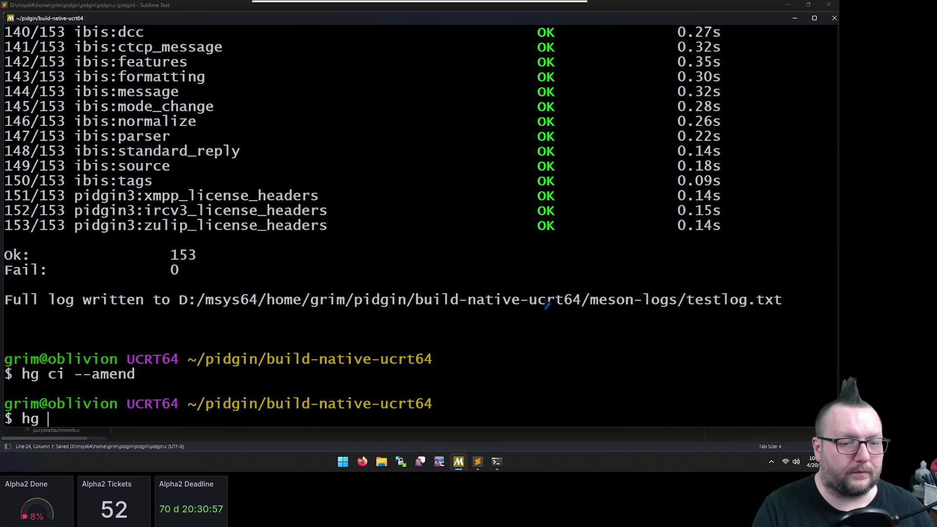
text( st)
key(Return)
text(hg diff)
key(Return)
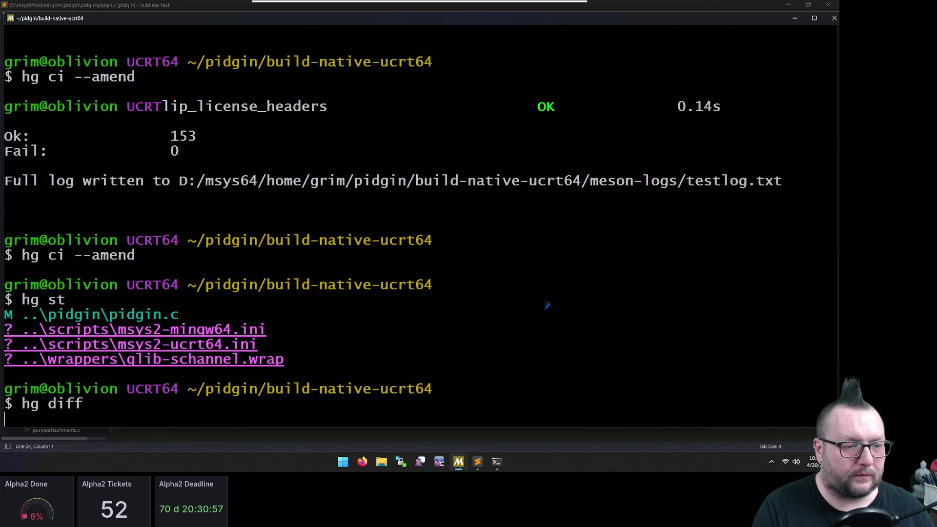
text(hg ci --amen)
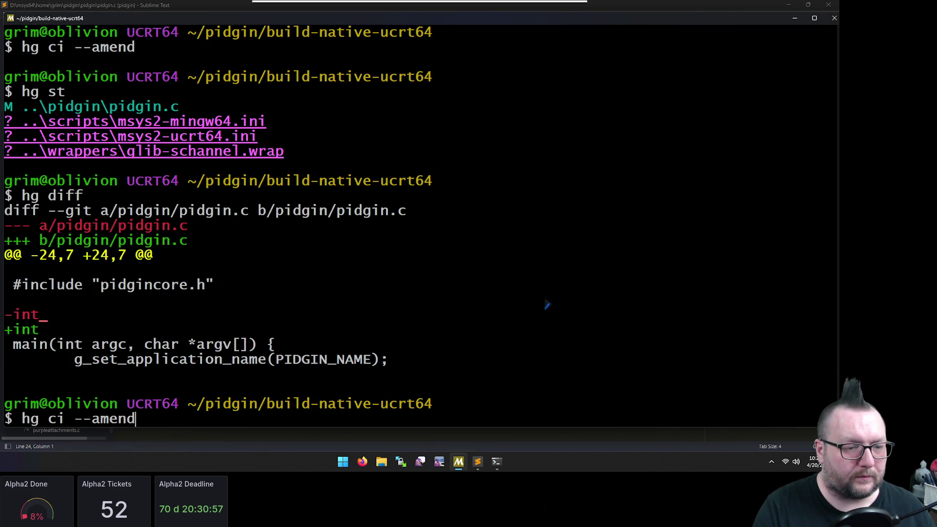
text(d)
key(Return)
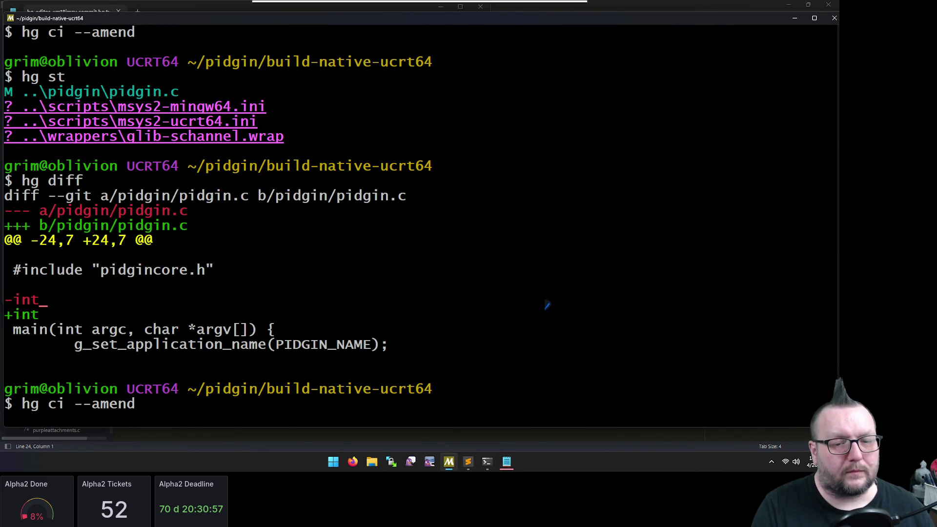
Bring Notepad's commit message forward and dismiss the Copilot subscription notice
click(507, 461)
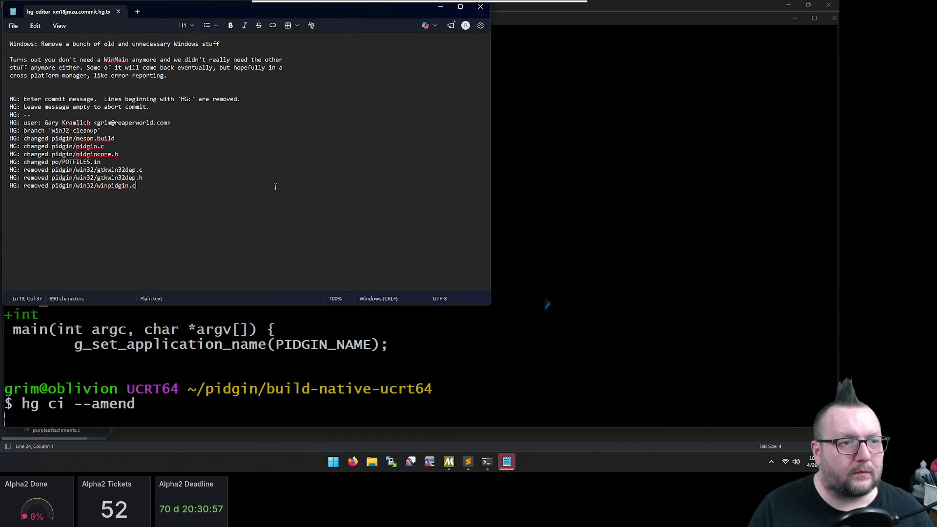
key(ctrl+q)
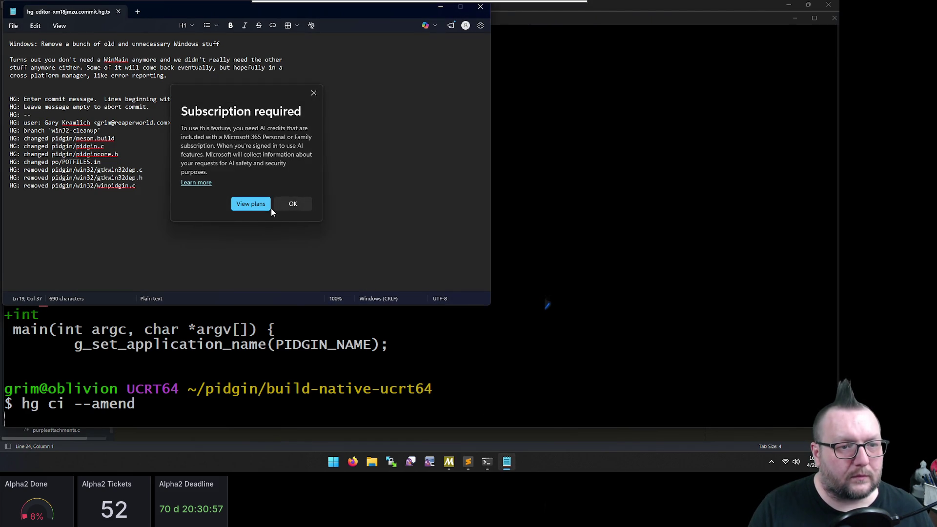
click(313, 94)
click(314, 195)
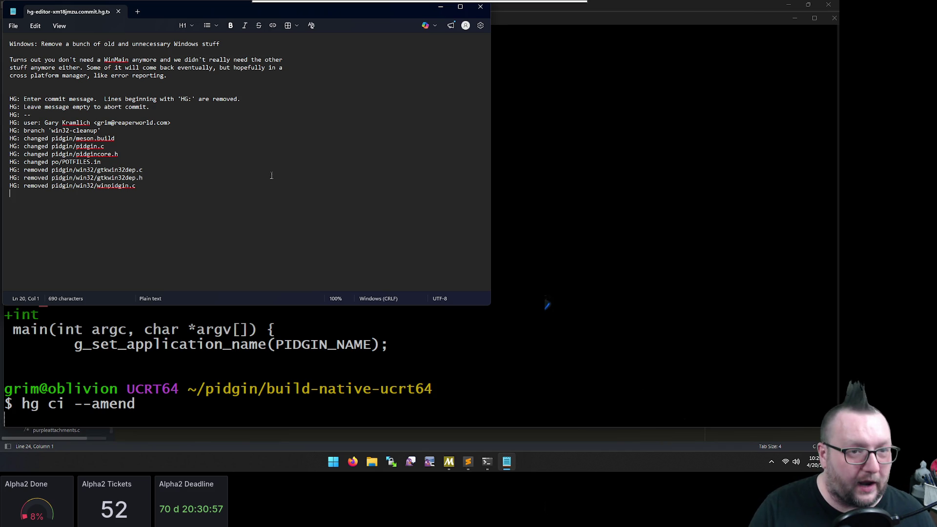
Glance at the File and Copilot menus, then close the commit message unchanged to finish the amend
click(16, 26)
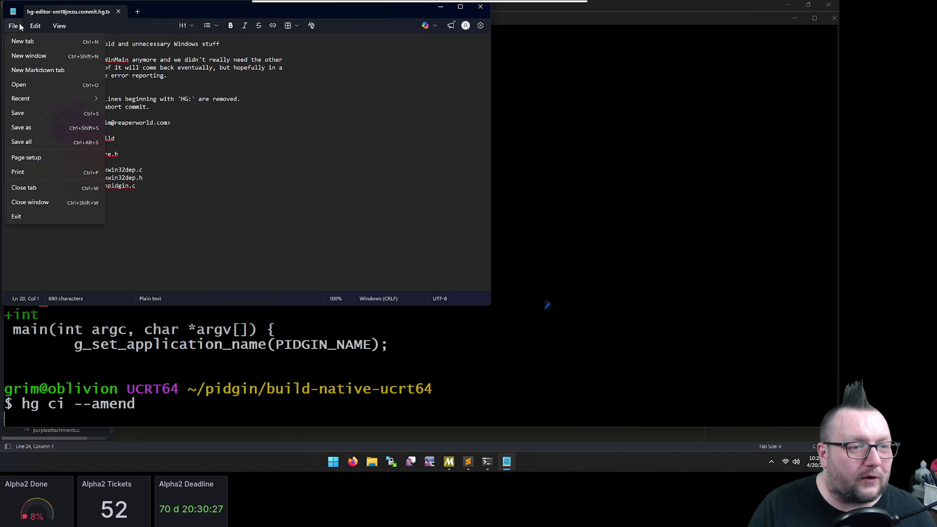
click(19, 26)
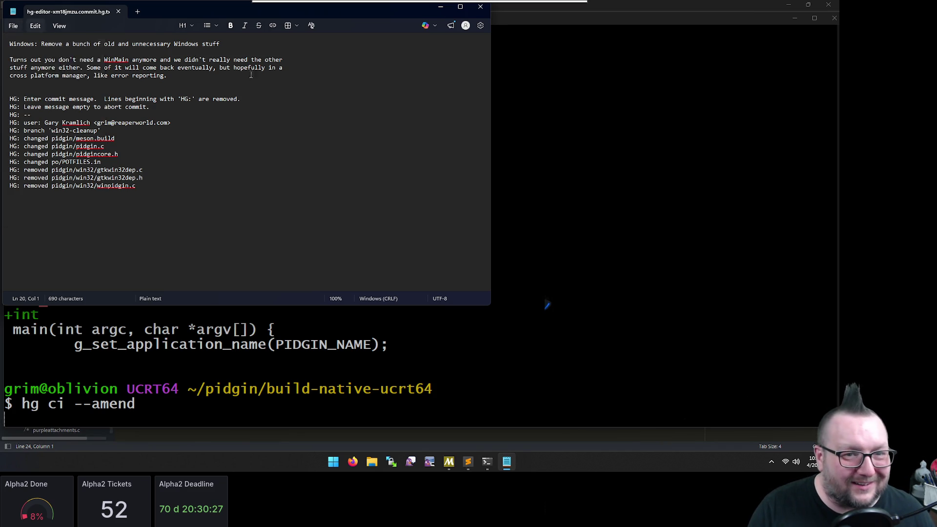
click(437, 26)
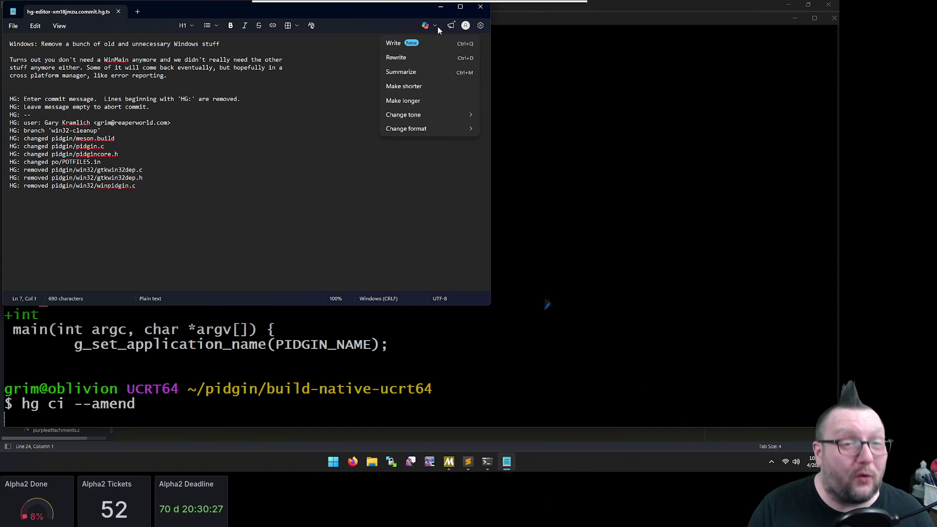
click(233, 212)
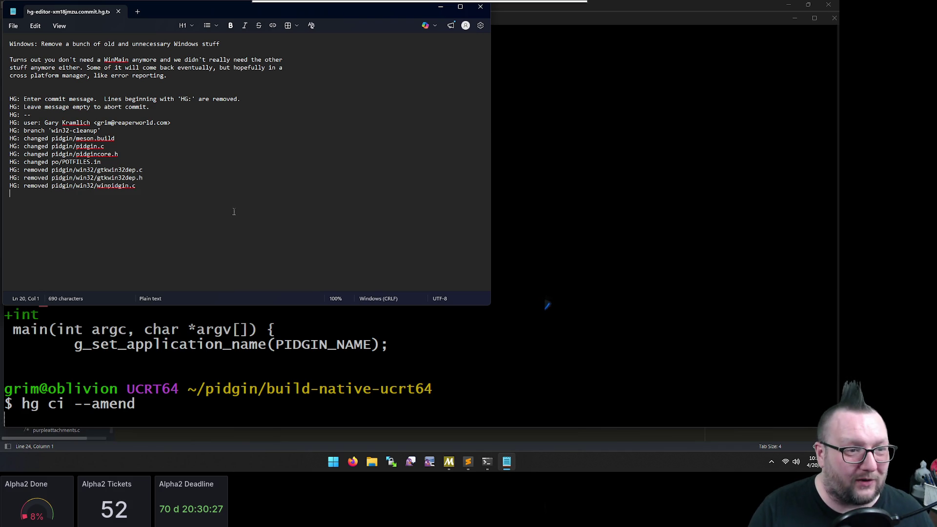
key(ctrl+s)
key(ctrl+w)
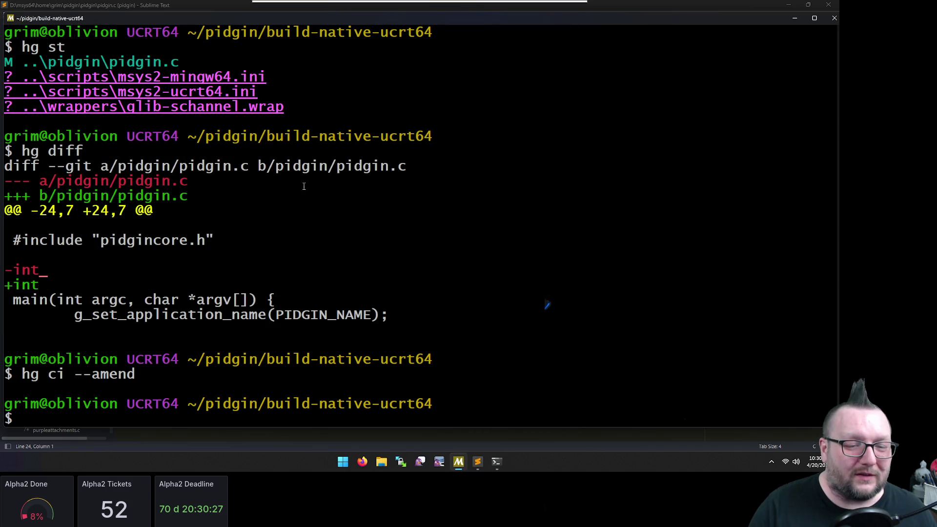
Rerun rbt post -r 4549 in PowerShell, then switch to the browser showing request 4549
key(alt+Tab)
key(alt+Tab)
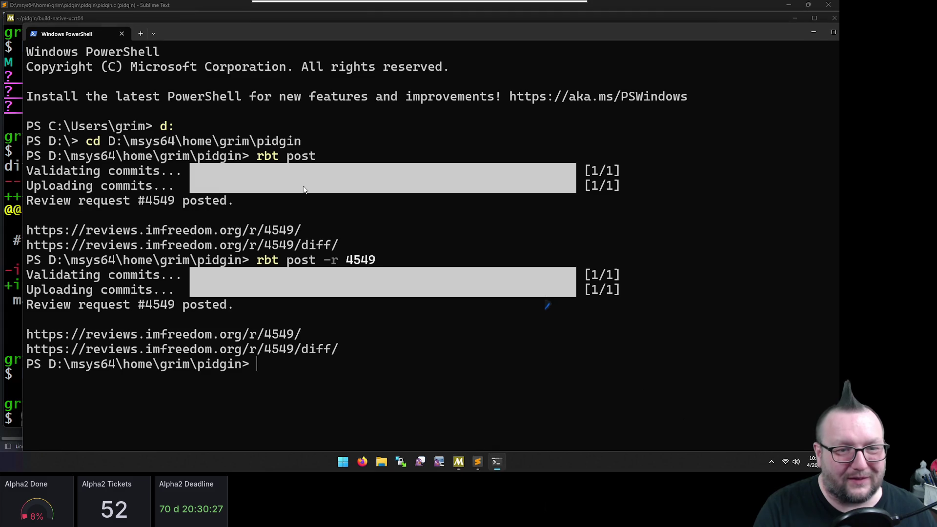
key(Up)
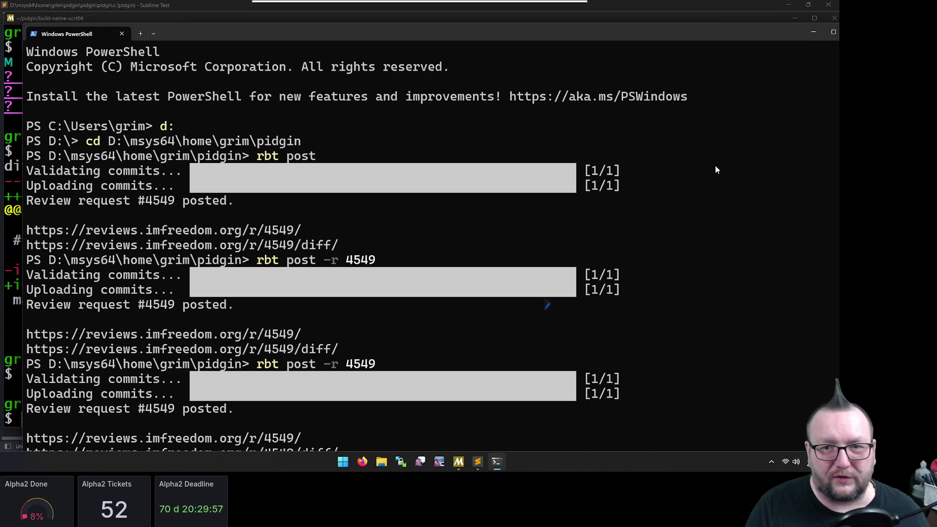
click(825, 36)
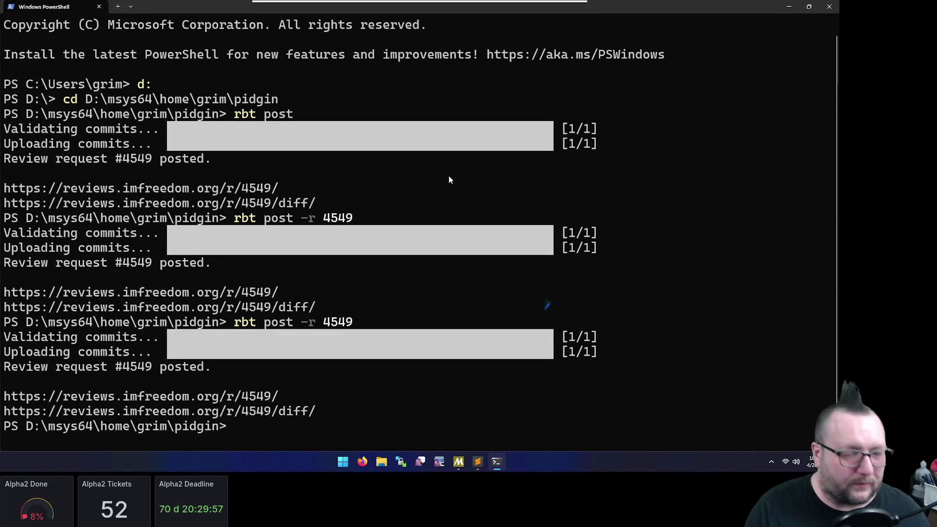
key(super+4)
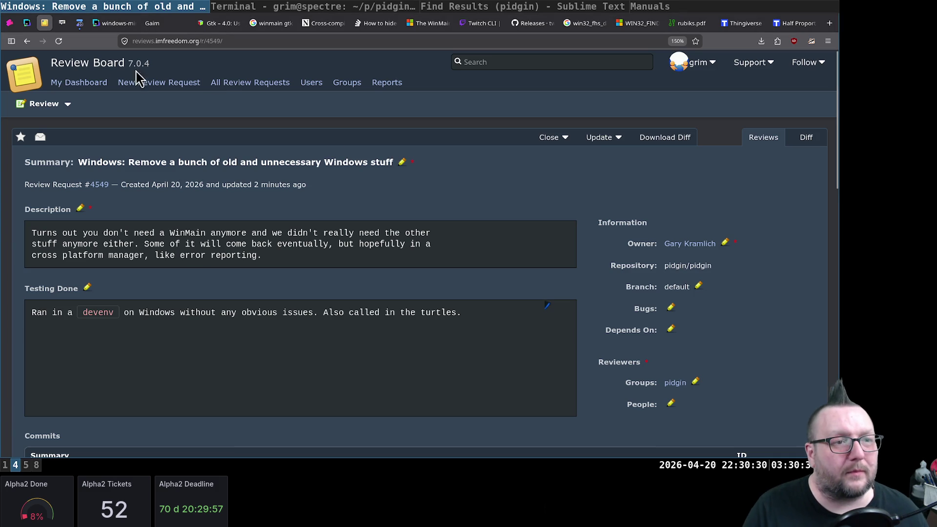
Reload request 4549, describe the update as "fix white space", check the diff, and publish
click(59, 42)
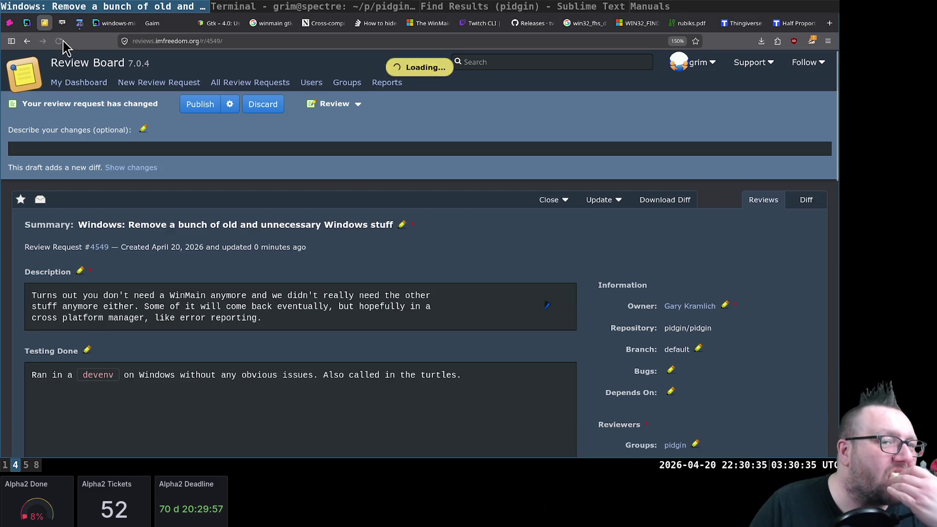
click(266, 151)
text(fix white sp)
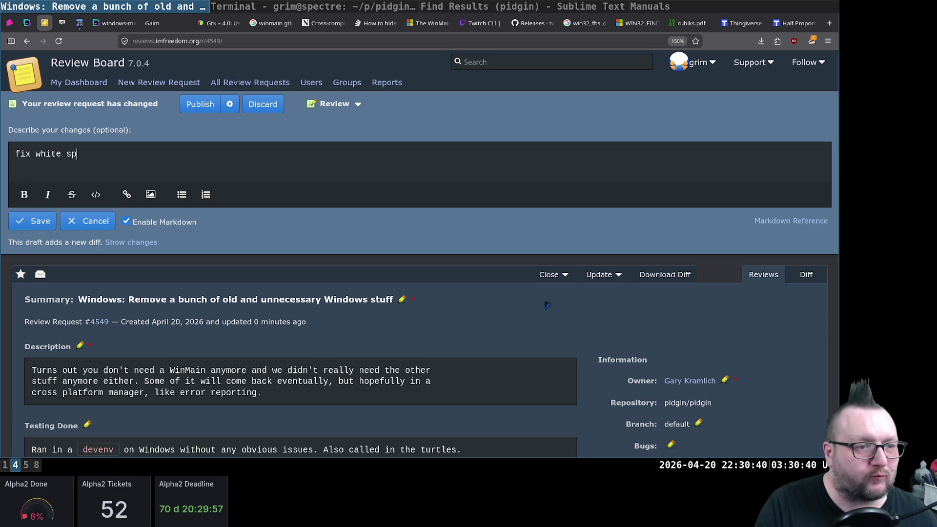
text(ace)
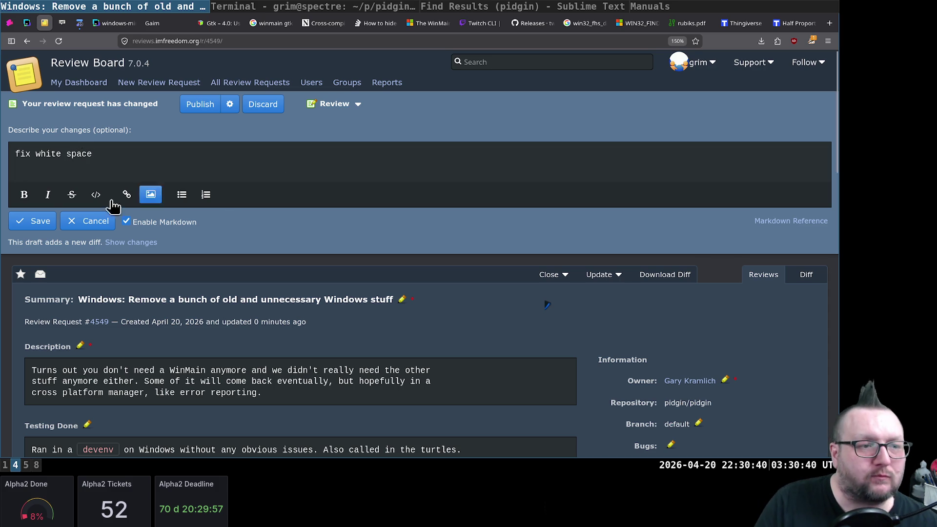
click(31, 221)
click(157, 182)
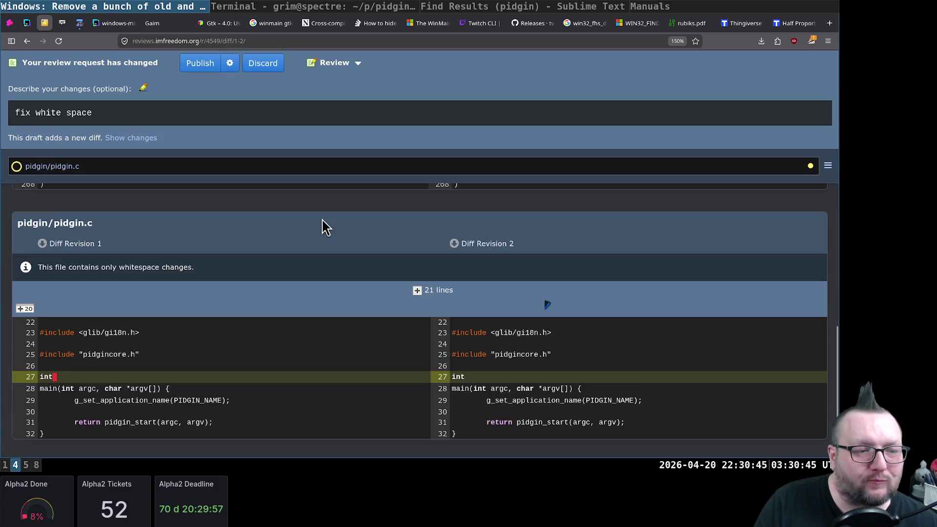
scroll(324, 220, up, 10)
scroll(234, 147, up, 2)
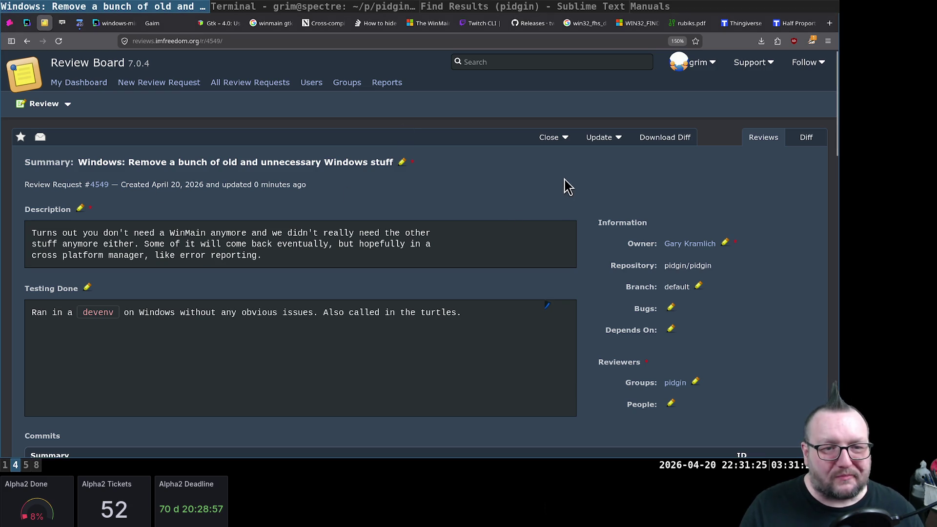
click(78, 81)
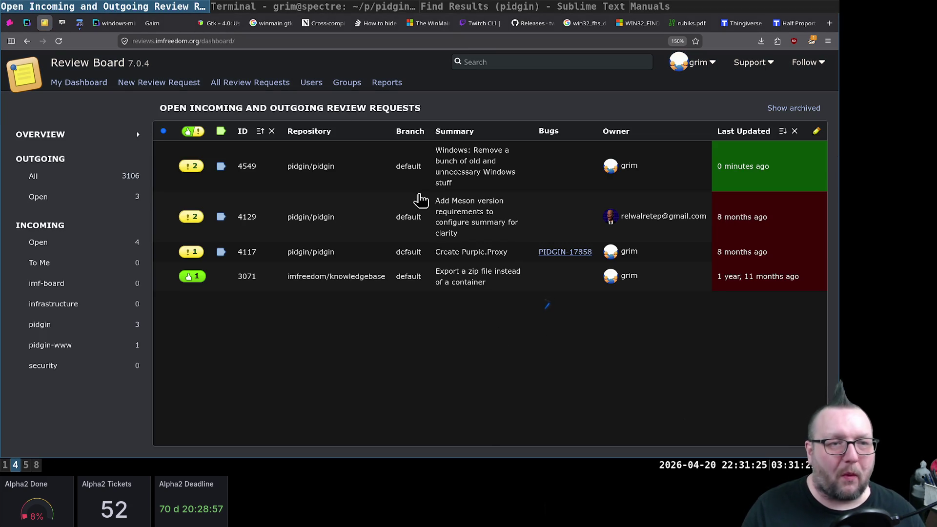
Check the finished pidgin build in the terminal, then return to the Review Board dashboard
click(276, 13)
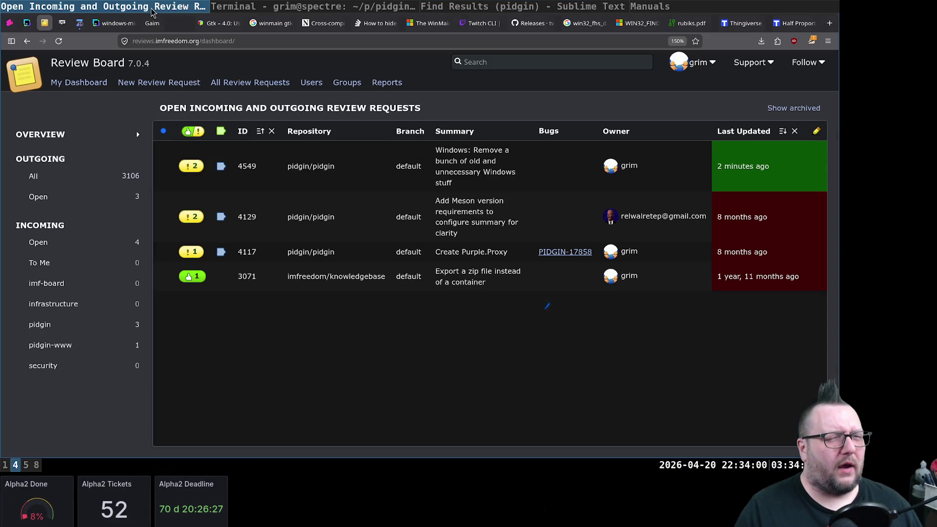
click(143, 8)
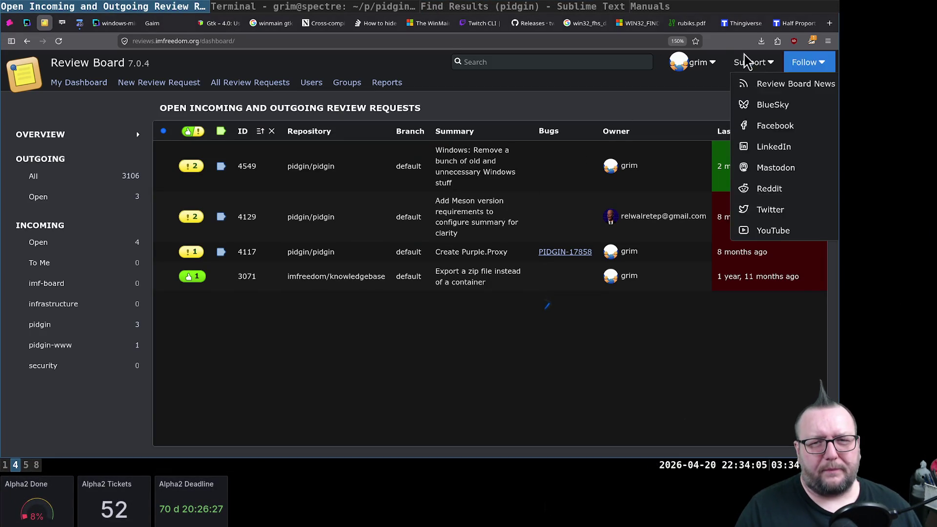
Switch to the rubiks.pdf tab, dismiss the address suggestions, and launch a fresh terminal window
click(688, 23)
click(250, 44)
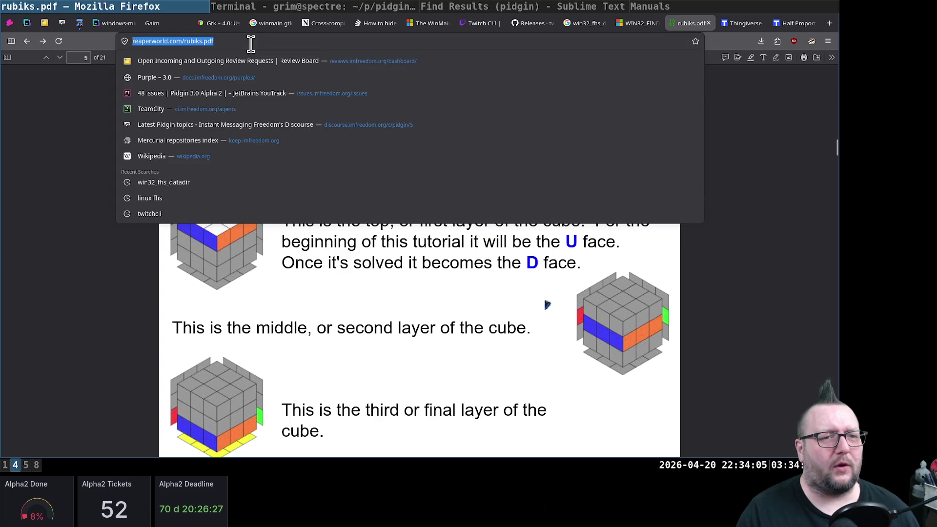
key(Escape)
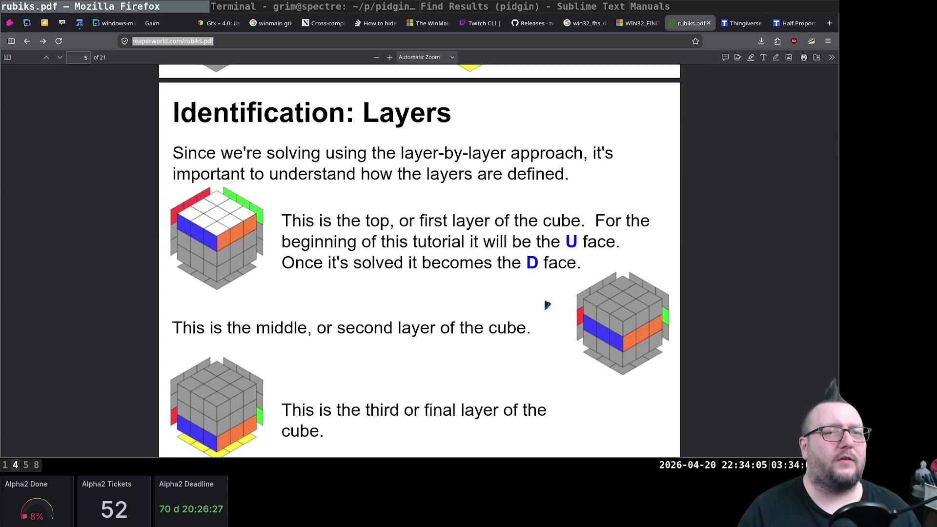
scroll(382, 285, down, 5)
scroll(382, 285, down, 5)
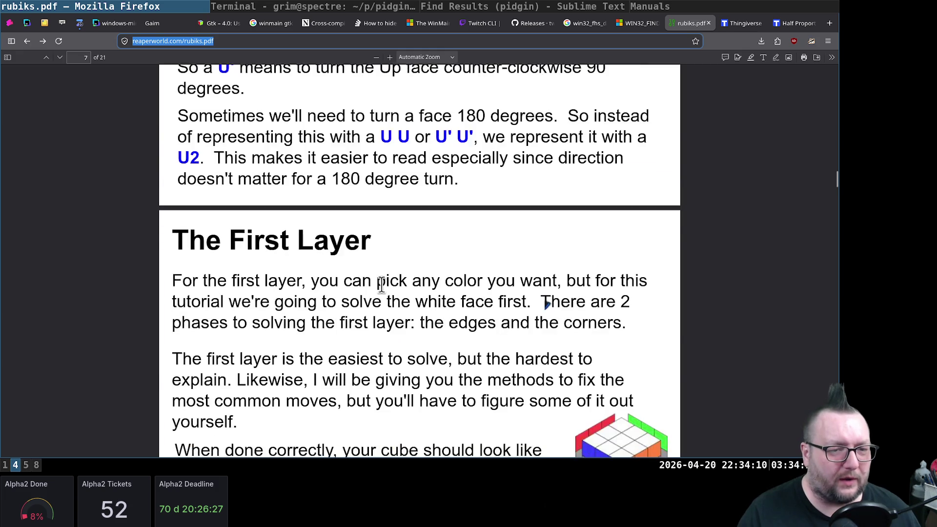
scroll(381, 284, down, 5)
scroll(381, 285, down, 5)
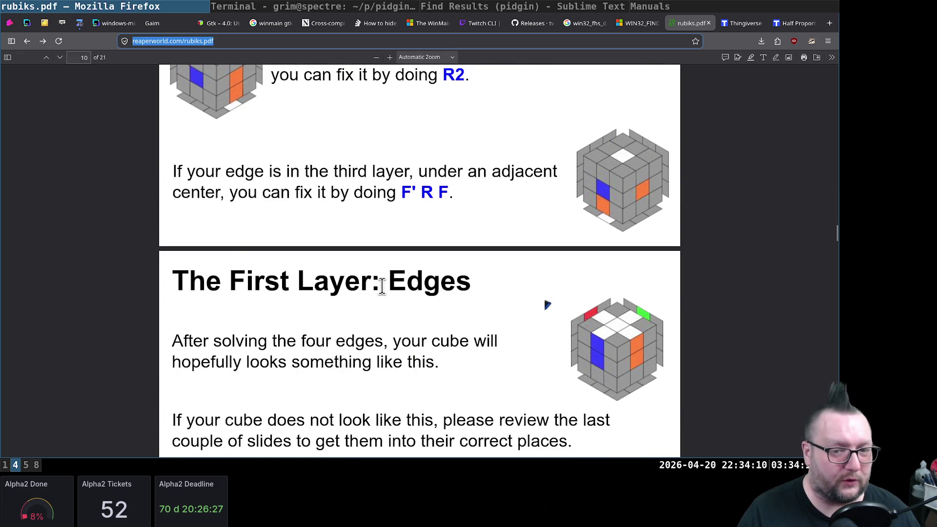
scroll(382, 286, down, 5)
scroll(381, 286, down, 5)
scroll(381, 286, down, 5)
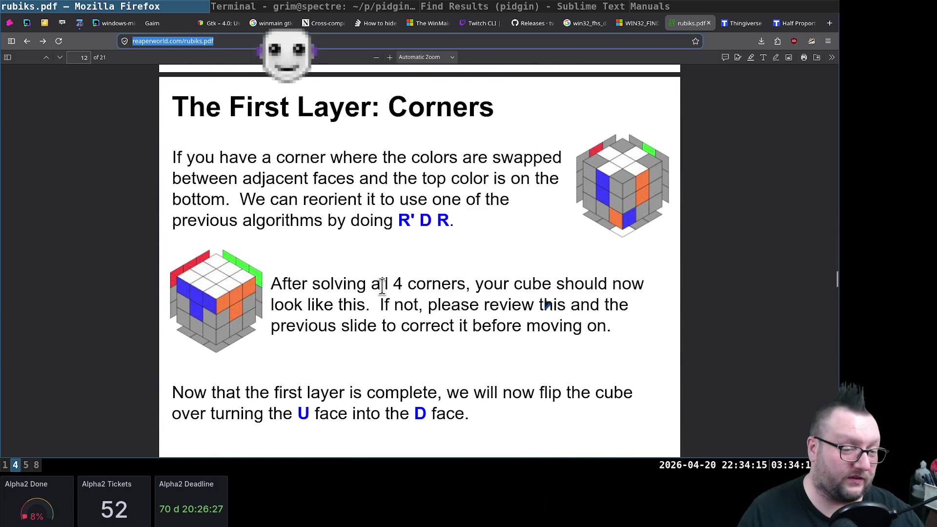
scroll(381, 286, up, 5)
scroll(382, 287, up, 5)
scroll(383, 289, up, 5)
scroll(383, 289, up, 5)
scroll(383, 289, up, 5)
scroll(383, 290, up, 5)
scroll(383, 295, up, 5)
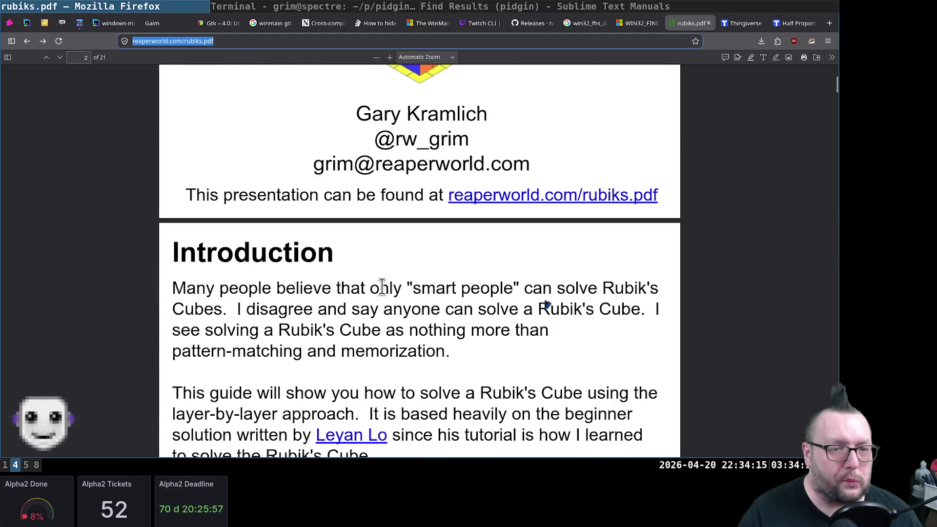
scroll(380, 289, up, 3)
scroll(301, 283, down, 3)
scroll(152, 293, down, 5)
scroll(151, 294, down, 5)
scroll(151, 294, down, 5)
scroll(151, 291, down, 5)
scroll(150, 290, down, 3)
scroll(151, 291, down, 5)
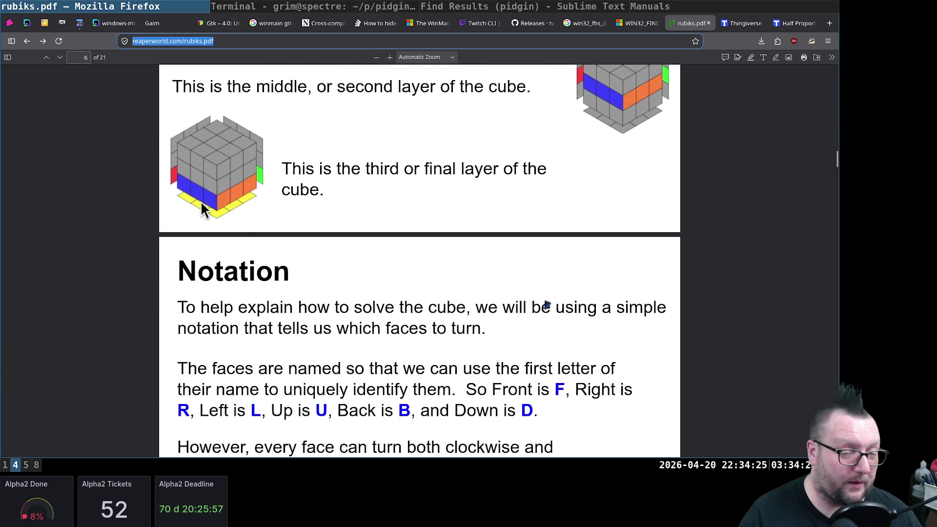
scroll(359, 180, down, 1)
scroll(359, 180, down, 4)
scroll(355, 153, down, 5)
scroll(355, 155, down, 4)
scroll(355, 159, down, 4)
scroll(354, 160, down, 3)
scroll(312, 147, down, 4)
scroll(360, 188, down, 6)
scroll(344, 171, down, 5)
scroll(334, 169, down, 5)
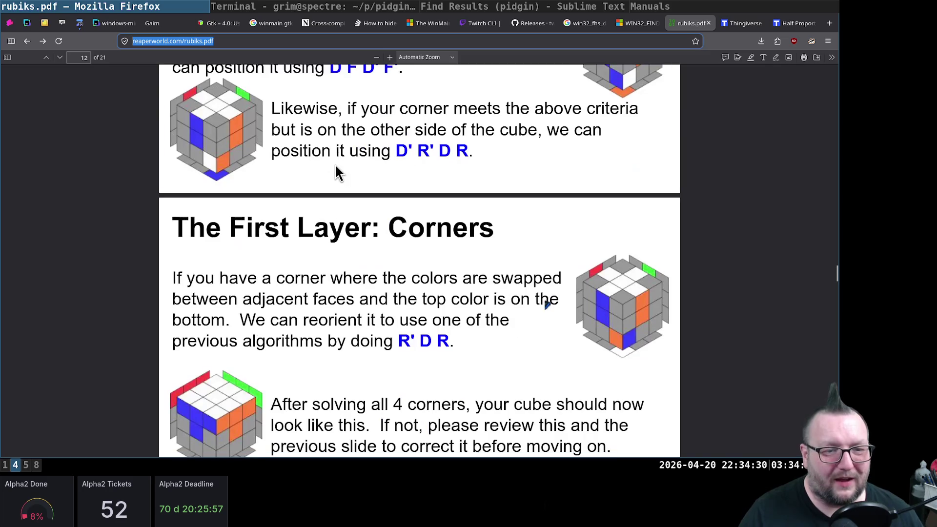
key(super+Return)
text(cd p/)
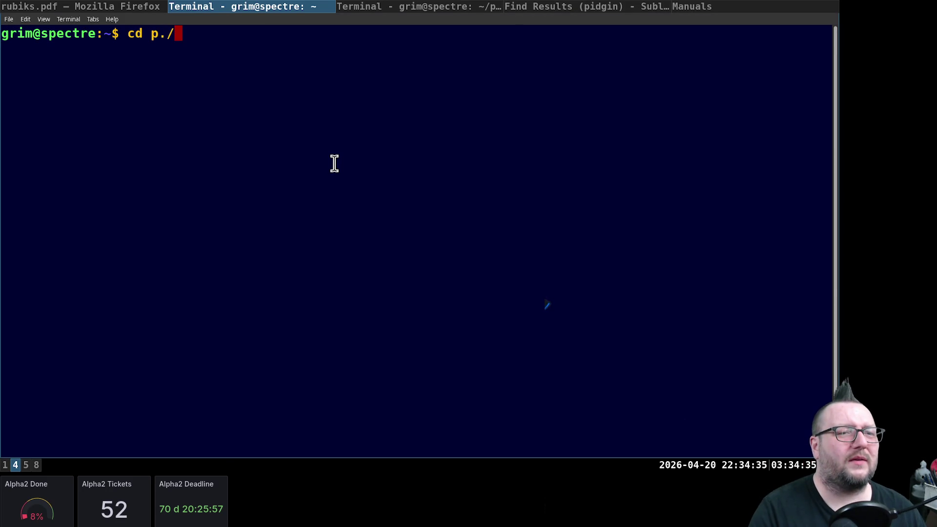
text(cu)
key(BackSpace)
key(BackSpace)
text(rub)
key(BackSpace)
key(BackSpace)
key(Tab)
key(Tab)
key(BackSpace)
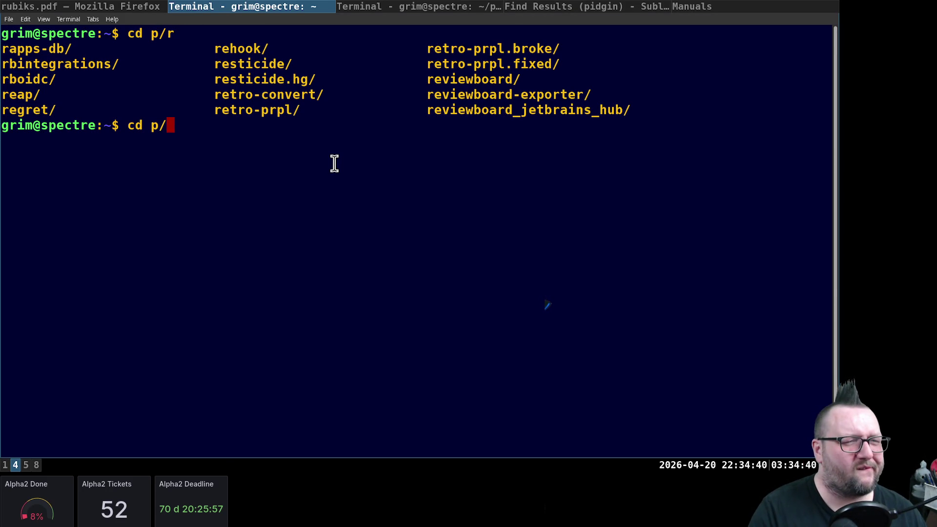
text(s)
key(BackSpace)
text(cu)
key(ctrl+c)
text(exit)
key(Return)
scroll(514, 209, down, 5)
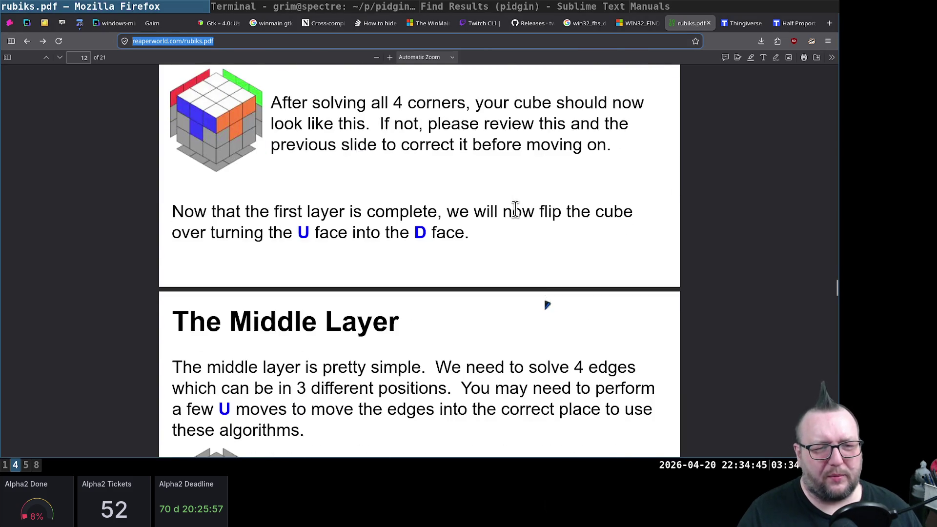
scroll(514, 210, down, 3)
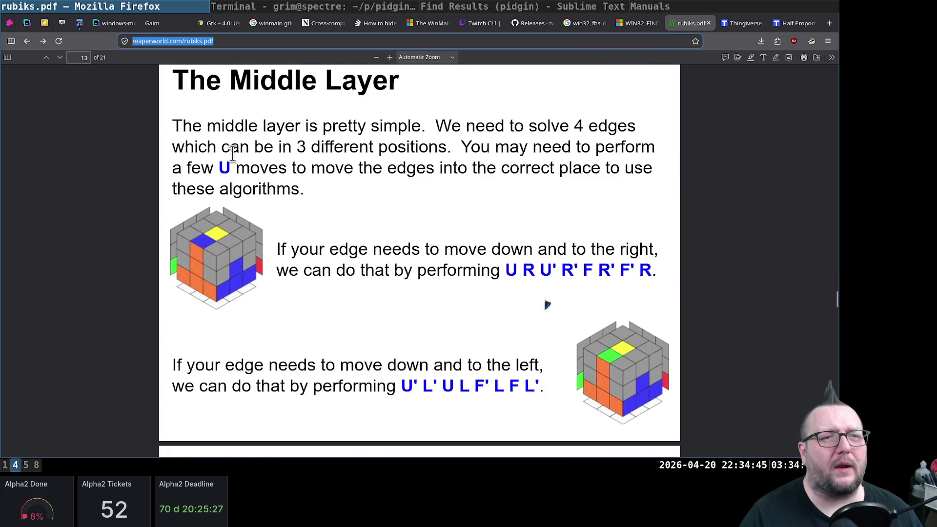
scroll(240, 150, down, 5)
scroll(207, 169, down, 4)
scroll(206, 169, down, 5)
scroll(196, 171, up, 6)
scroll(197, 170, down, 3)
scroll(197, 170, down, 5)
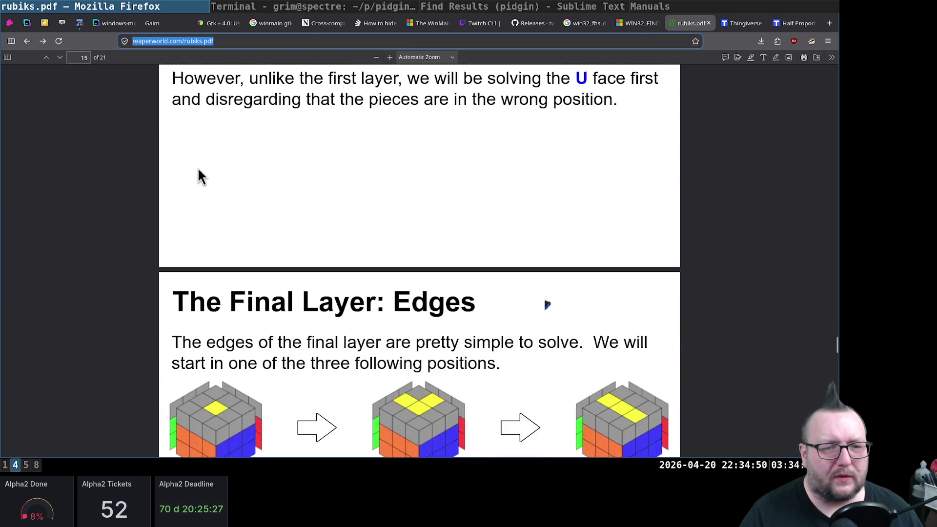
scroll(197, 171, down, 5)
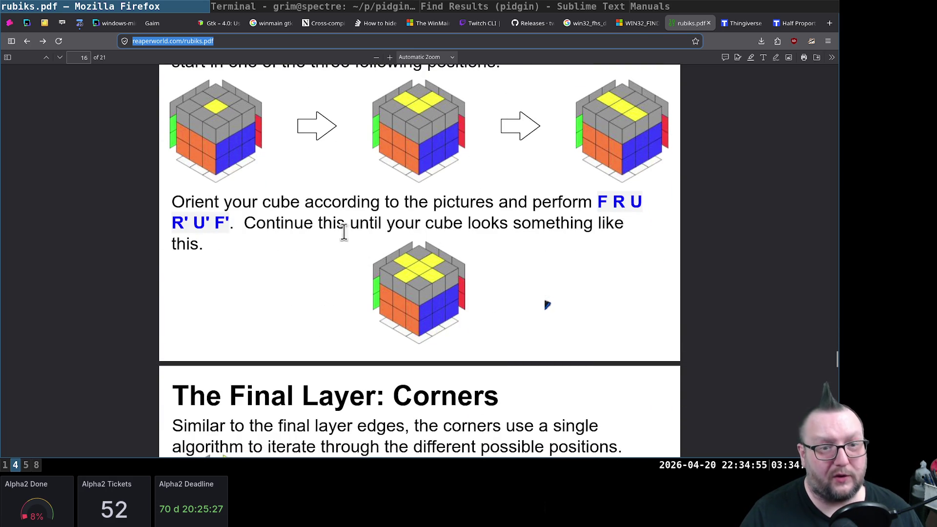
scroll(257, 218, down, 5)
scroll(257, 216, down, 3)
scroll(262, 223, down, 2)
scroll(268, 225, down, 1)
scroll(263, 225, down, 3)
scroll(260, 223, down, 1)
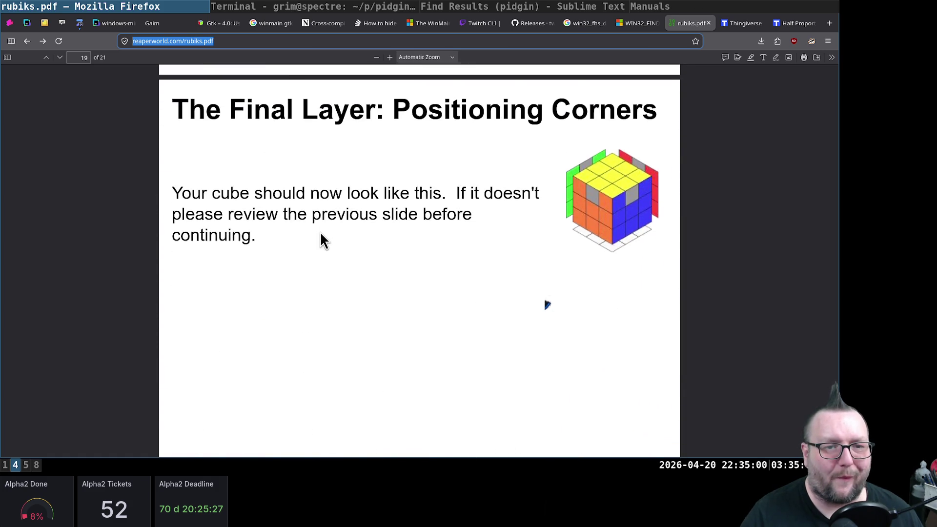
scroll(319, 231, up, 5)
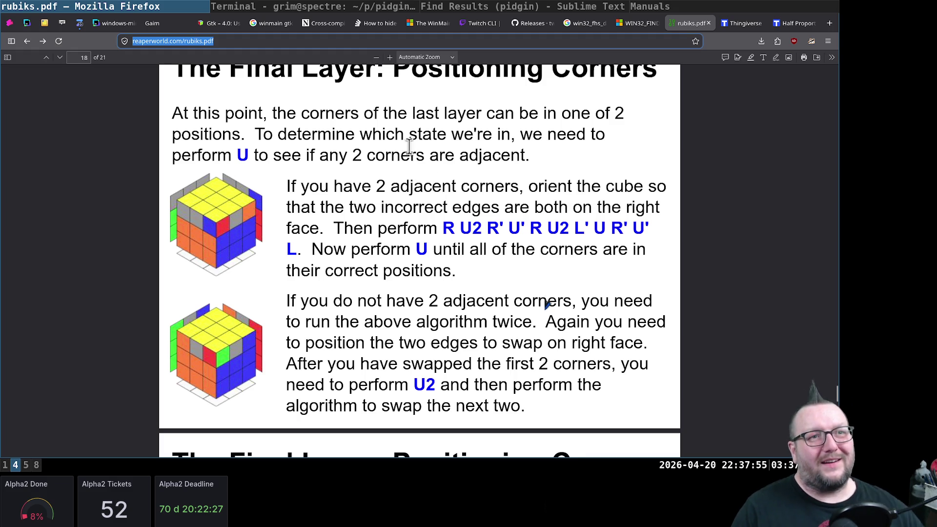
scroll(438, 239, up, 3)
scroll(441, 241, up, 5)
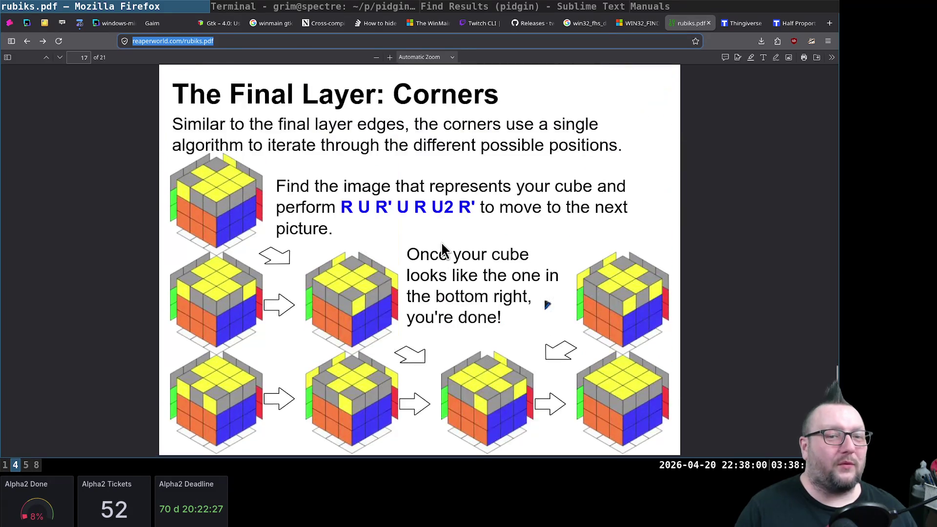
scroll(442, 242, up, 1)
scroll(441, 241, up, 3)
scroll(434, 270, up, 2)
scroll(435, 270, up, 4)
scroll(433, 267, up, 4)
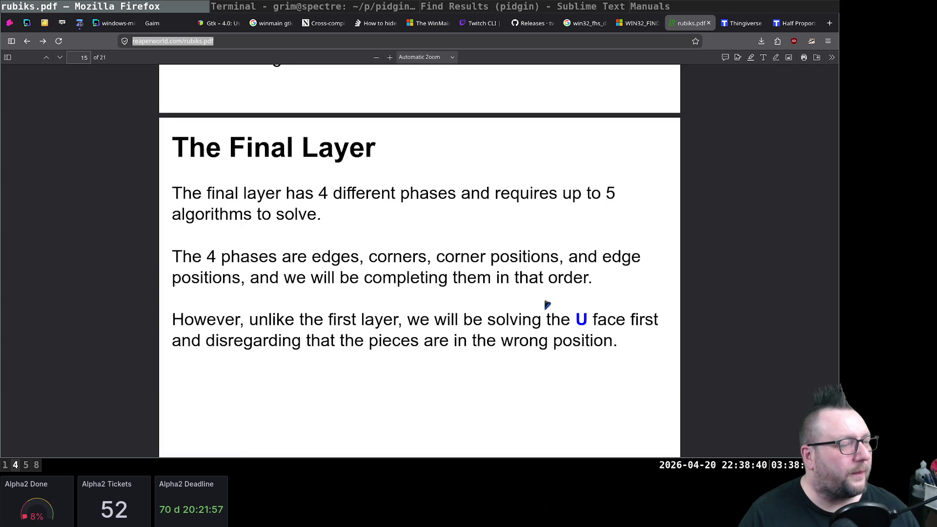
Switch away from the PDF guide to the empty workspace 7
key(super+7)
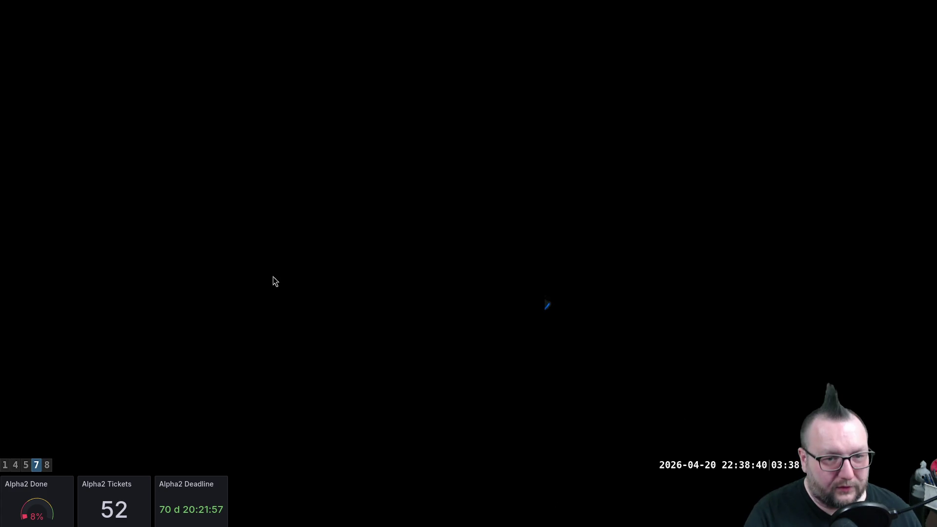
Launch Inkscape from the rofi launcher with 'ink' and show the new document's grid settings
key(super+d)
text(ink)
key(Return)
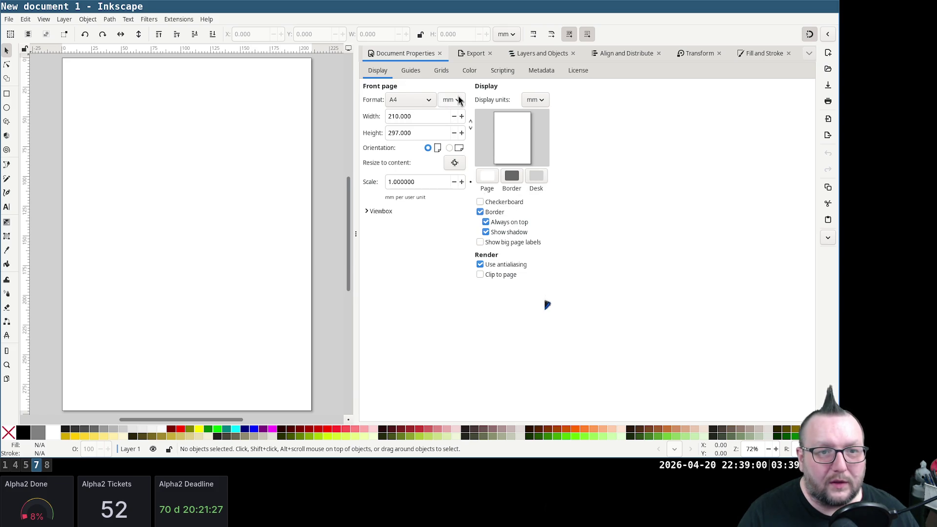
click(432, 72)
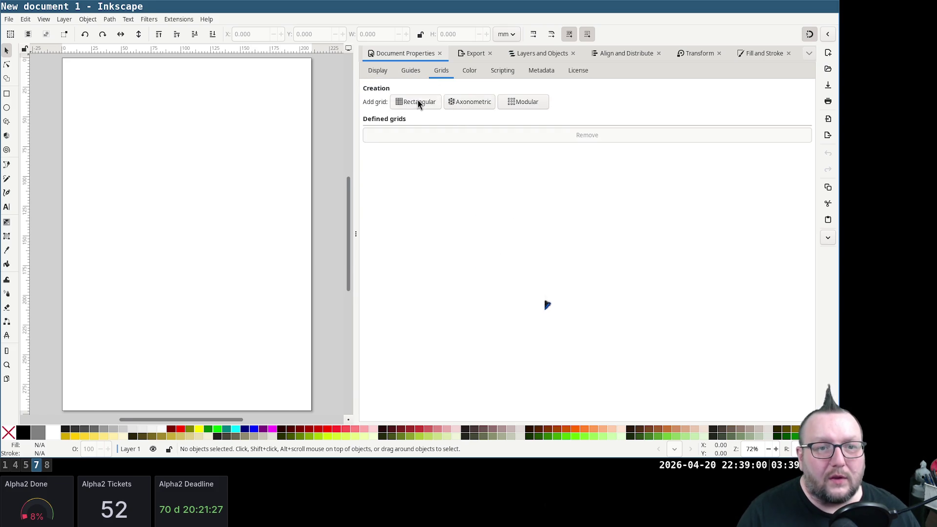
Replace a rectangular grid with an axonometric one and set major grid lines every 6
click(418, 100)
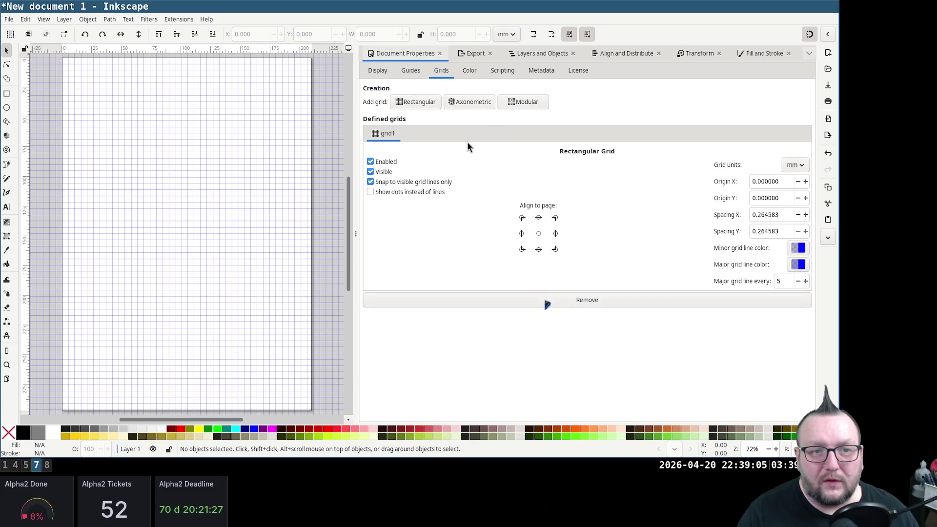
click(589, 297)
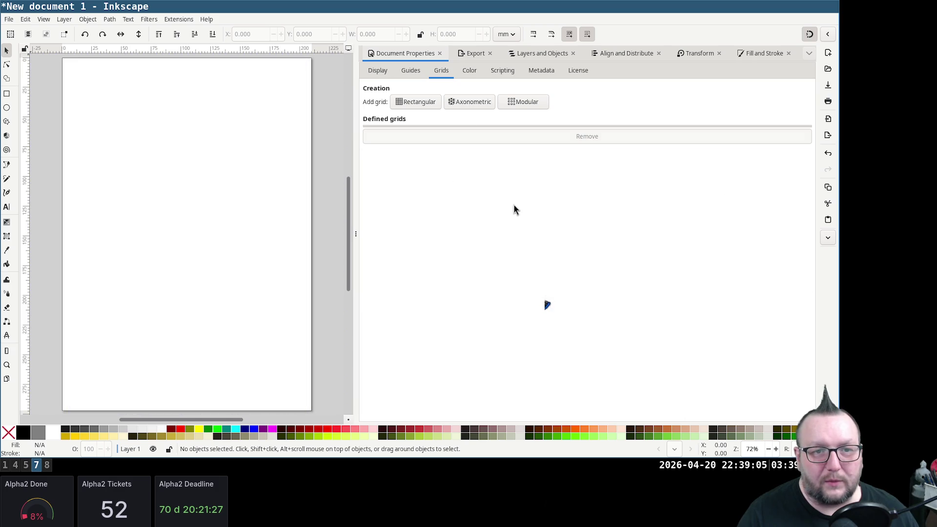
click(471, 103)
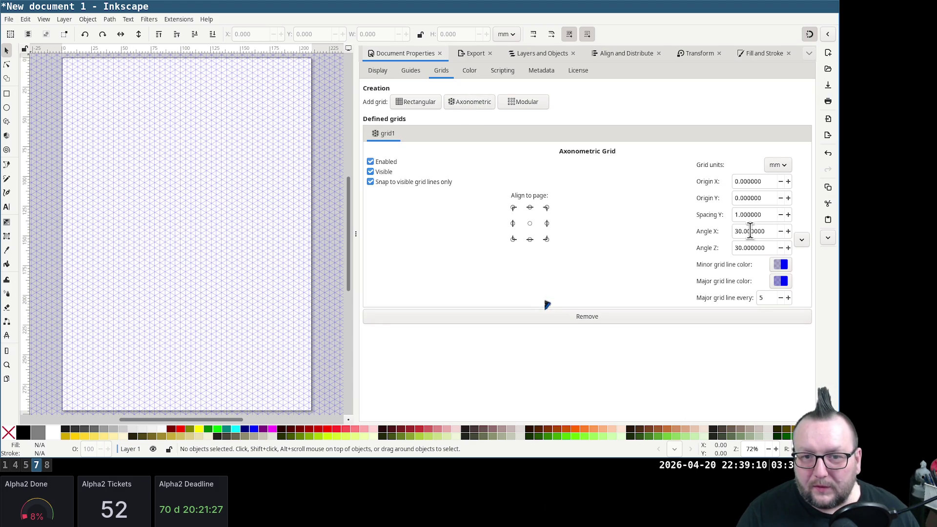
ctrl+scroll(176, 163, up, 4)
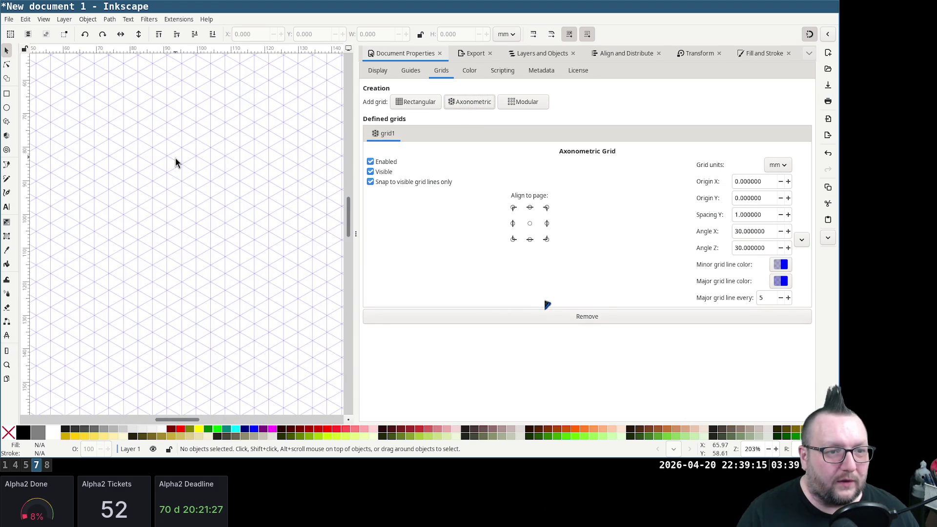
ctrl+scroll(176, 163, up, 1)
ctrl+scroll(175, 162, down, 1)
ctrl+scroll(175, 162, down, 1)
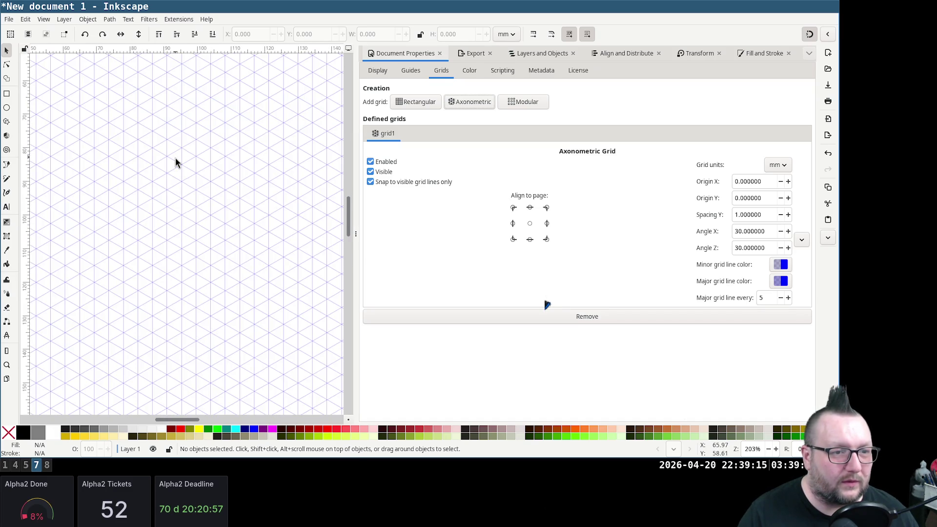
ctrl+scroll(175, 161, down, 1)
ctrl+scroll(175, 161, down, 2)
ctrl+scroll(175, 160, up, 1)
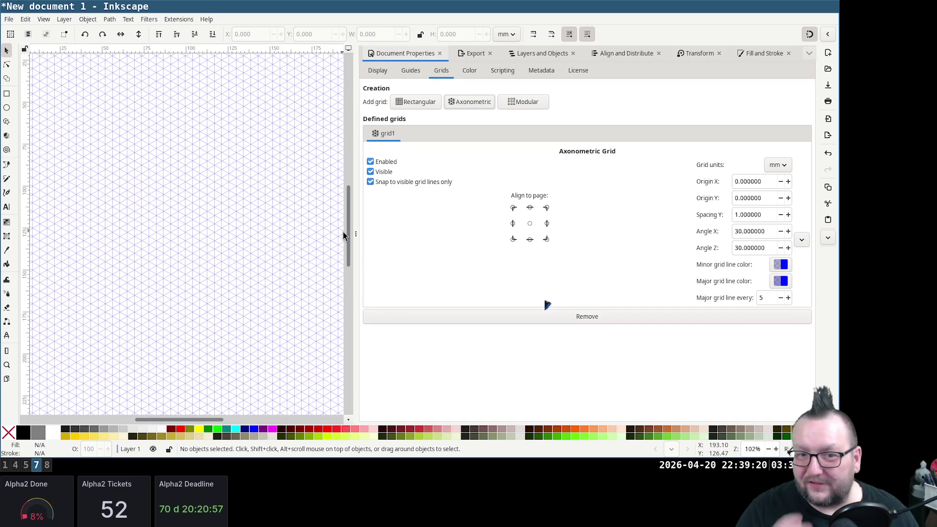
click(761, 298)
text(6)
key(Return)
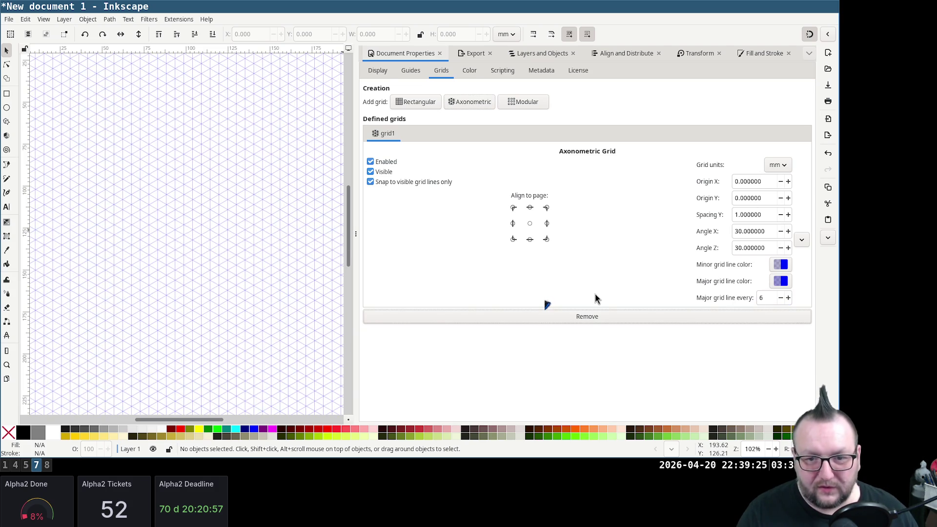
ctrl+scroll(207, 215, up, 2)
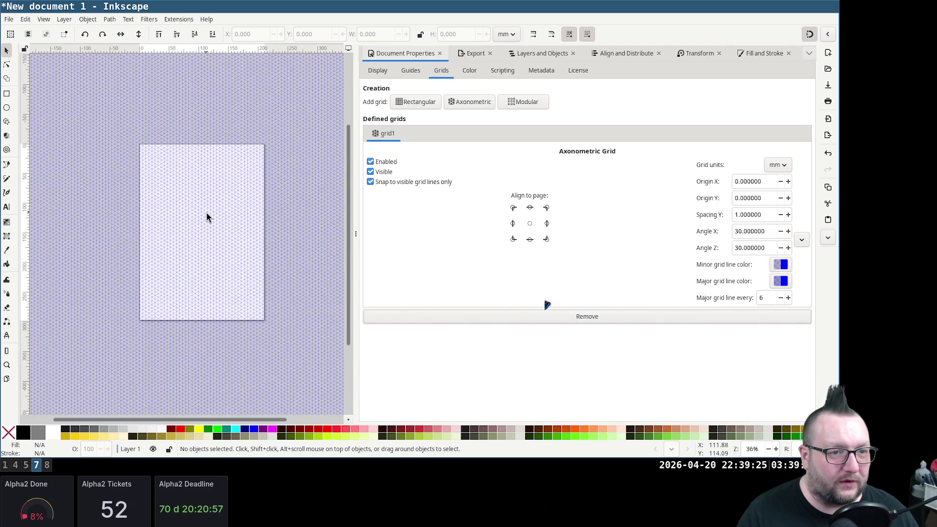
ctrl+scroll(207, 216, up, 2)
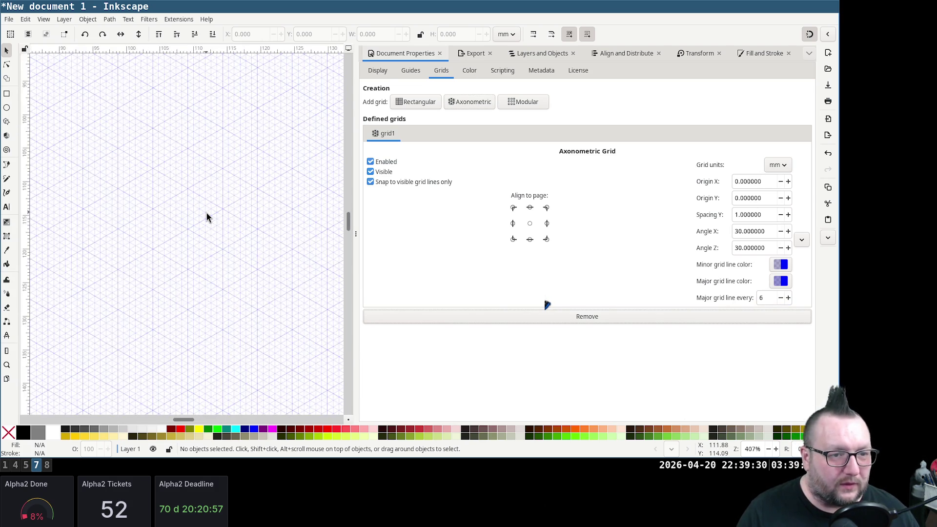
Draw a closed four-corner parallelogram path on the isometric grid with the Pen tool, then show Layers and Objects
click(8, 167)
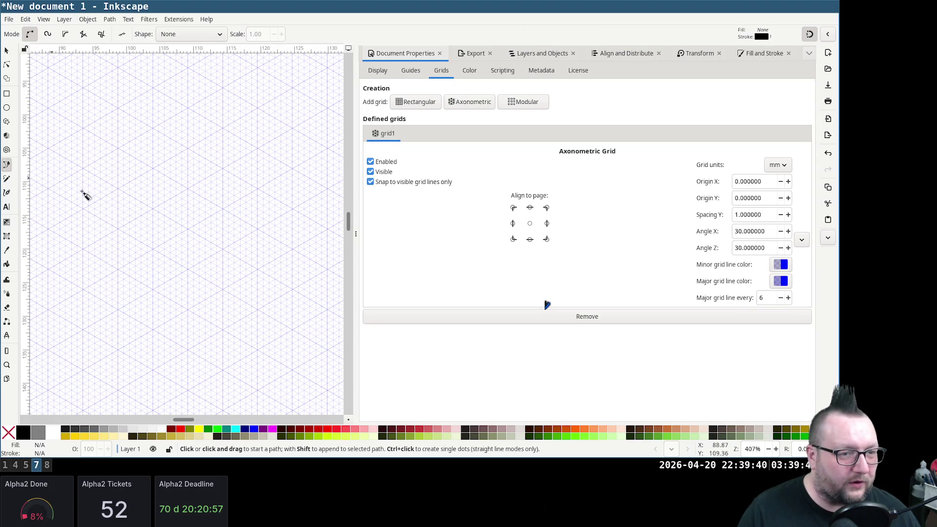
click(153, 209)
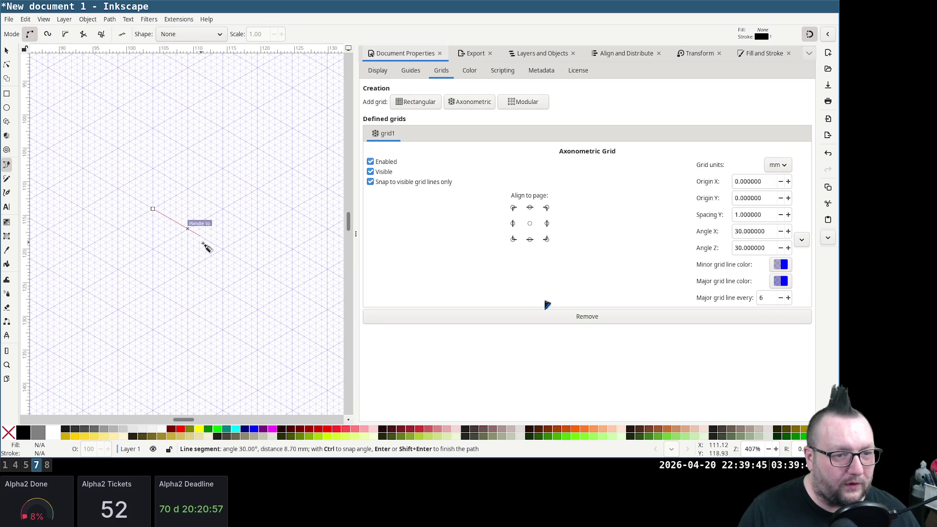
click(258, 272)
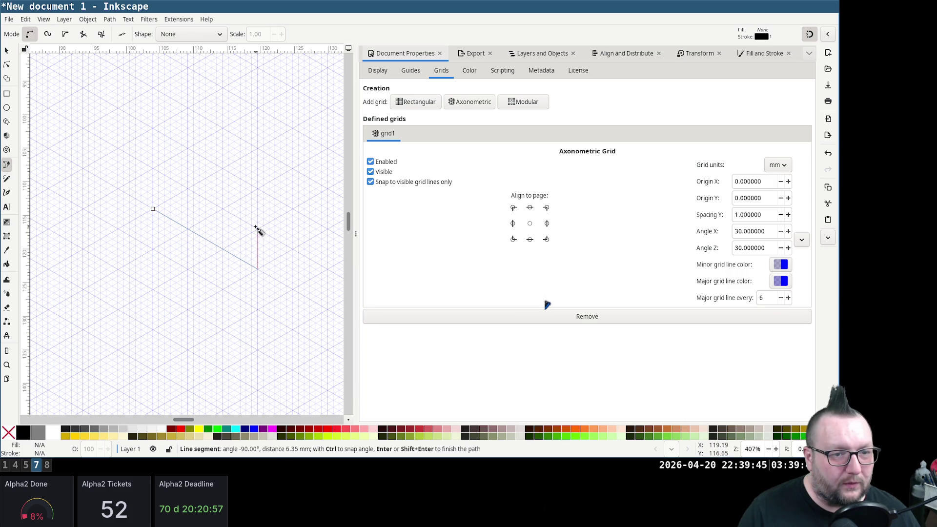
click(258, 150)
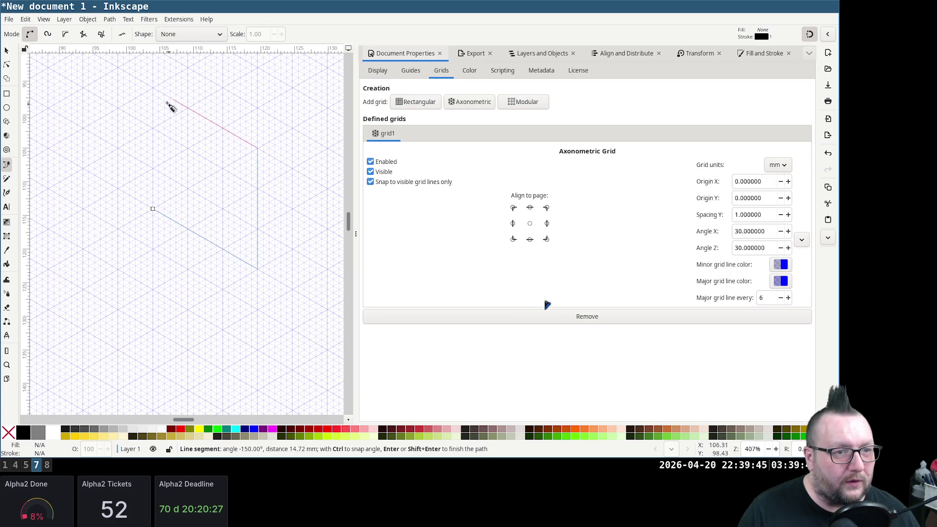
click(152, 89)
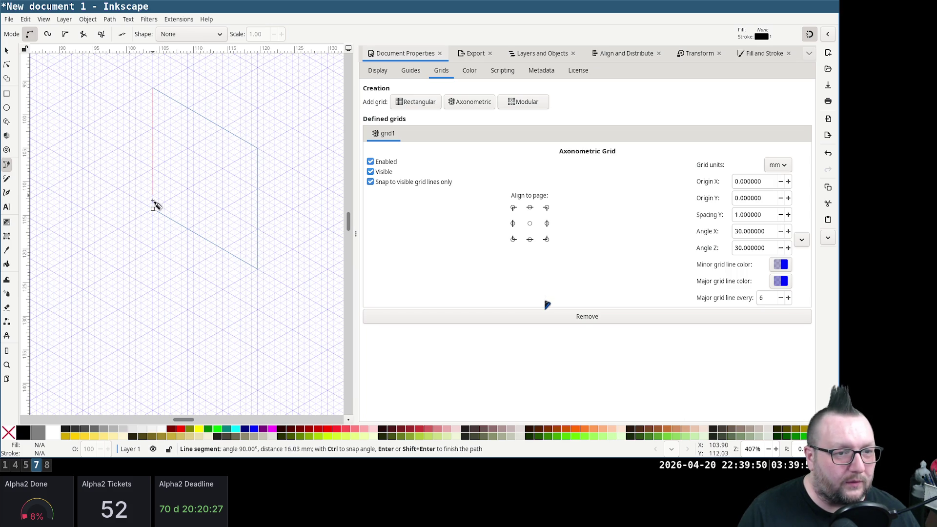
click(153, 209)
scroll(326, 202, up, 2)
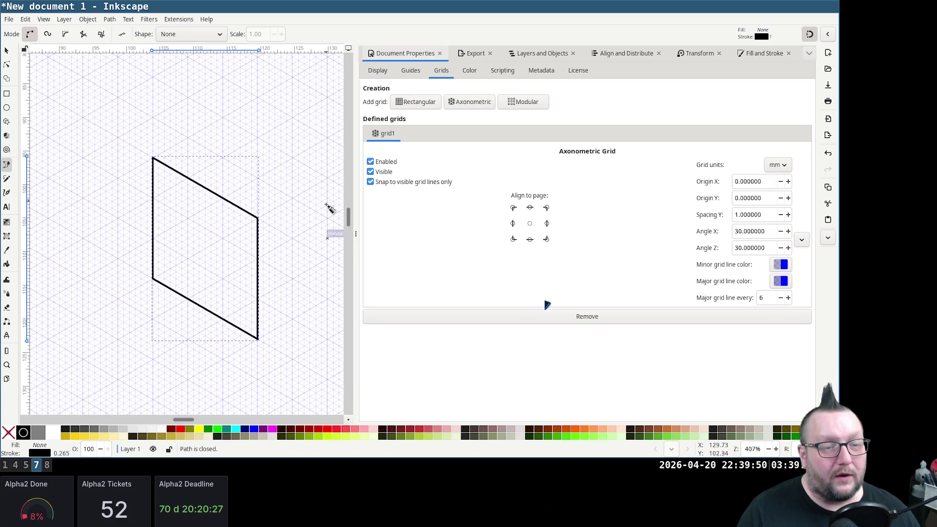
ctrl+scroll(303, 215, down, 1)
ctrl+scroll(256, 195, up, 1)
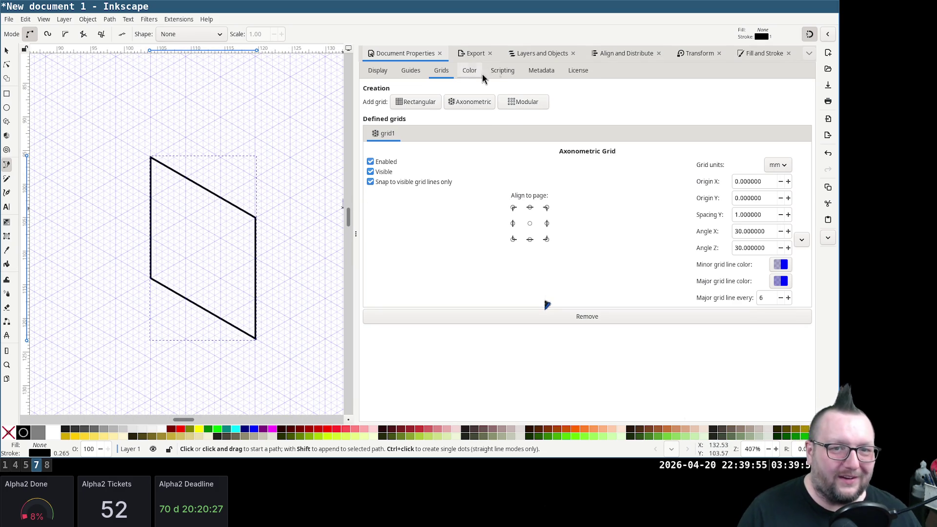
click(550, 57)
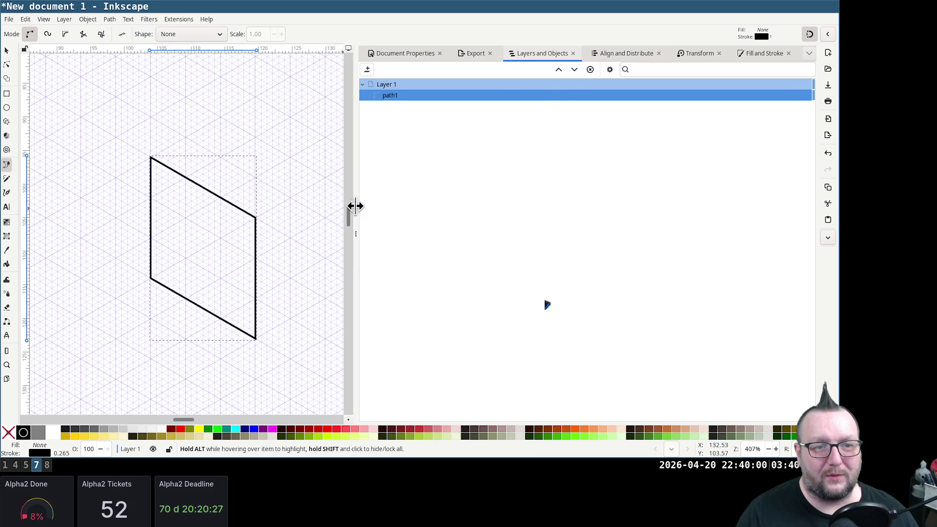
Widen the canvas against the dock and give the parallelogram a flat black fill in Fill and Stroke
drag(356, 206, 561, 188)
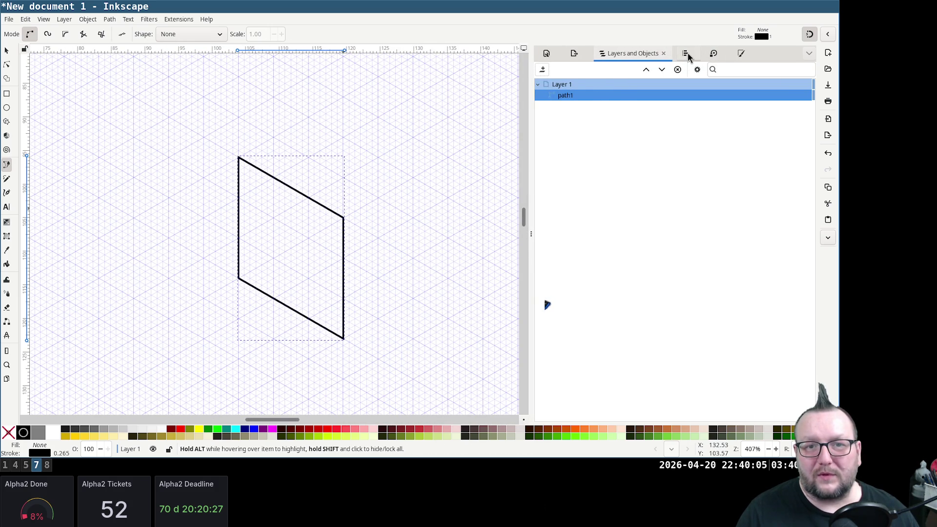
click(712, 56)
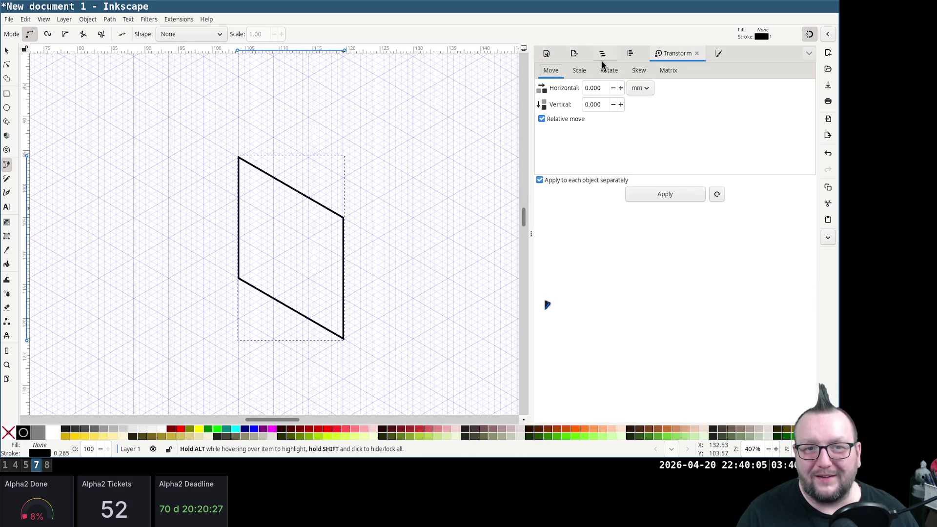
click(718, 55)
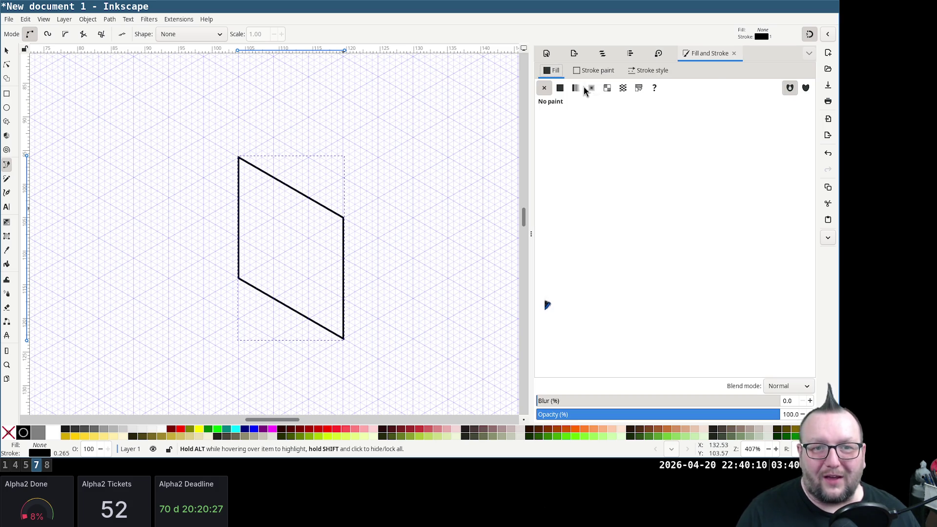
click(560, 88)
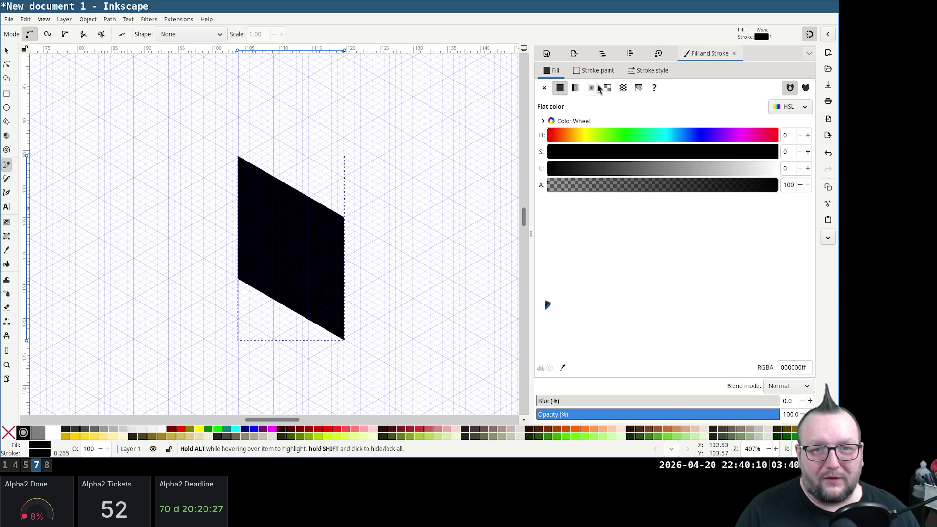
Set the fill to fully saturated red (S 100, L 50) and give the face a flat black stroke
click(594, 70)
click(544, 89)
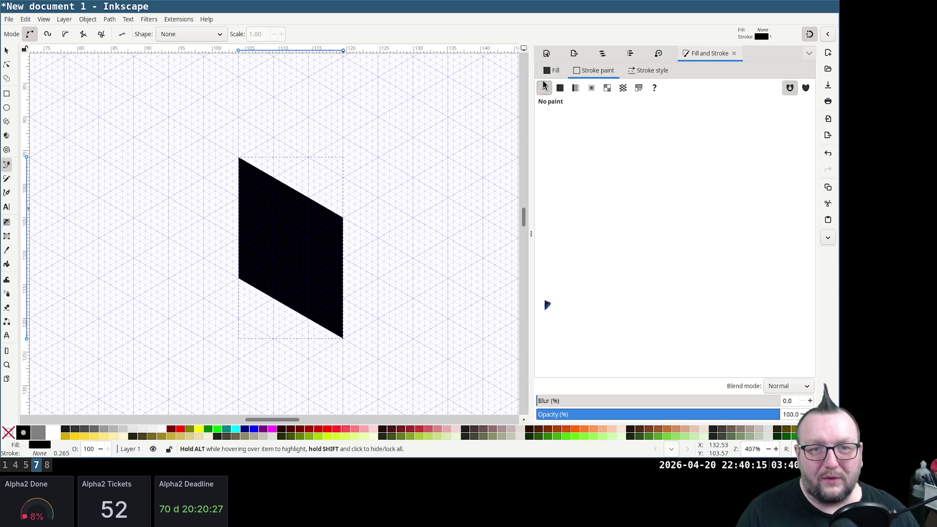
click(551, 70)
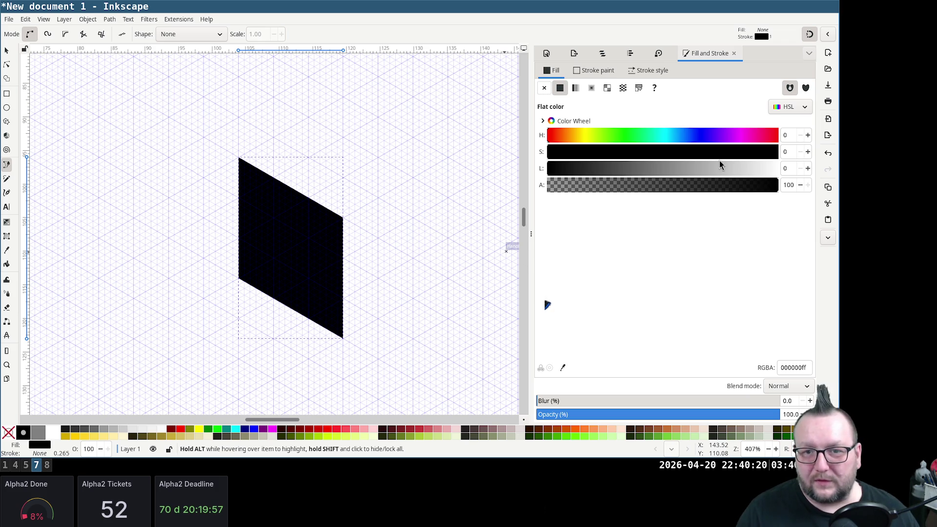
mouse_move(724, 168)
mouse_down()
mouse_move(777, 167)
mouse_move(670, 178)
mouse_move(802, 153)
mouse_up()
double_click(787, 167)
text(50)
key(Tab)
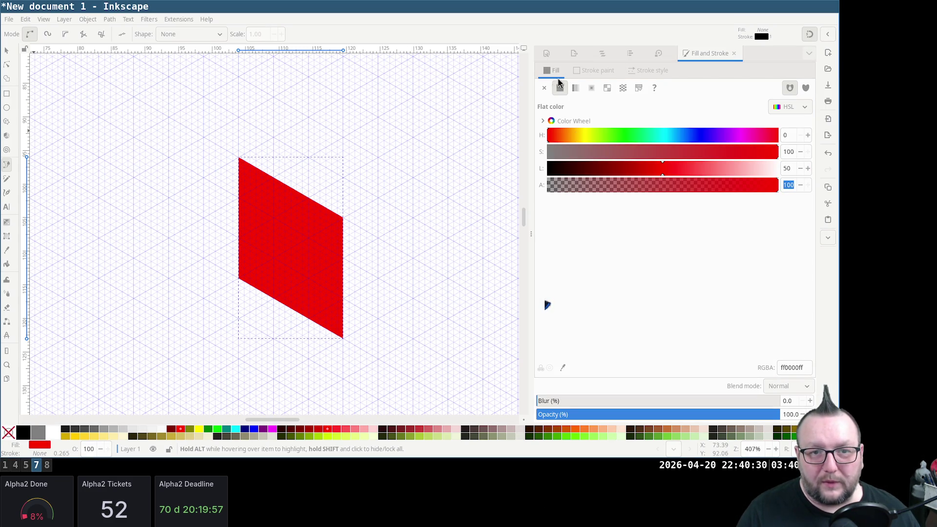
click(590, 72)
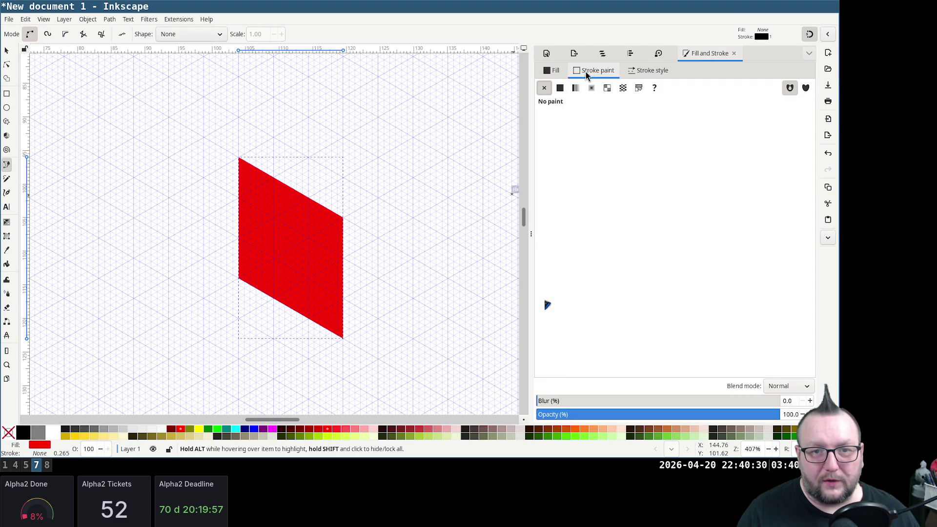
click(559, 88)
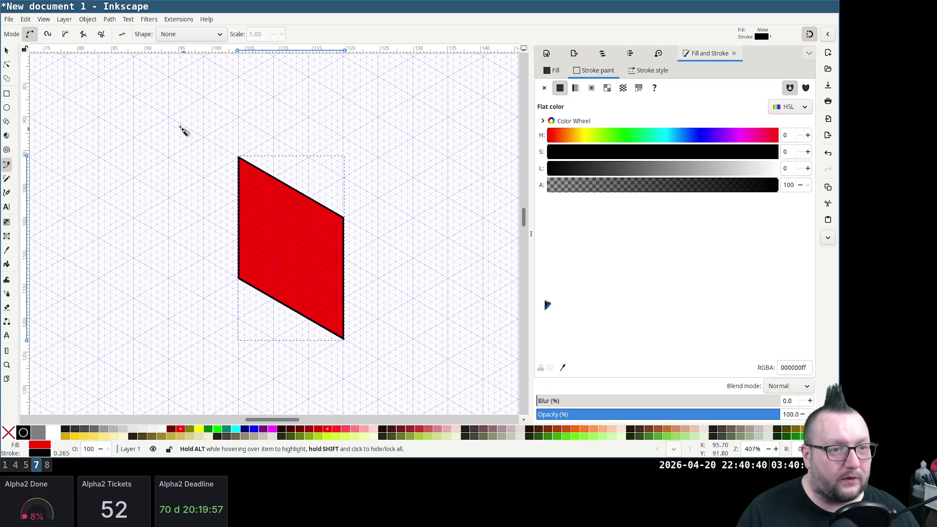
Draw two closed tiles with the pen: one above-left of the red tile and one below it
click(134, 97)
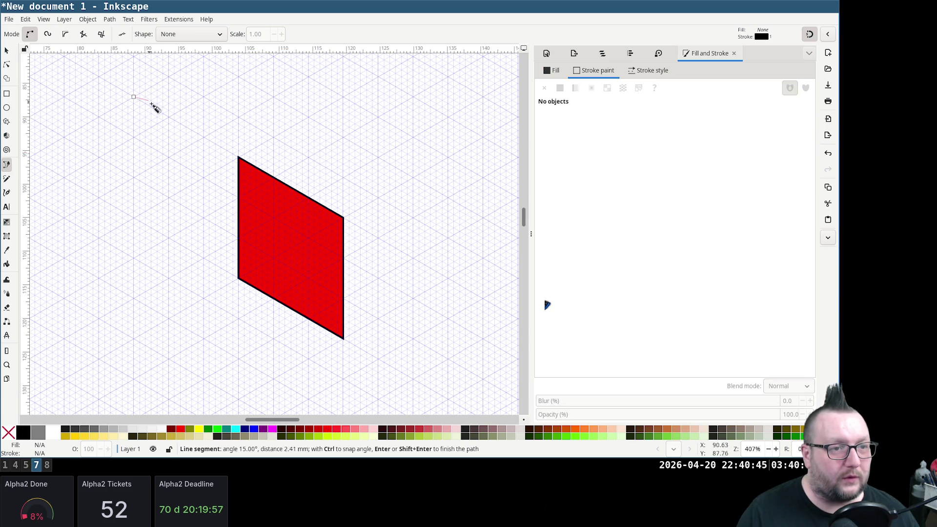
click(239, 158)
click(239, 279)
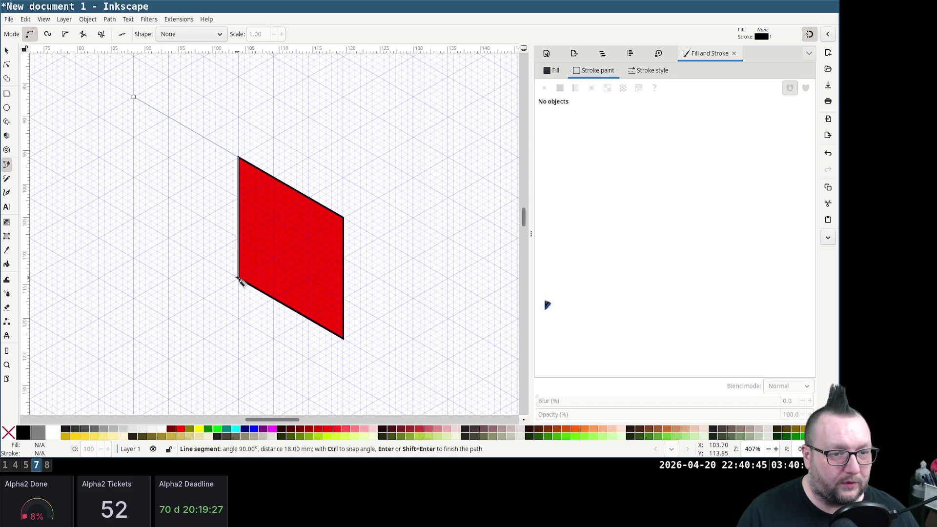
click(135, 218)
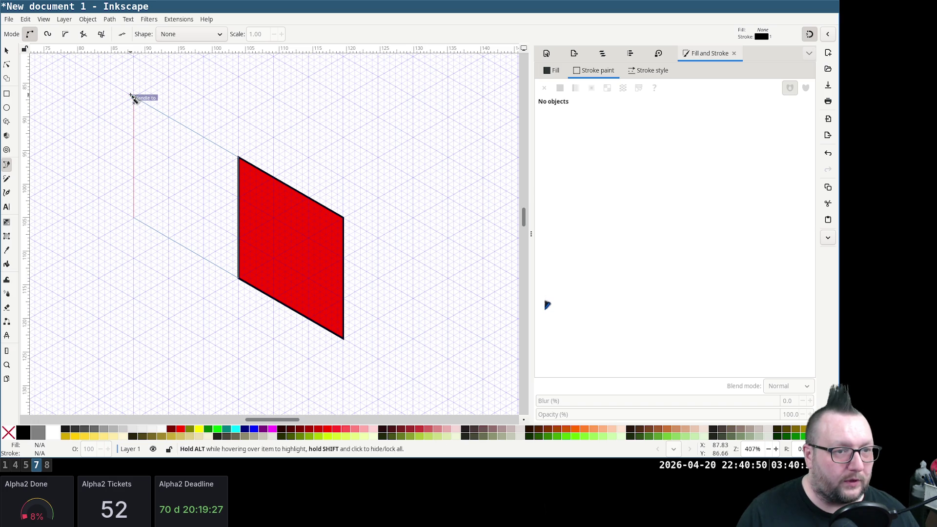
click(134, 98)
scroll(177, 209, down, 1)
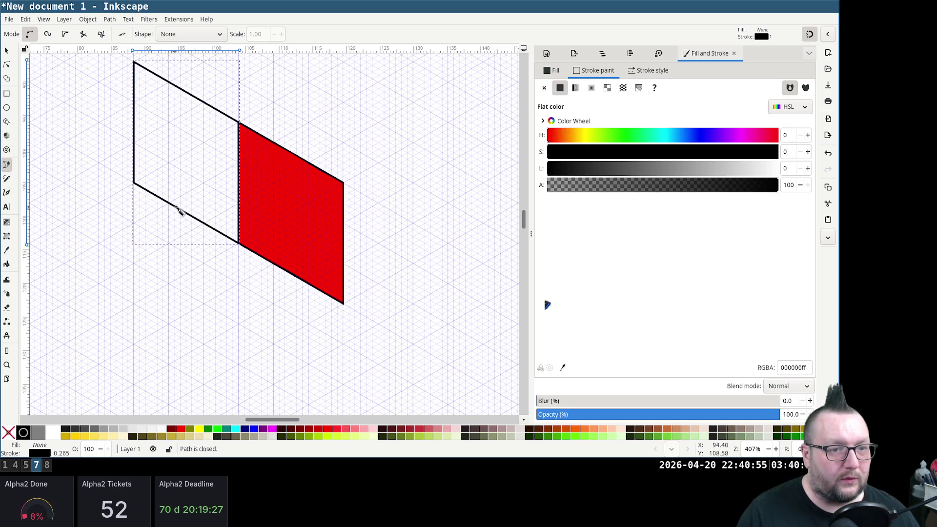
scroll(235, 266, down, 1)
scroll(307, 256, down, 1)
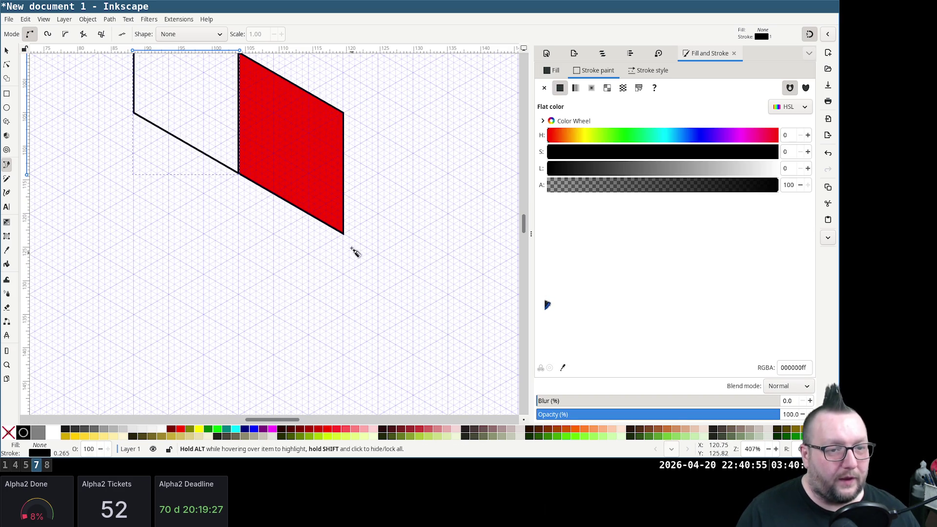
click(342, 354)
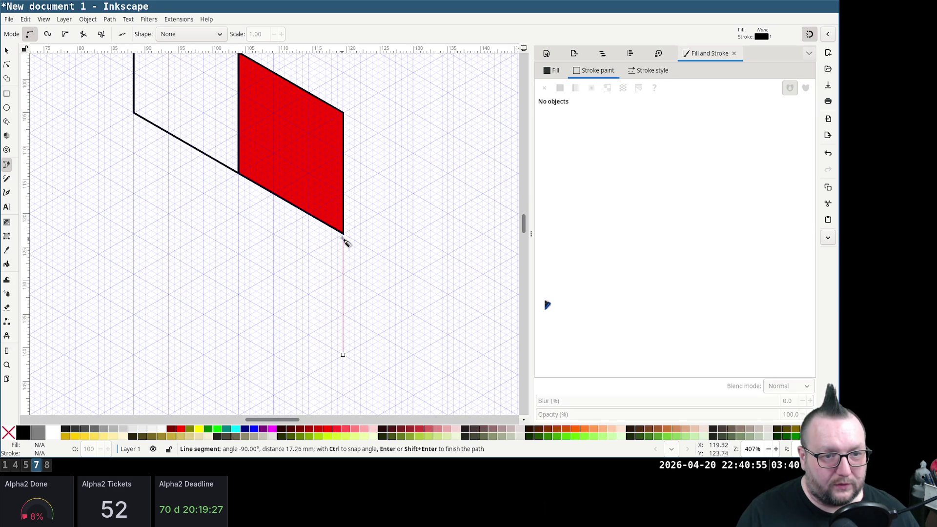
click(344, 234)
click(242, 174)
click(239, 293)
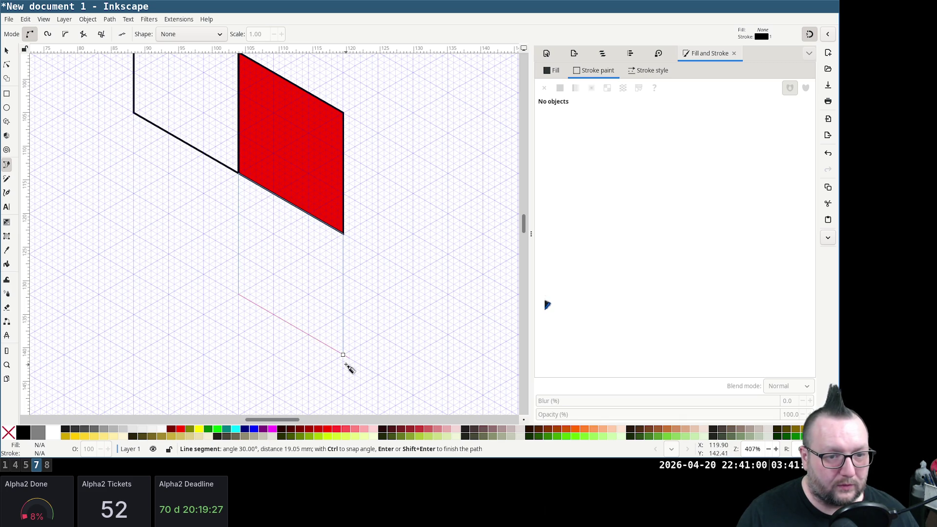
click(343, 355)
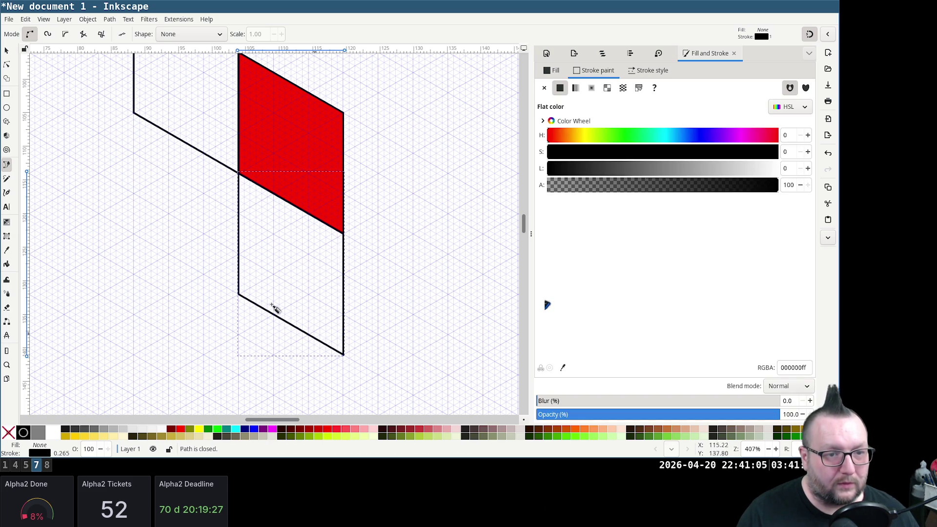
Cancel a stray path start, then draw the closed lower-left tile to complete the two-by-two grid
click(133, 234)
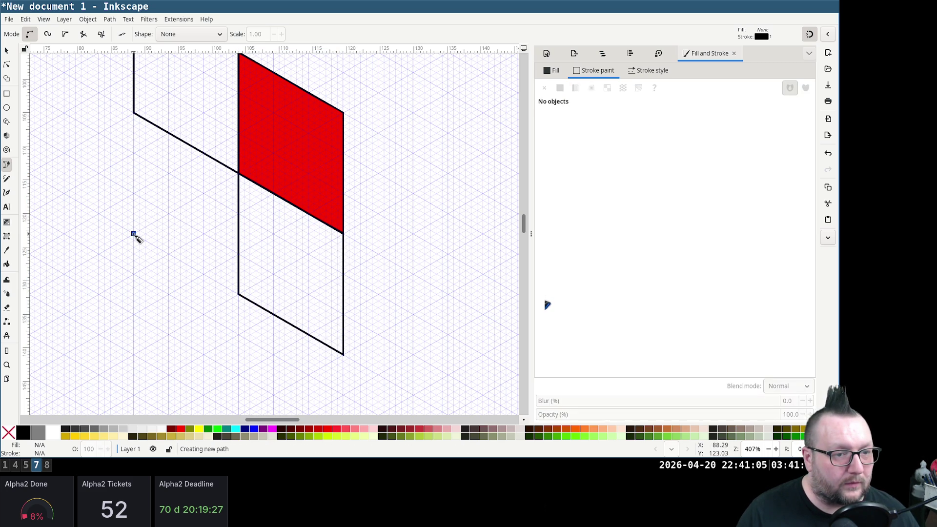
key(ctrl+z)
key(ctrl+shift+z)
key(Escape)
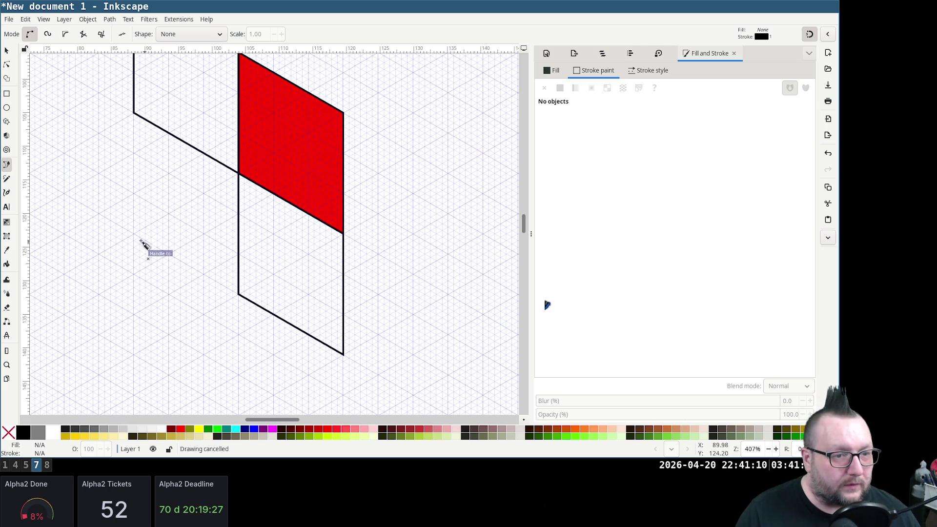
click(134, 236)
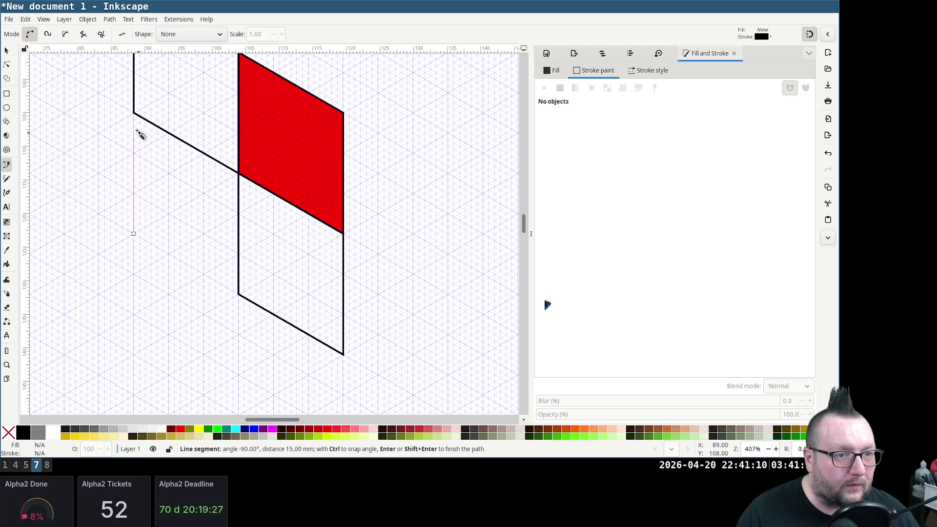
click(133, 112)
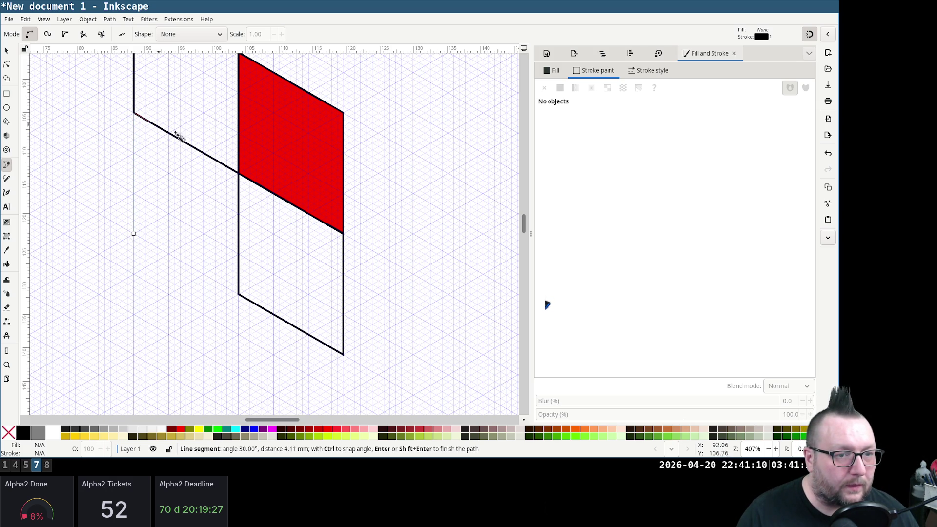
click(238, 175)
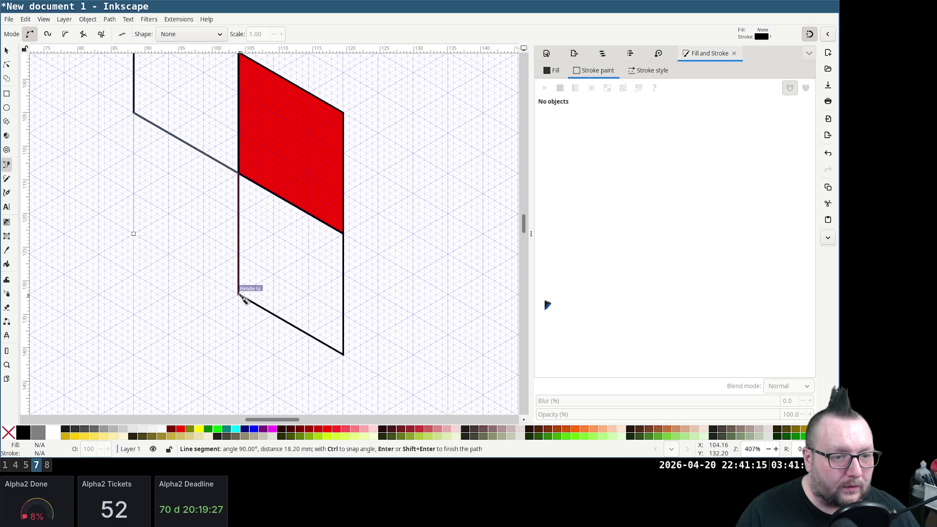
click(241, 293)
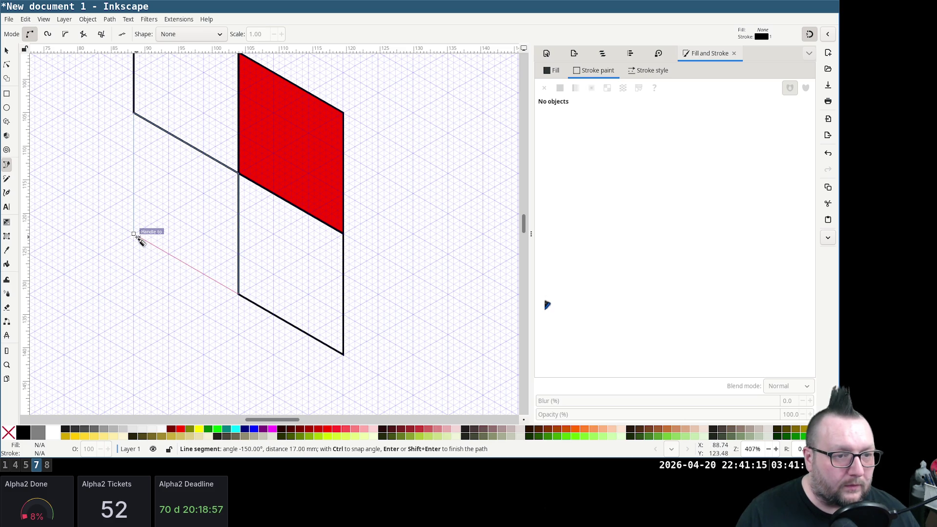
click(135, 235)
scroll(381, 253, up, 3)
scroll(386, 263, down, 2)
ctrl+scroll(391, 209, down, 2)
ctrl+scroll(397, 209, up, 1)
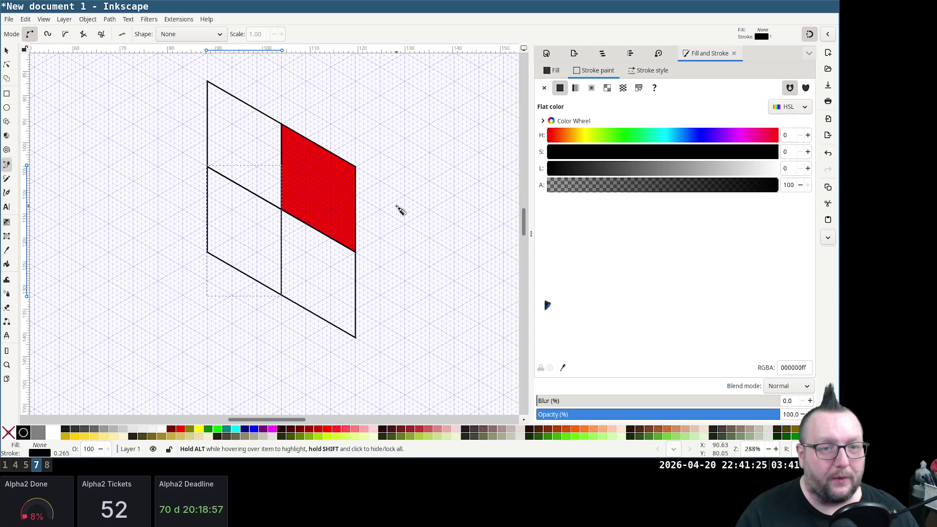
ctrl+scroll(403, 265, up, 1)
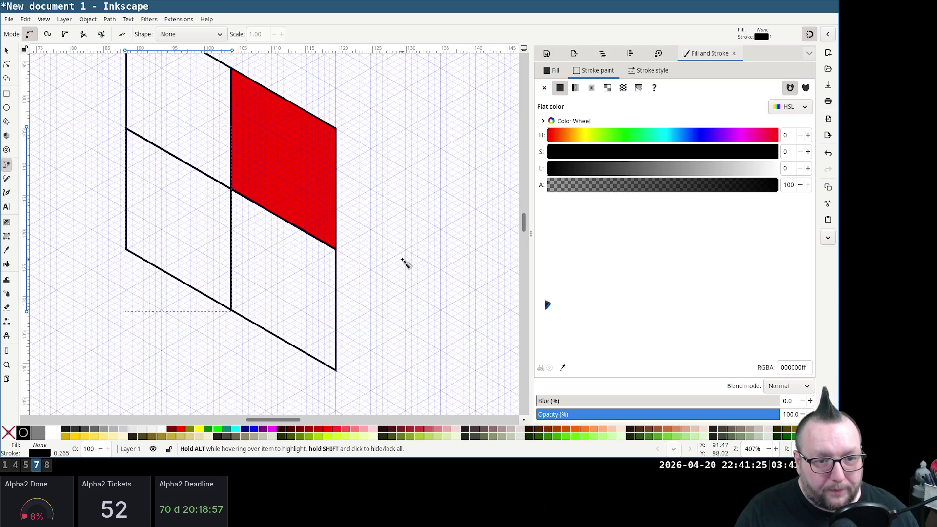
Draw the closed tile to the right of the red tile along its right edge
click(440, 310)
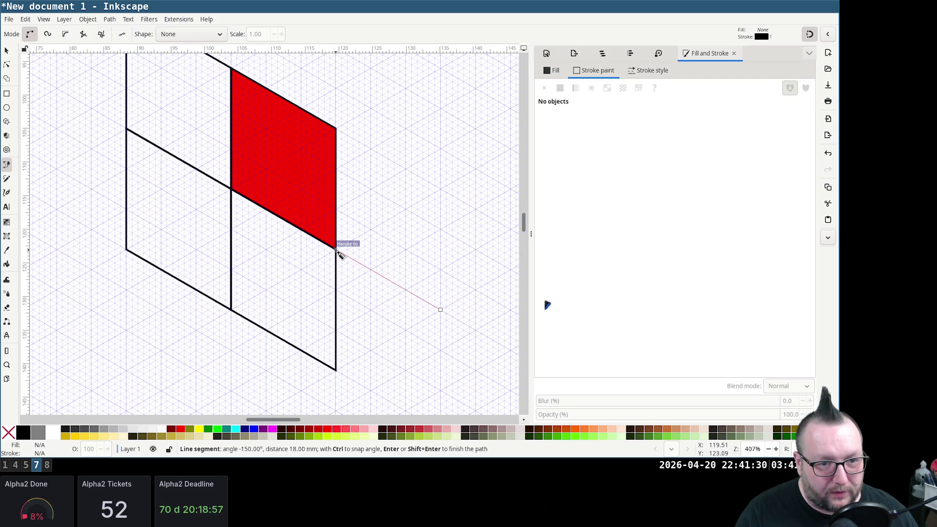
click(336, 249)
click(336, 129)
click(440, 188)
click(440, 311)
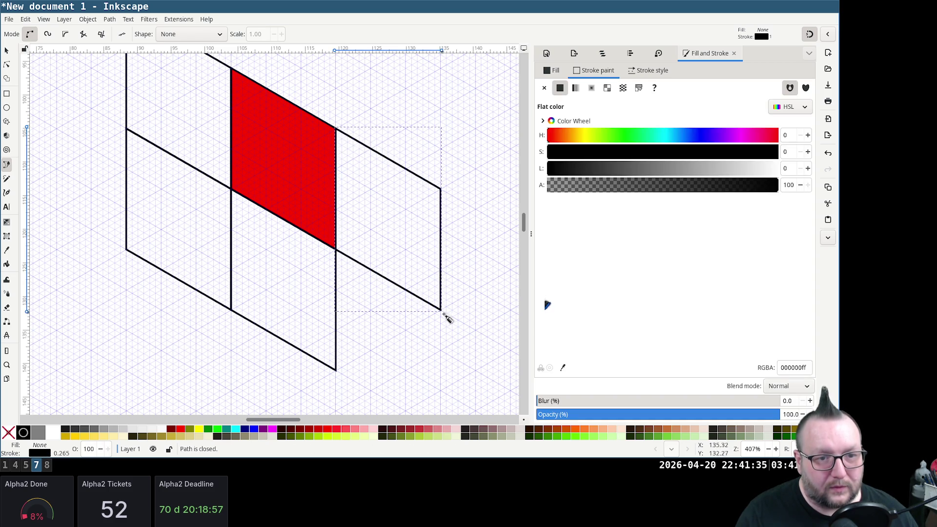
scroll(443, 313, down, 2)
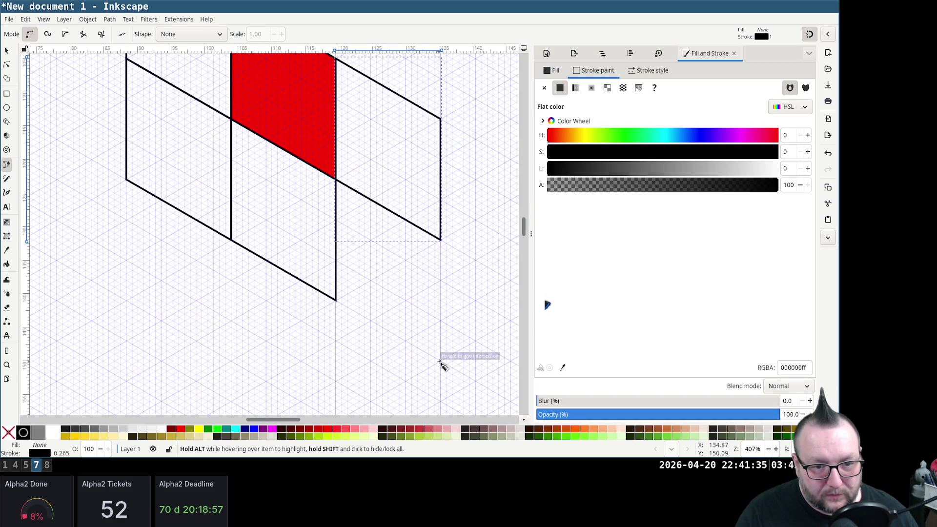
Draw the closed tile beneath the right tile, re-placing one misplaced corner
click(441, 360)
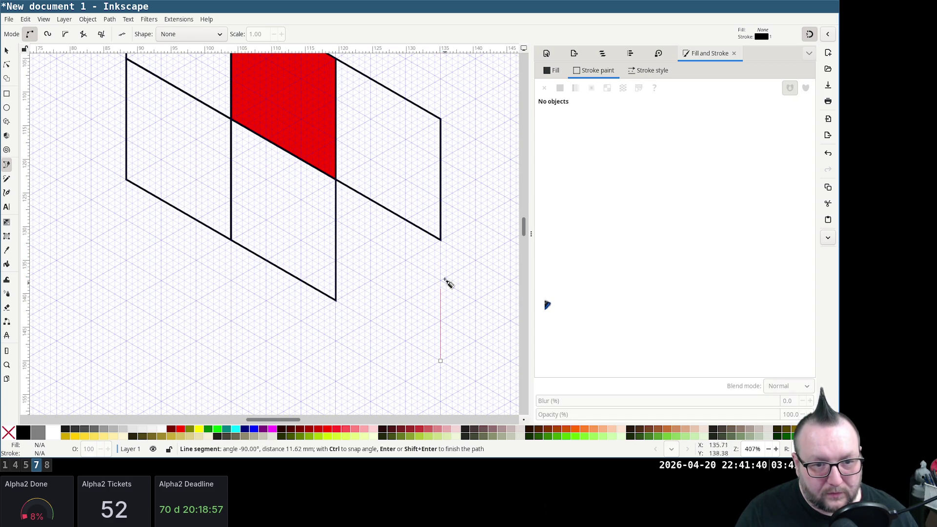
click(442, 241)
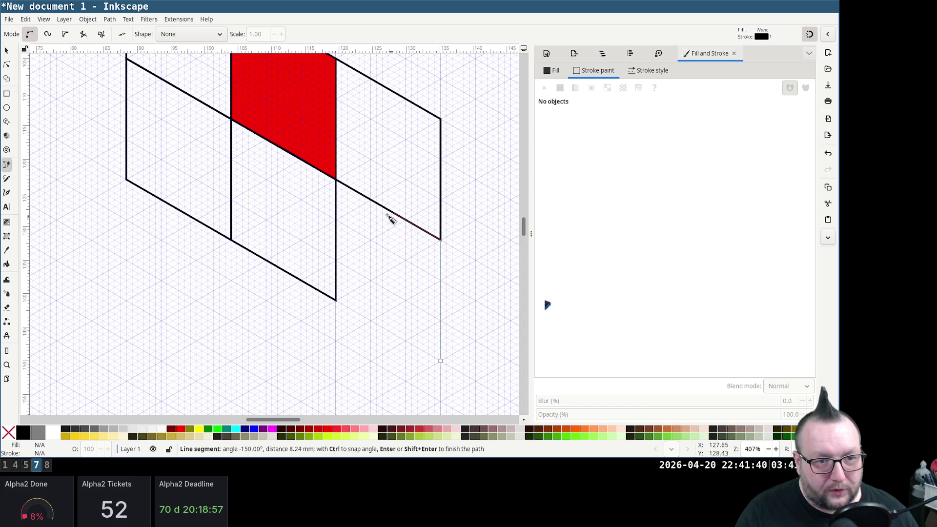
click(336, 180)
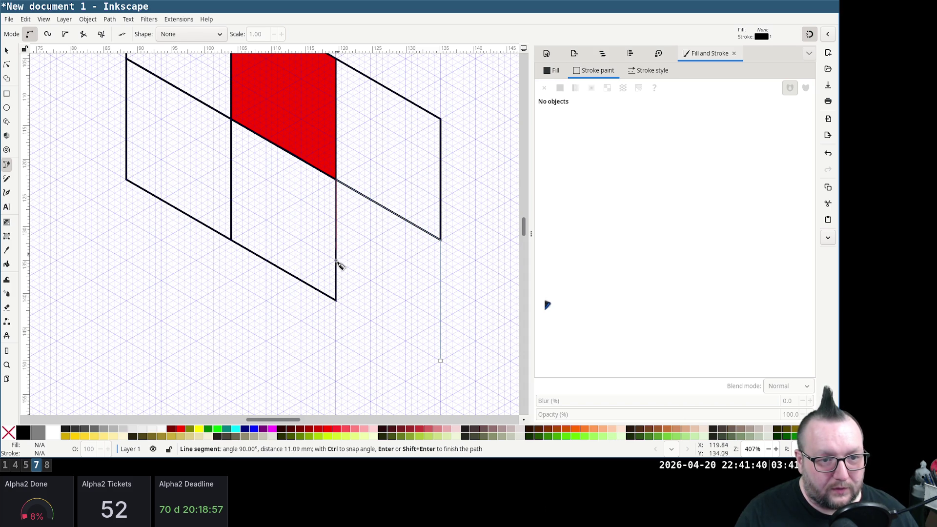
click(337, 300)
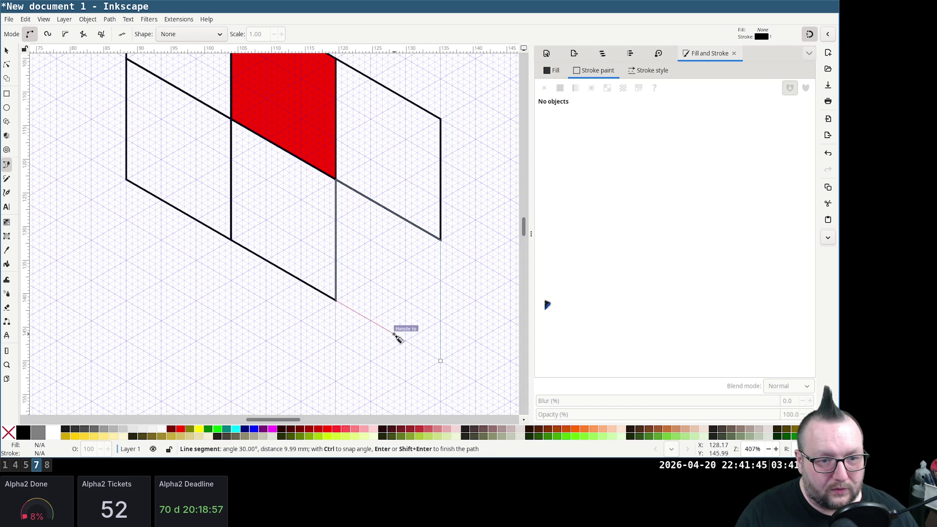
key(BackSpace)
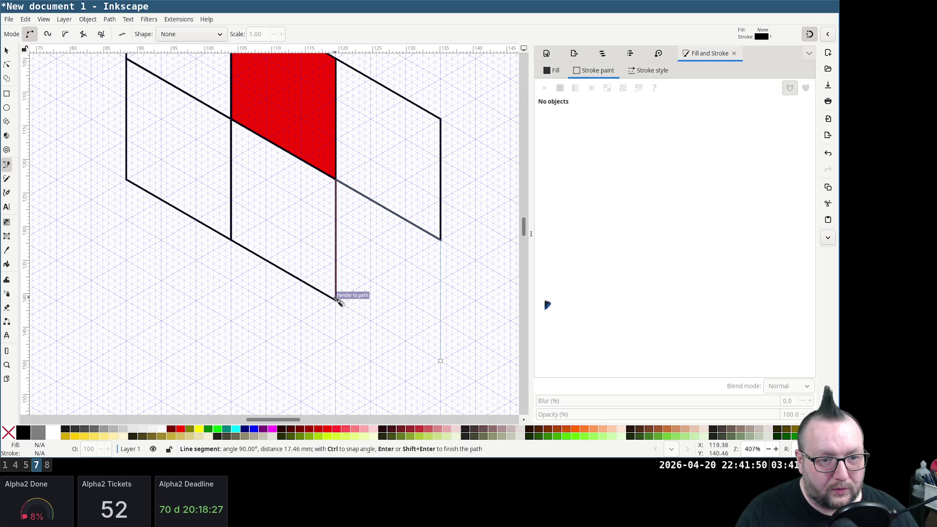
click(336, 300)
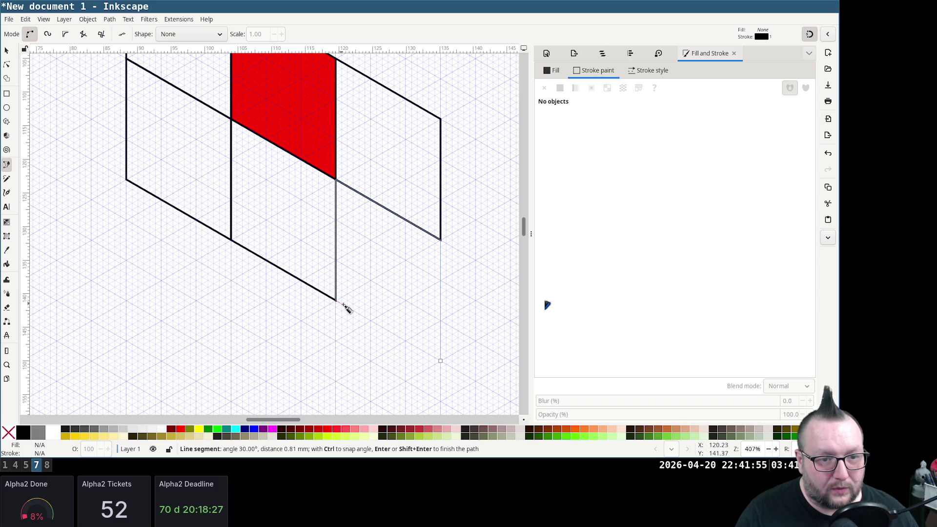
click(440, 361)
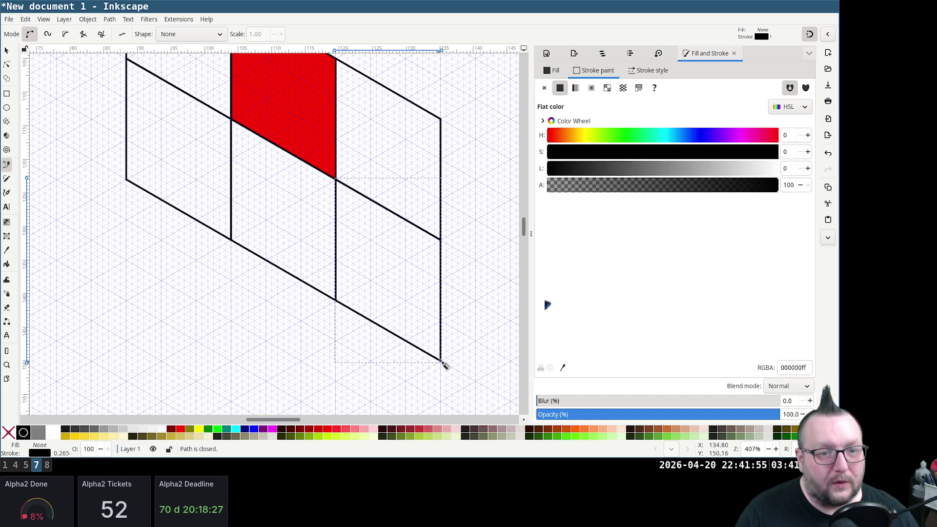
scroll(441, 300, up, 2)
scroll(410, 275, down, 3)
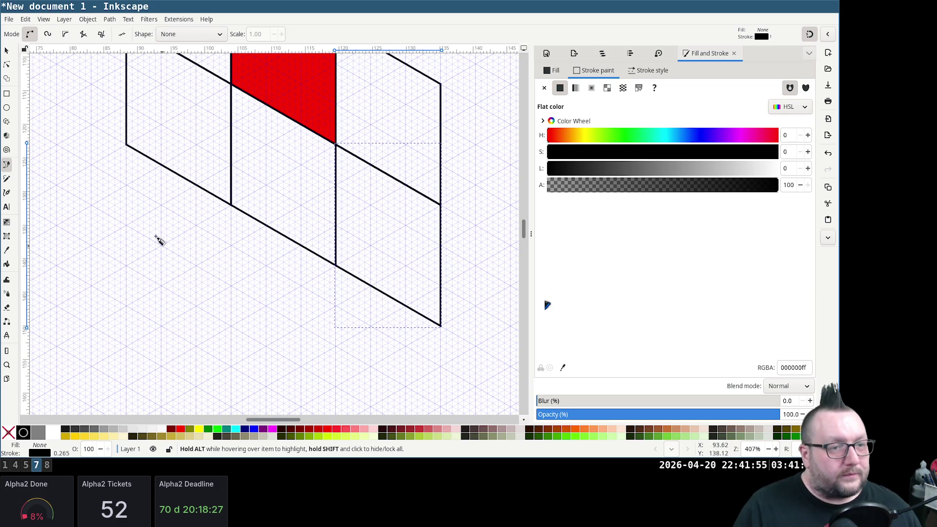
Draw the closed lower-left and lower-middle tiles of the bottom row
click(126, 265)
click(231, 324)
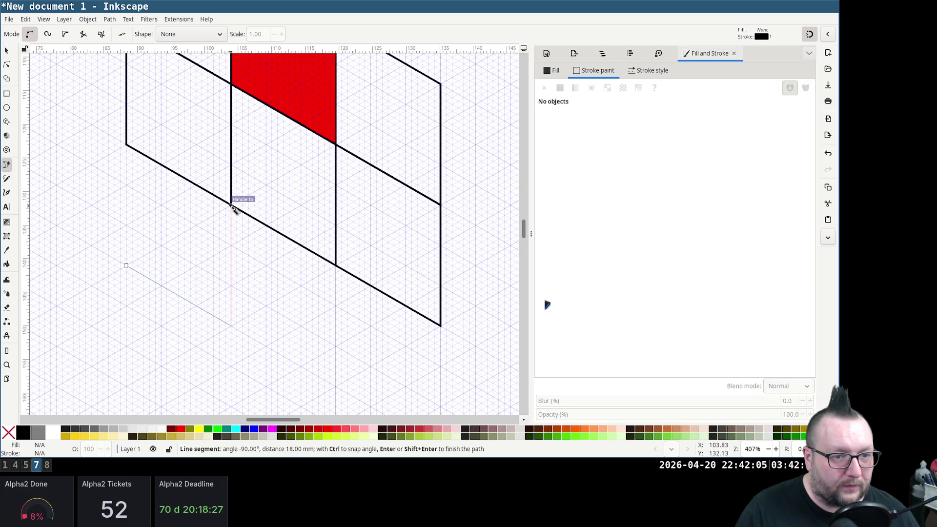
click(232, 205)
click(127, 146)
click(126, 265)
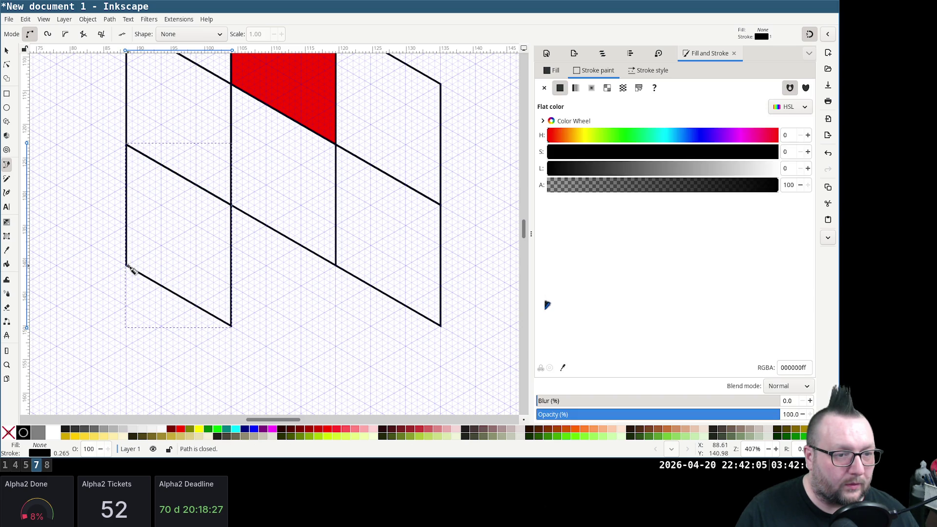
click(337, 386)
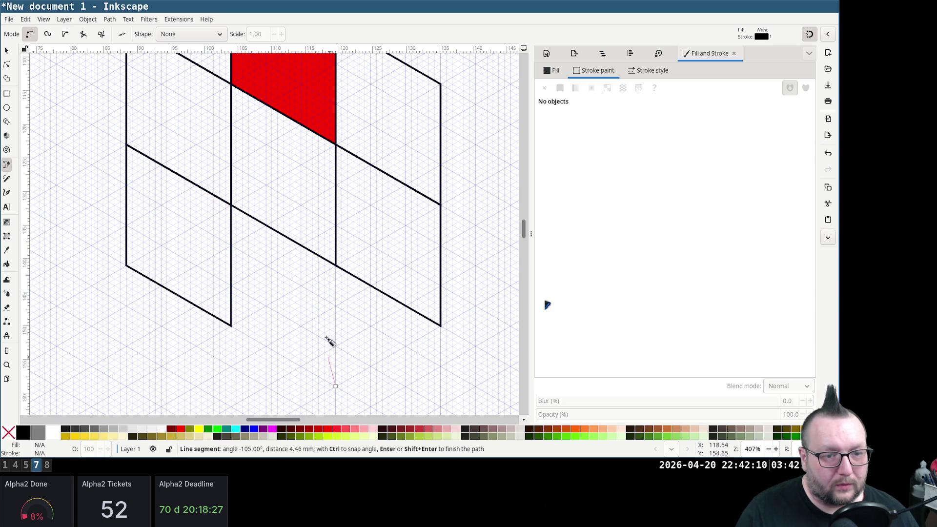
click(336, 265)
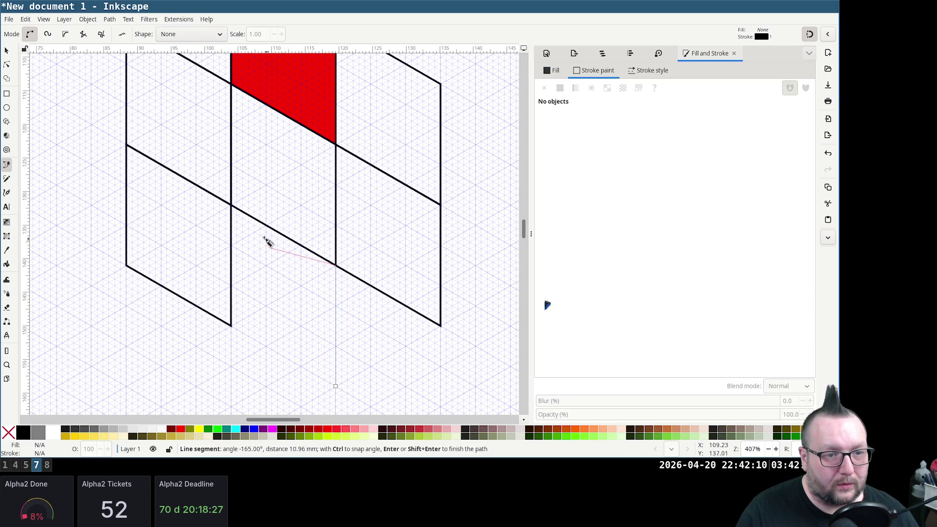
click(231, 207)
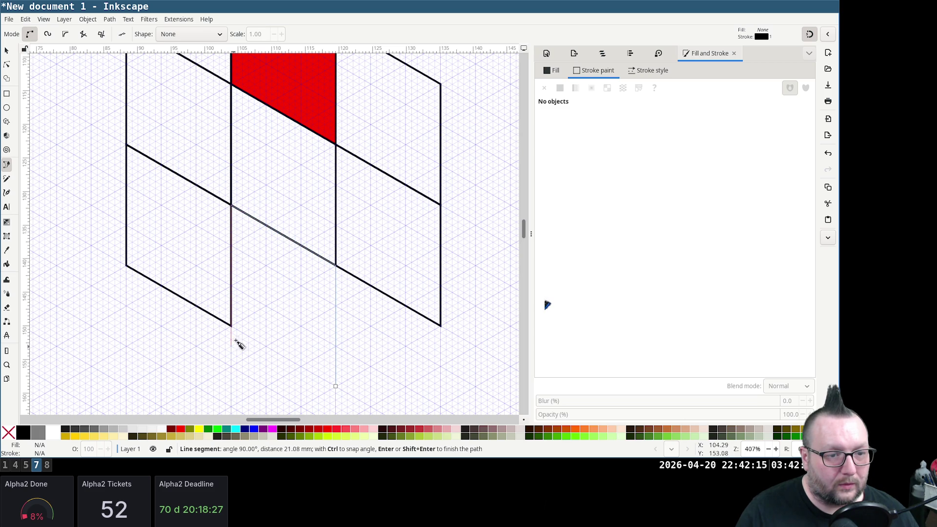
click(232, 327)
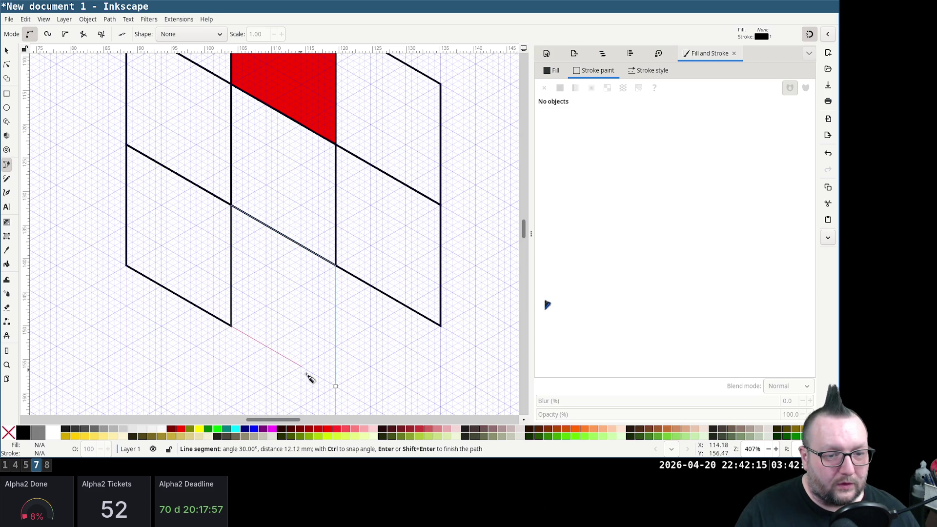
click(336, 386)
scroll(360, 360, down, 2)
scroll(402, 322, up, 3)
scroll(397, 310, up, 2)
scroll(384, 302, down, 4)
scroll(444, 372, down, 1)
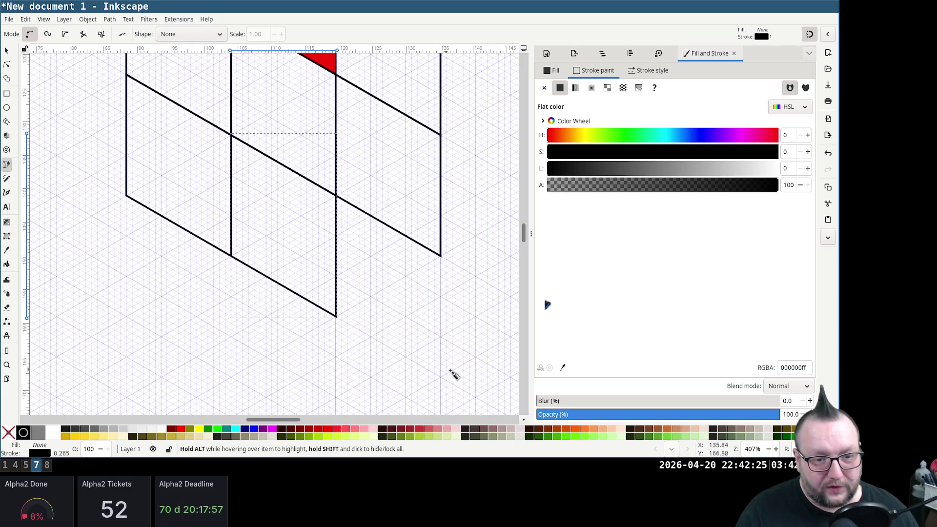
Draw the closed lower-right tile, completing the front face grid, and return to the Selector
click(440, 376)
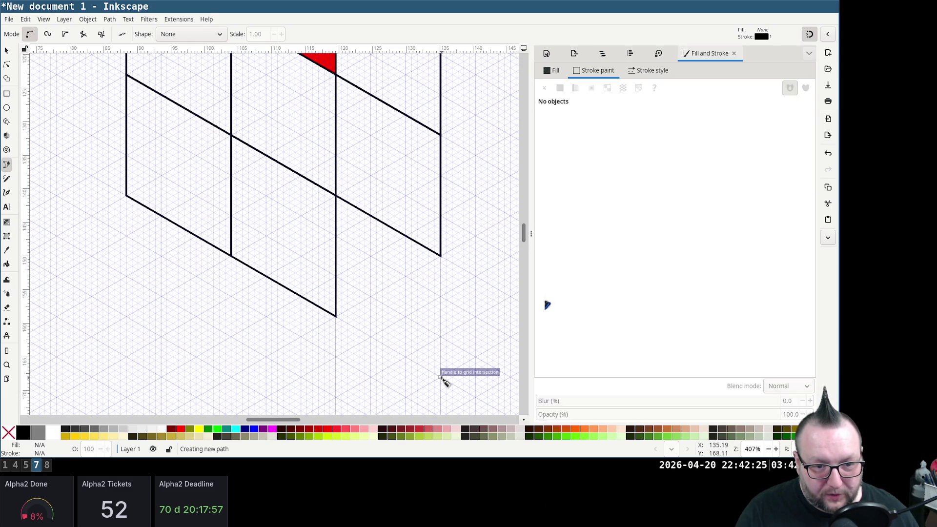
click(440, 255)
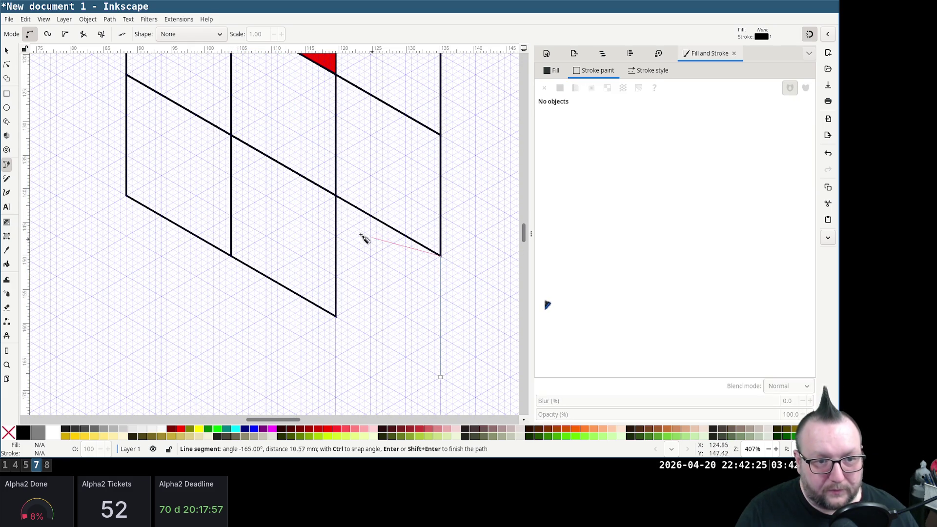
click(337, 197)
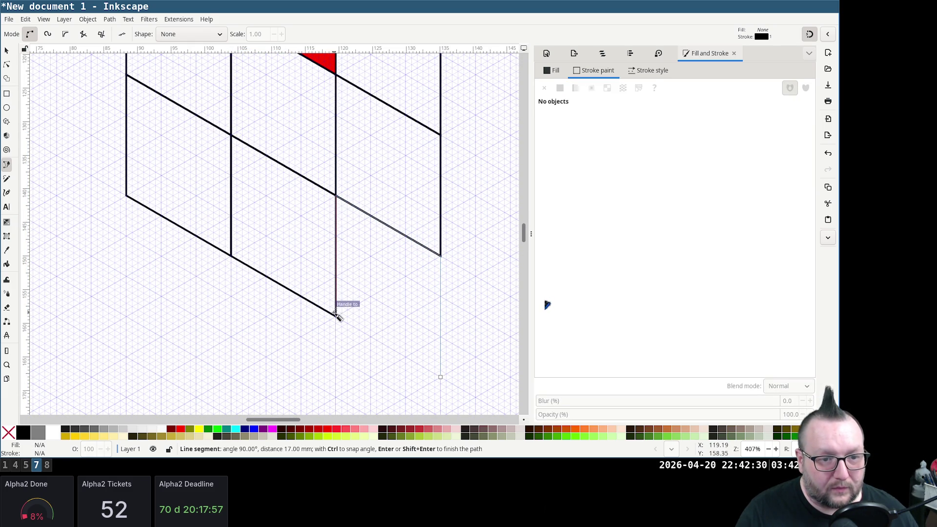
click(335, 316)
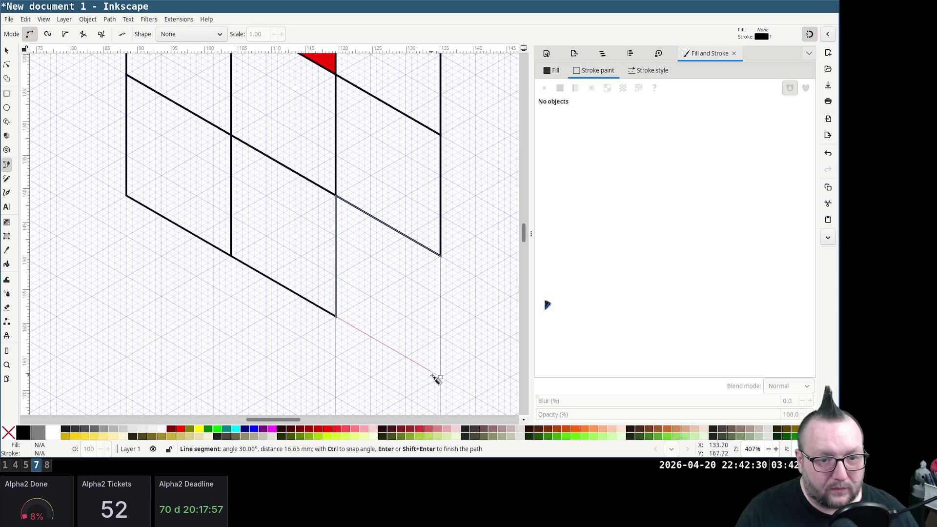
click(440, 376)
scroll(393, 243, up, 1)
scroll(393, 244, up, 5)
key(s)
Select the upper-left tile, accidentally alter its outline colour, and undo back to a black outline
click(249, 128)
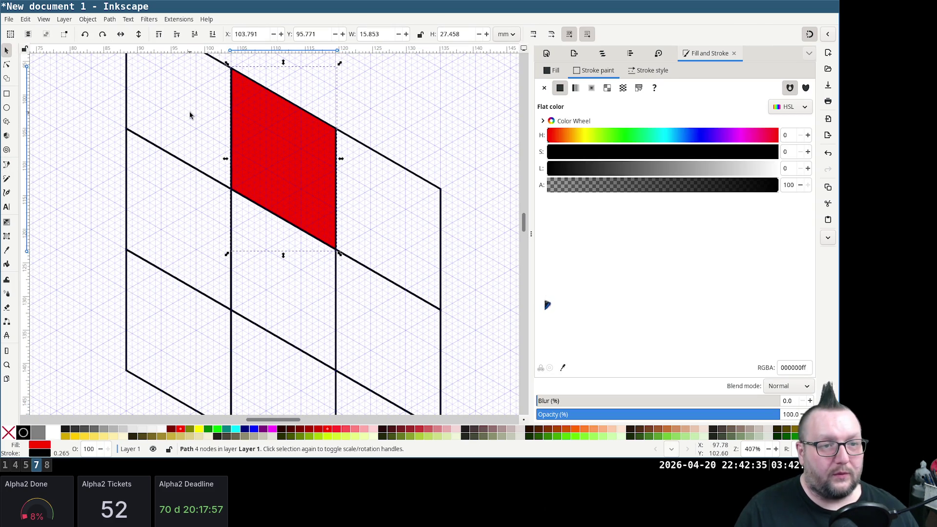
click(189, 115)
click(127, 109)
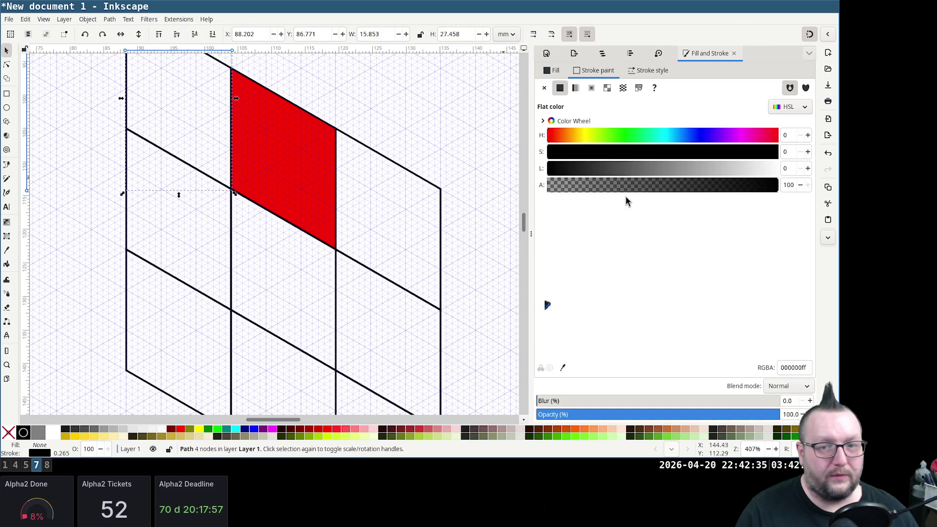
drag(699, 152, 780, 151)
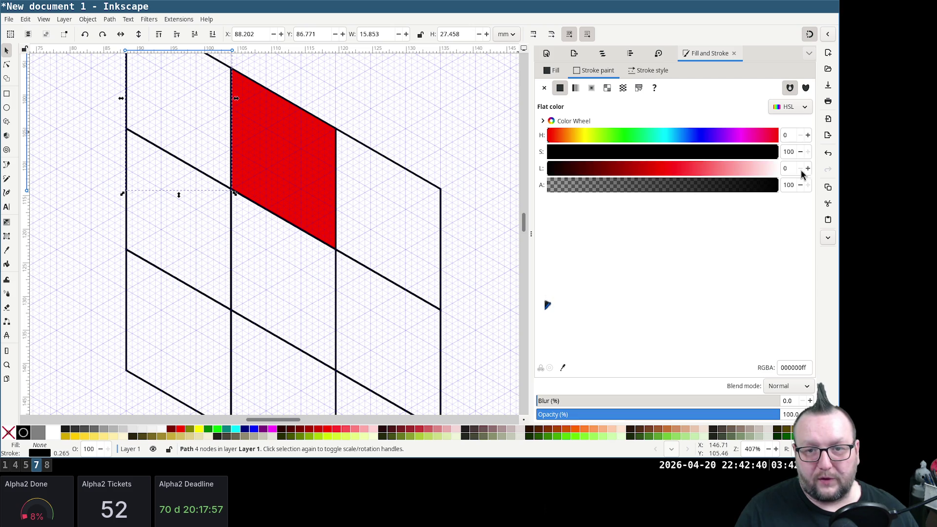
click(787, 168)
text(50)
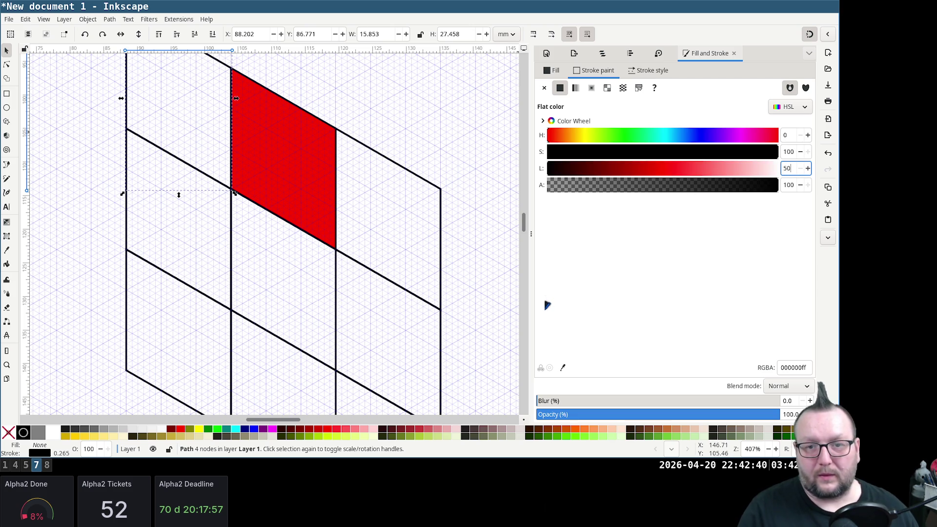
key(Return)
double_click(786, 368)
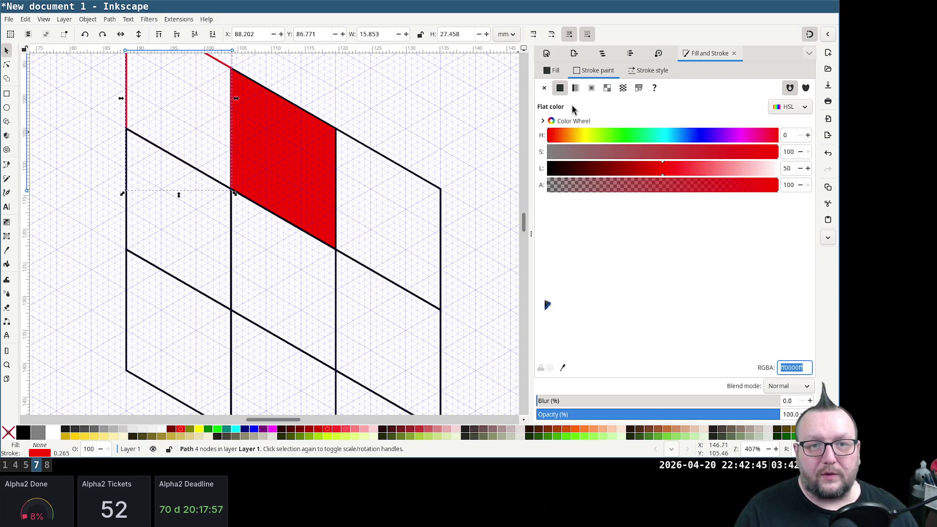
key(ctrl+z)
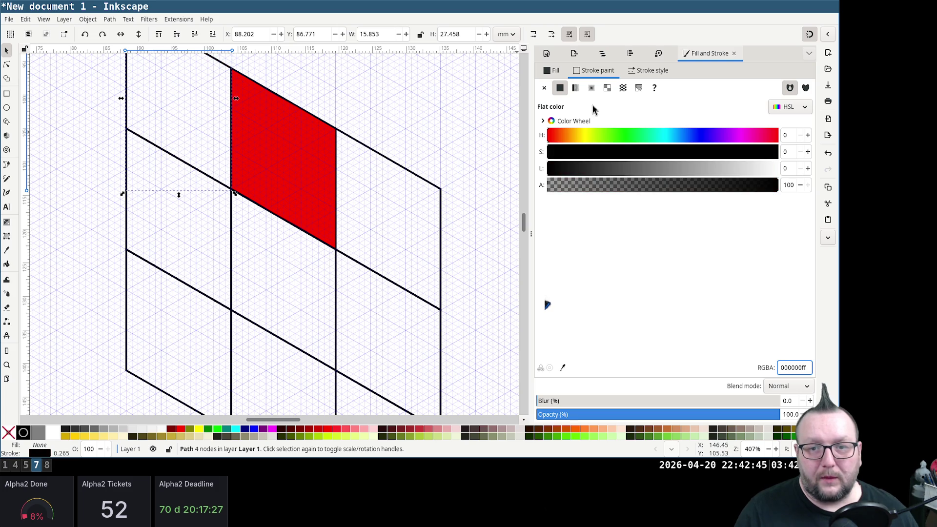
Fill the three left-column tiles solid red via Flat color
click(550, 70)
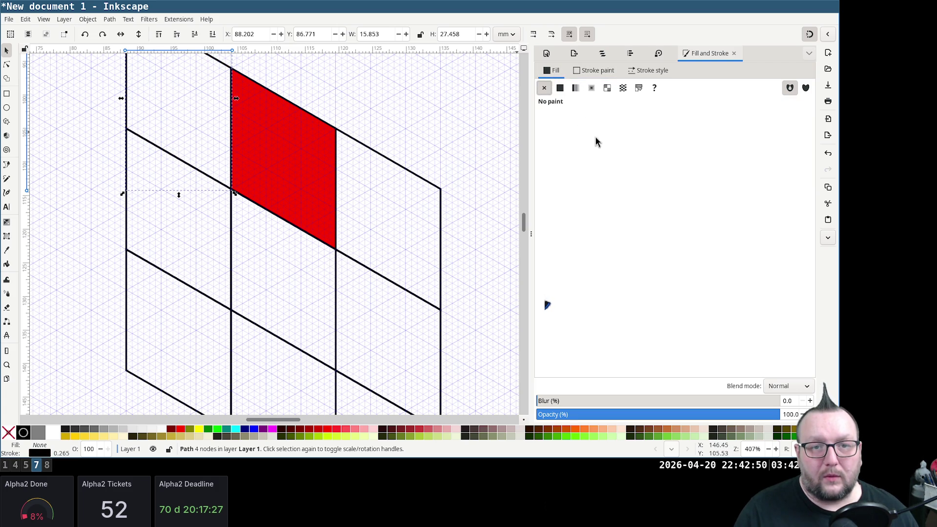
click(560, 88)
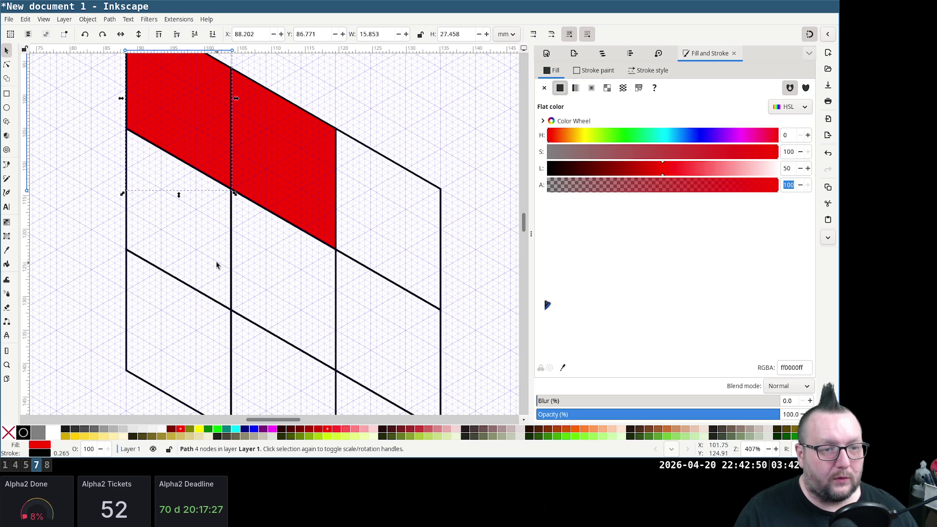
click(128, 237)
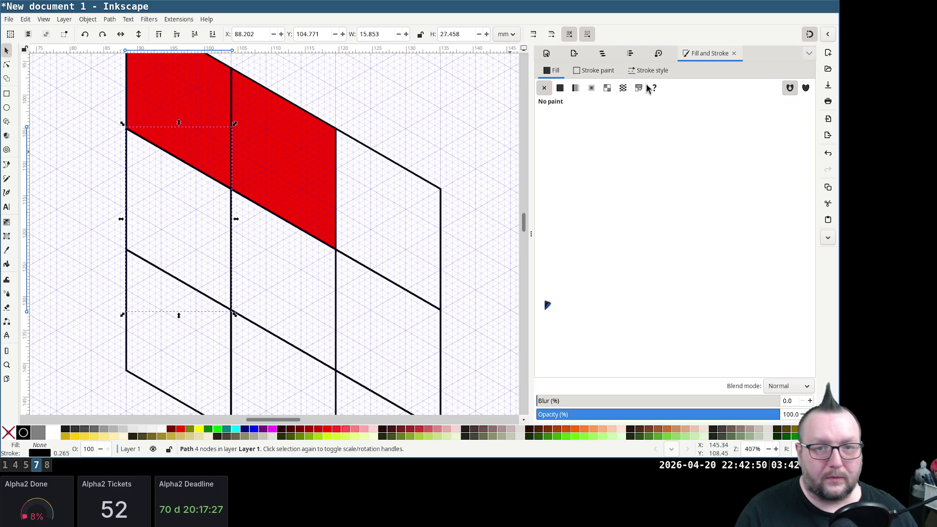
click(560, 89)
click(127, 337)
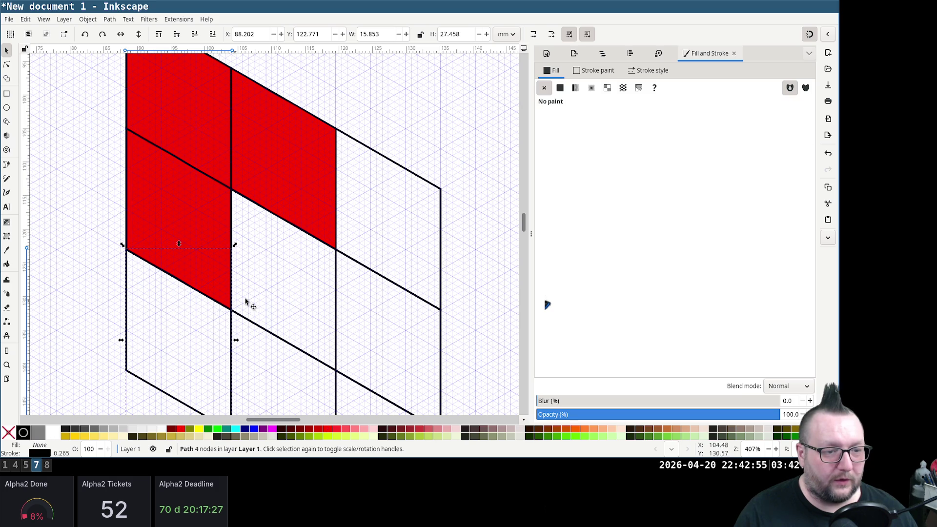
click(560, 88)
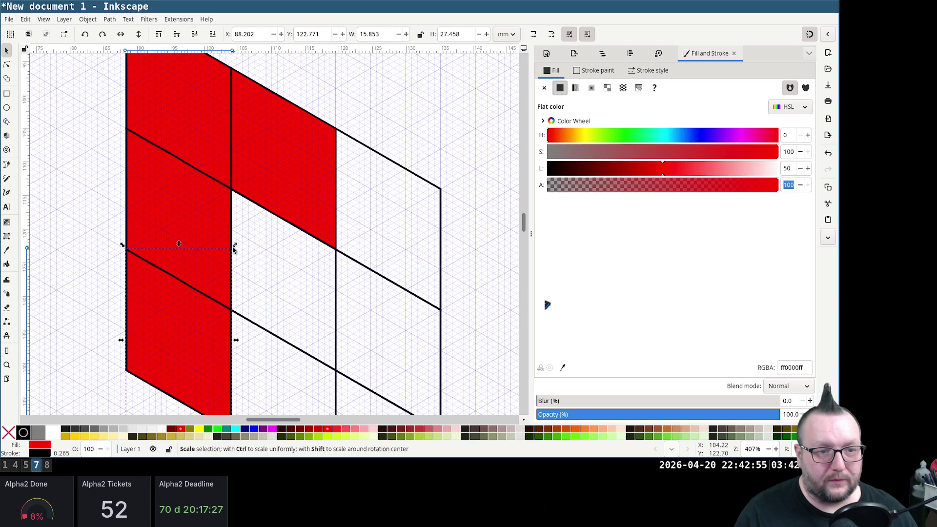
Fill the right-column tiles, including upper-right and lower-right cells, solid red
click(337, 306)
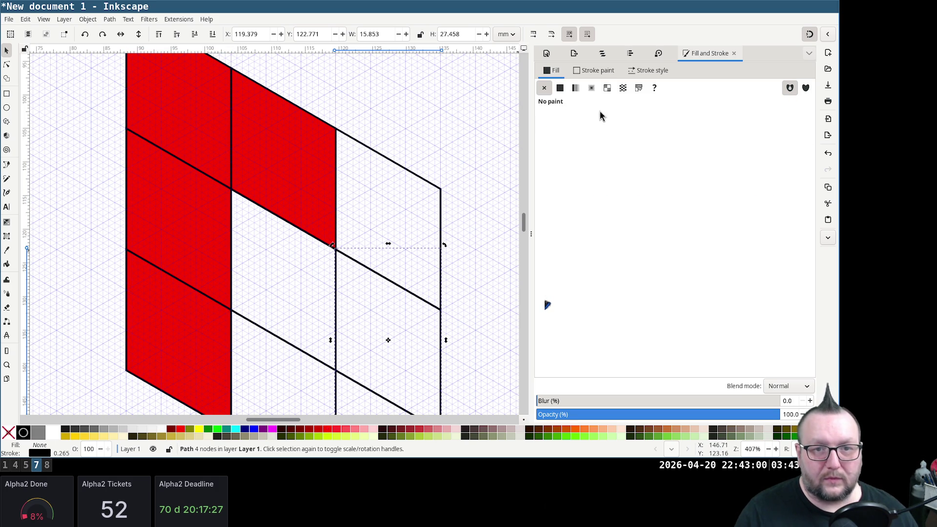
click(561, 88)
click(370, 195)
click(403, 168)
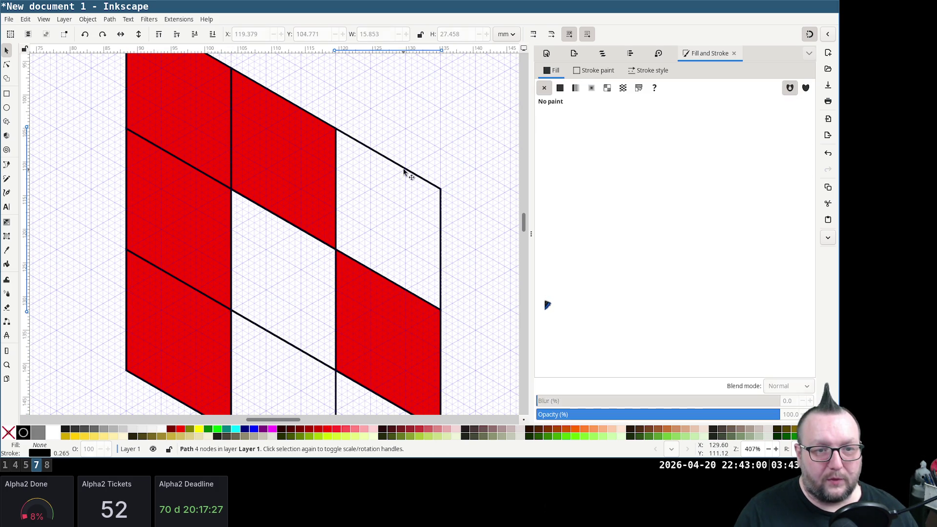
click(560, 88)
scroll(390, 223, down, 2)
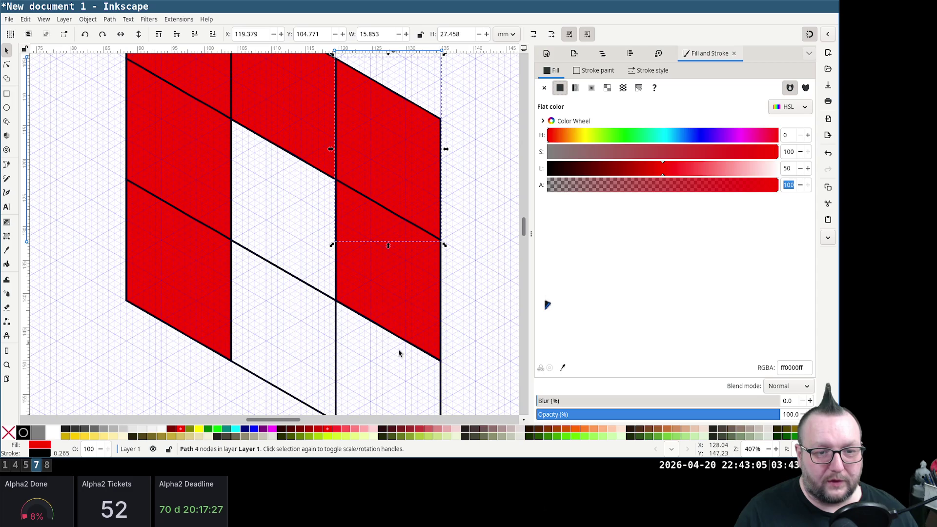
click(442, 391)
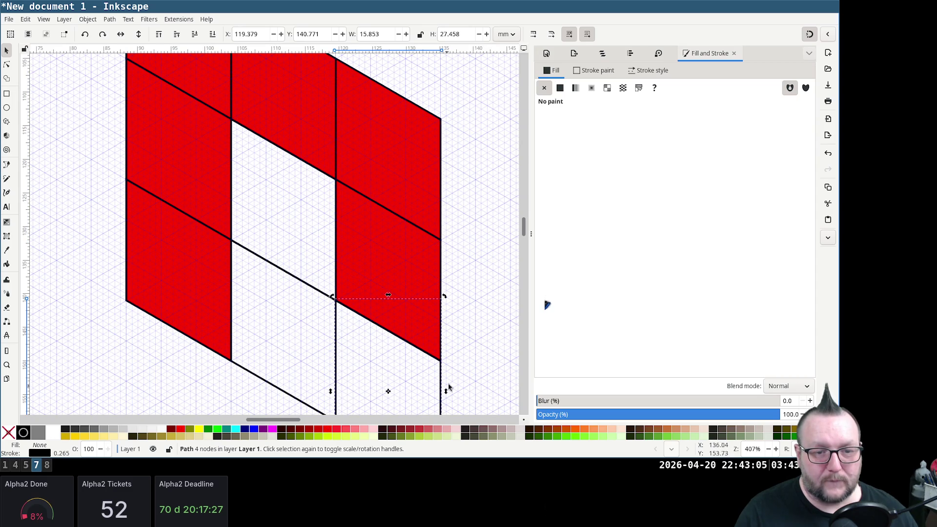
click(560, 88)
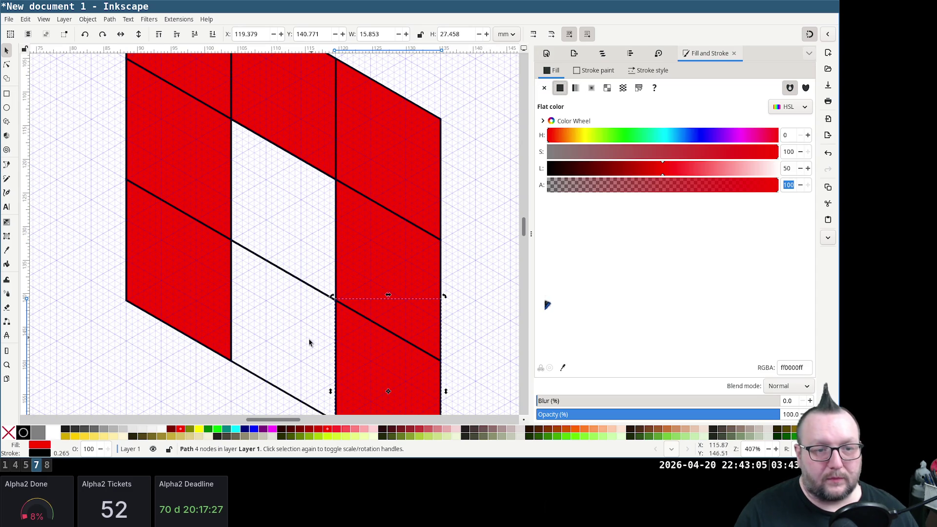
Fill the middle-column cell red, then pick the hidden centre path in Layers and Objects and fill it red
click(306, 285)
click(561, 88)
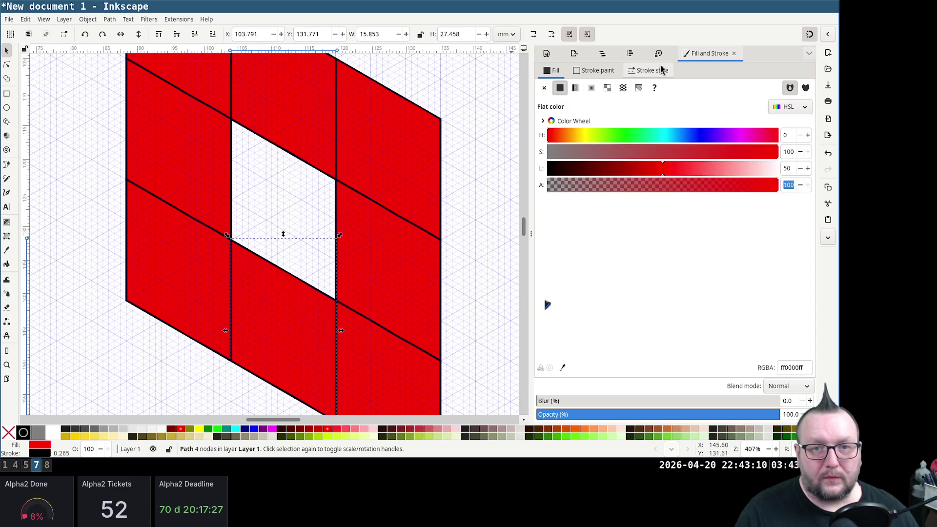
click(602, 54)
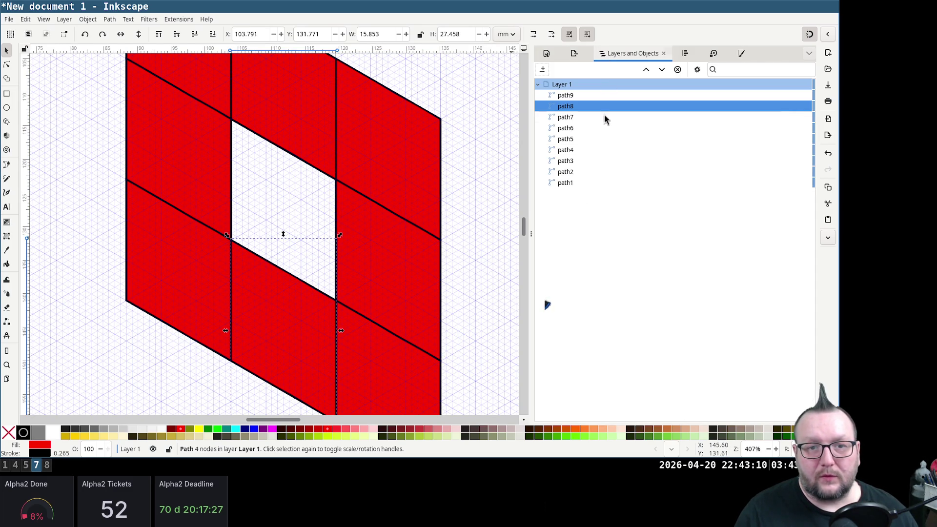
click(573, 117)
click(574, 139)
click(573, 161)
click(570, 162)
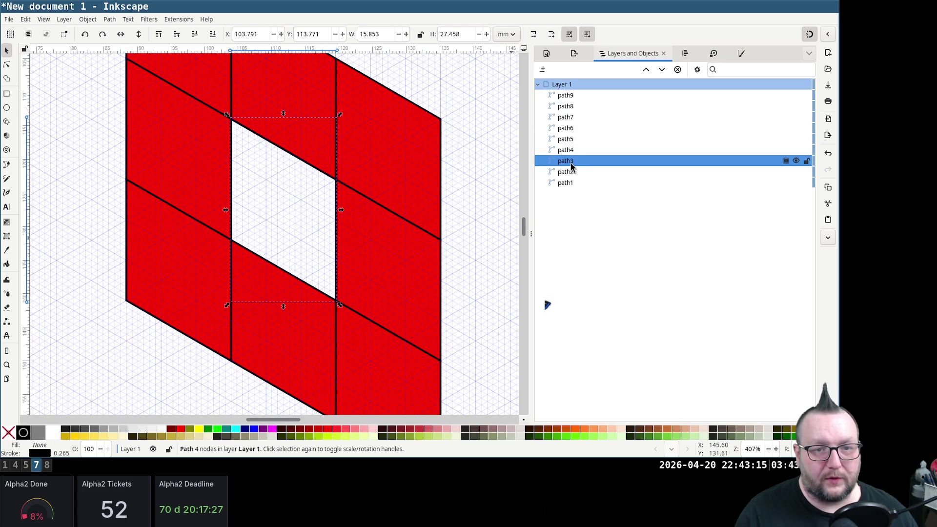
click(546, 54)
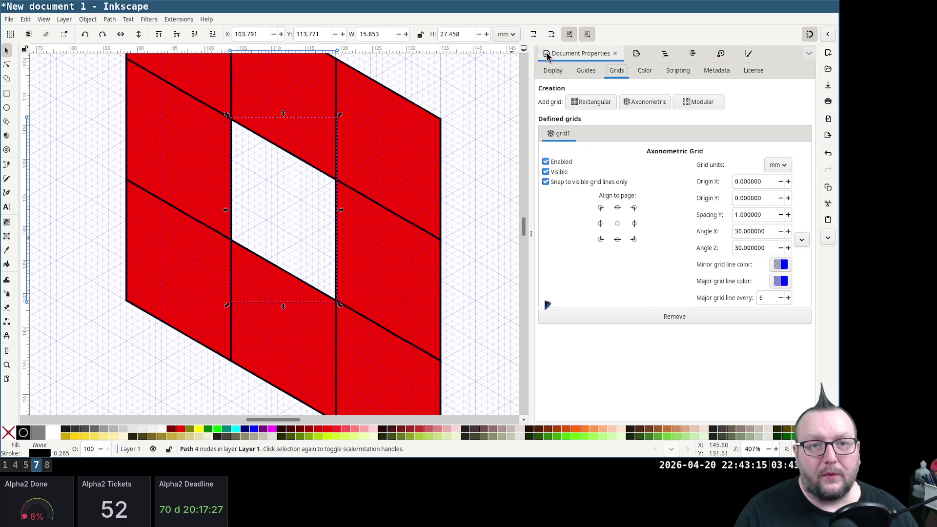
click(748, 54)
click(560, 88)
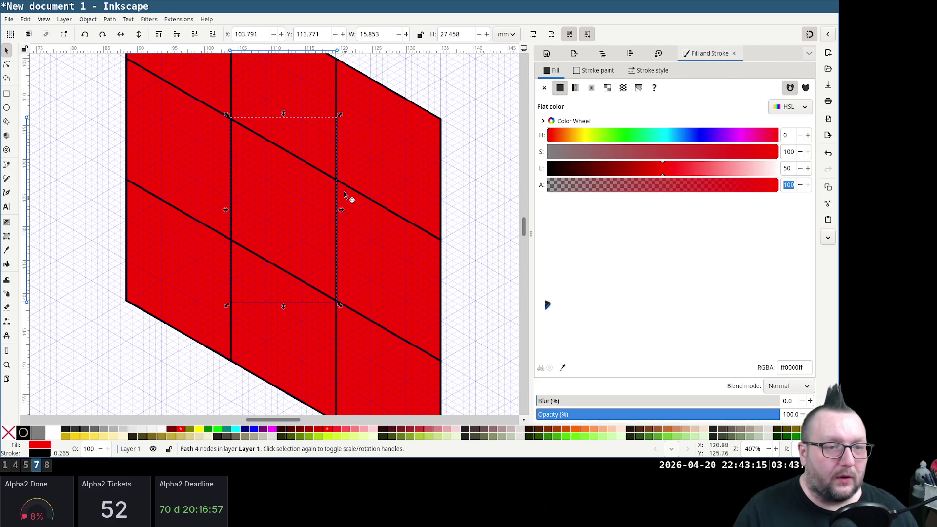
scroll(345, 199, down, 4)
scroll(342, 194, up, 1)
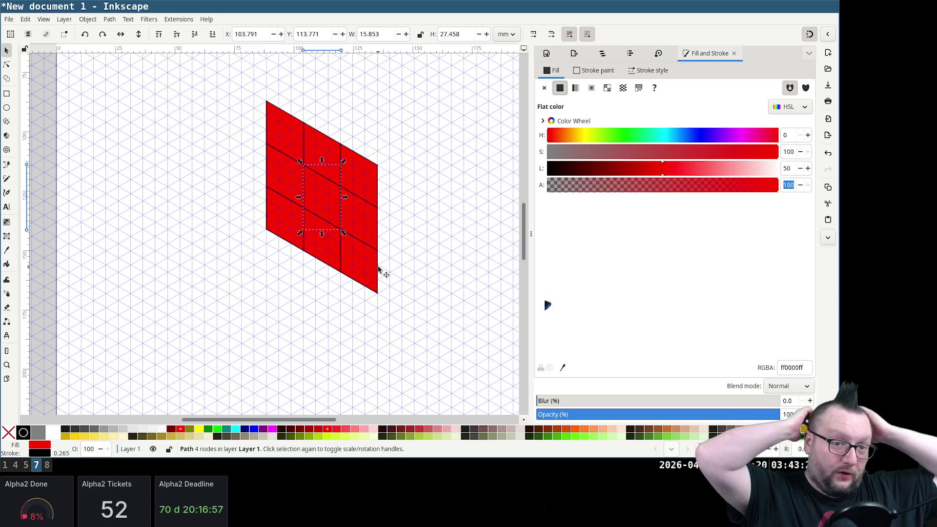
scroll(397, 182, up, 2)
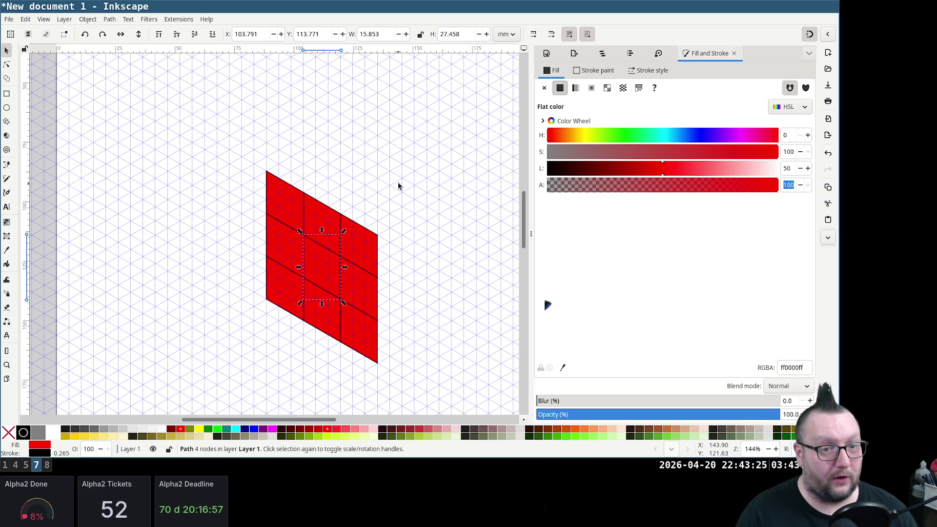
scroll(331, 196, right, 4)
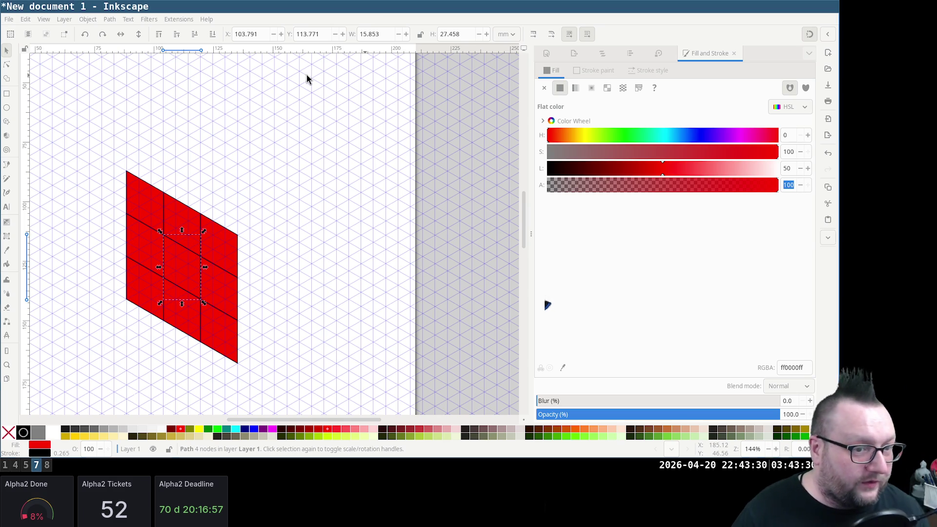
ctrl+scroll(252, 287, up, 1)
ctrl+scroll(254, 273, up, 1)
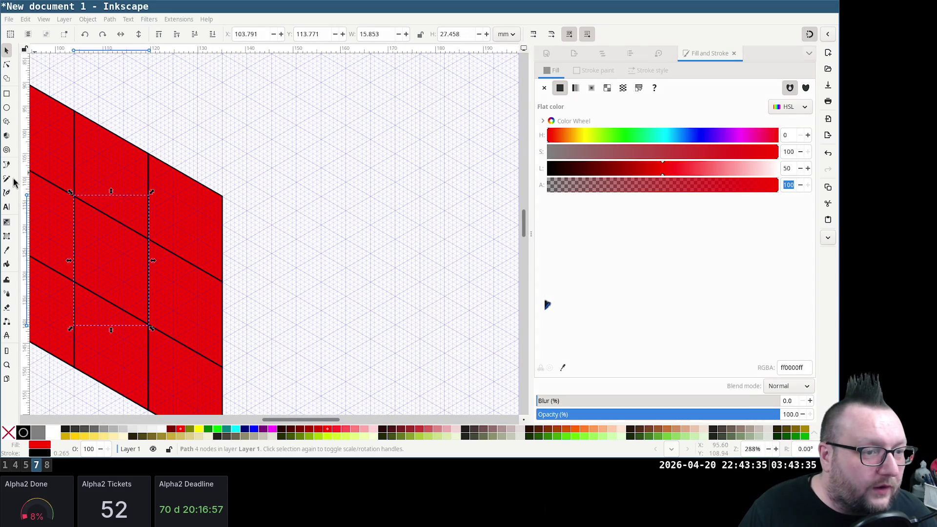
click(6, 165)
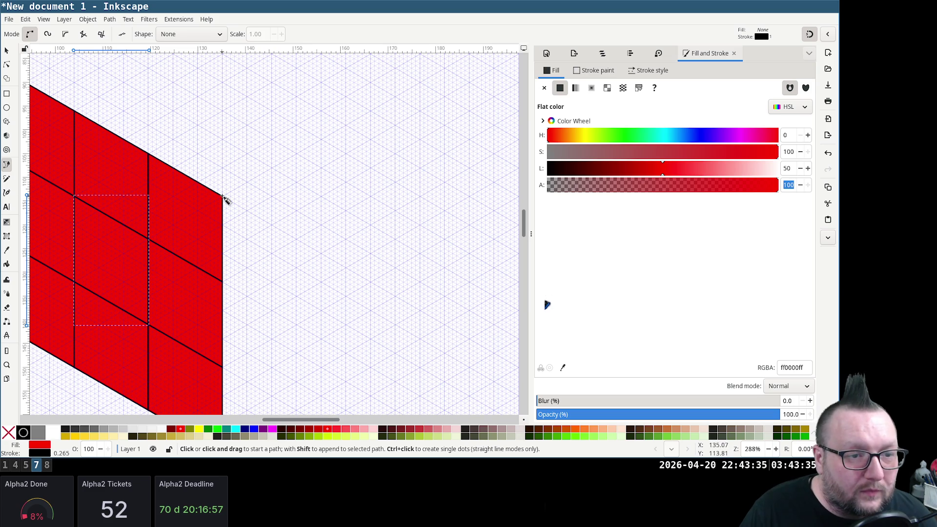
ctrl+scroll(259, 197, up, 1)
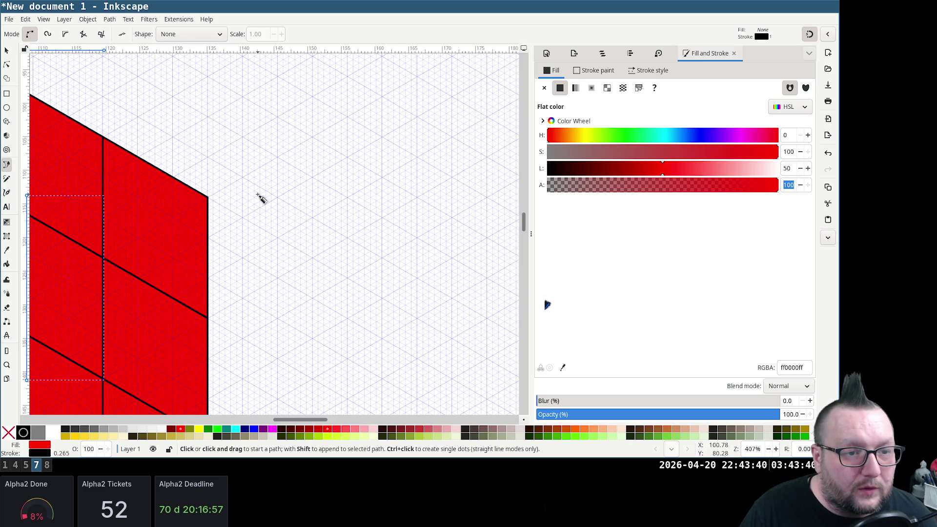
Draw the first closed diamond tile above the front face's top edge, correcting misplaced points
click(208, 197)
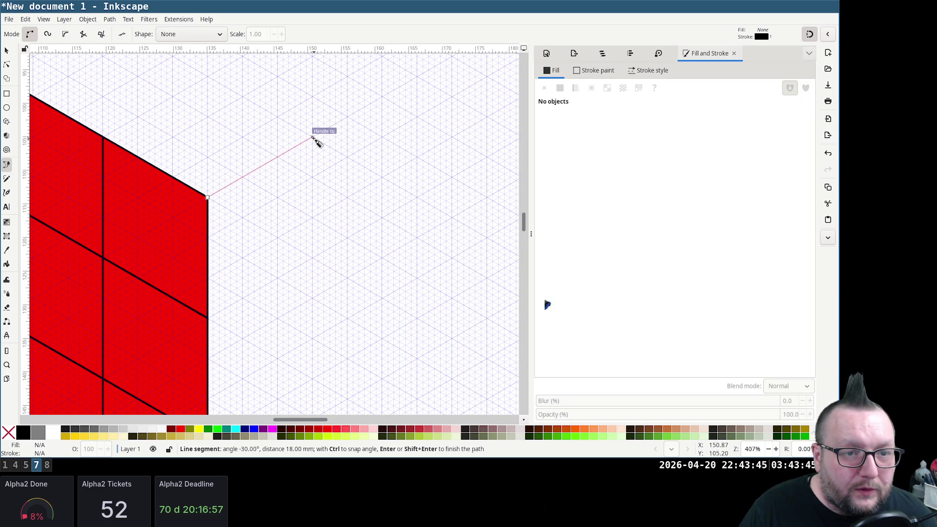
click(313, 139)
click(417, 197)
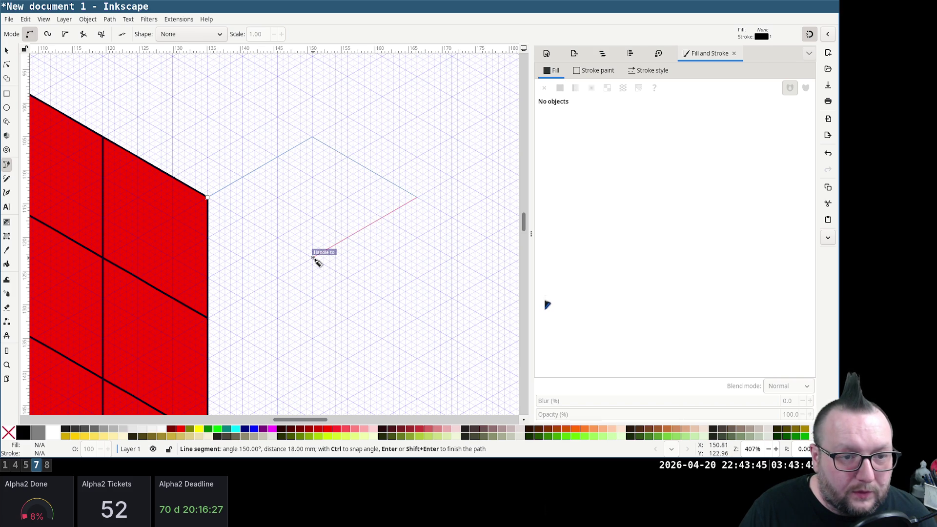
click(314, 258)
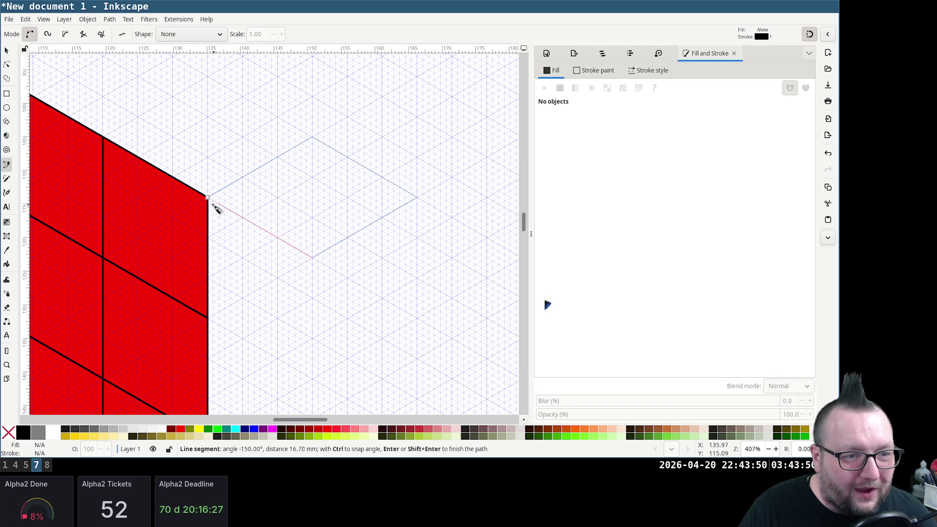
key(BackSpace)
key(BackSpace)
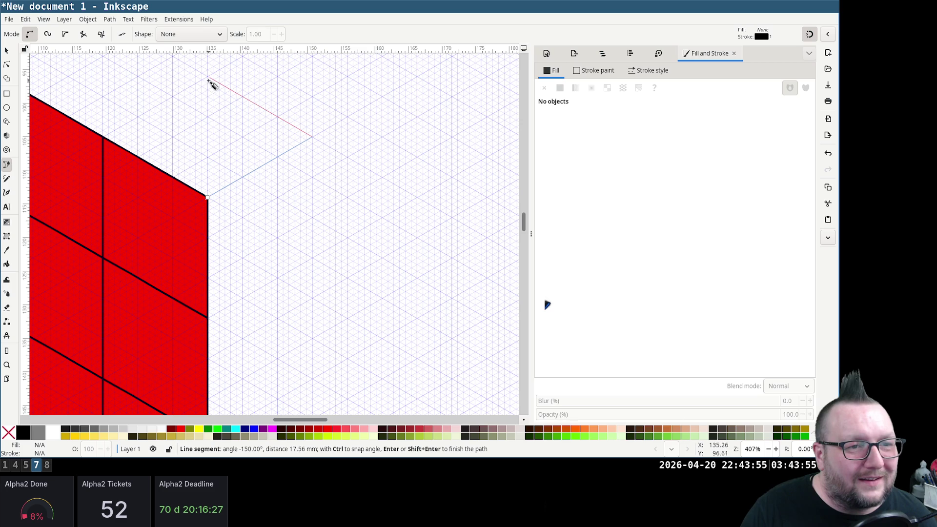
click(208, 76)
click(104, 136)
click(208, 197)
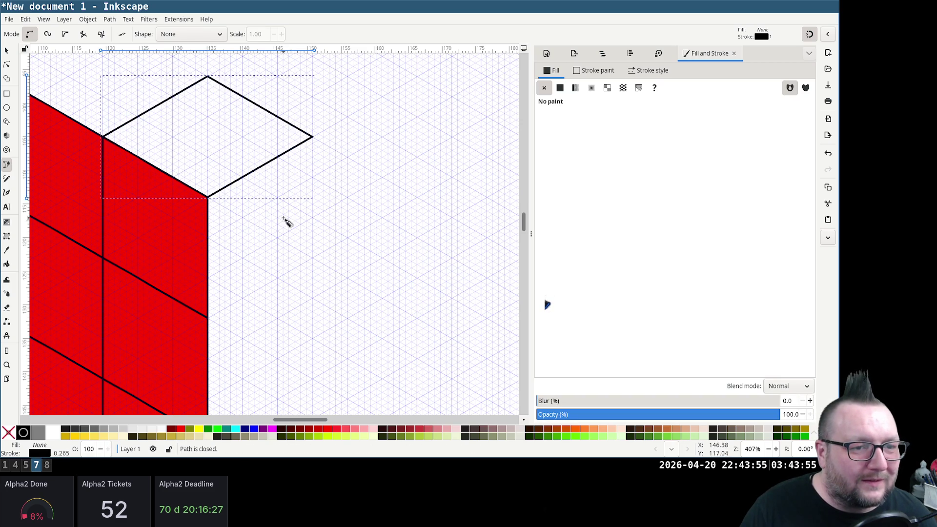
scroll(286, 220, up, 5)
scroll(324, 241, up, 1)
scroll(339, 226, down, 1)
scroll(339, 224, left, 3)
scroll(242, 230, left, 2)
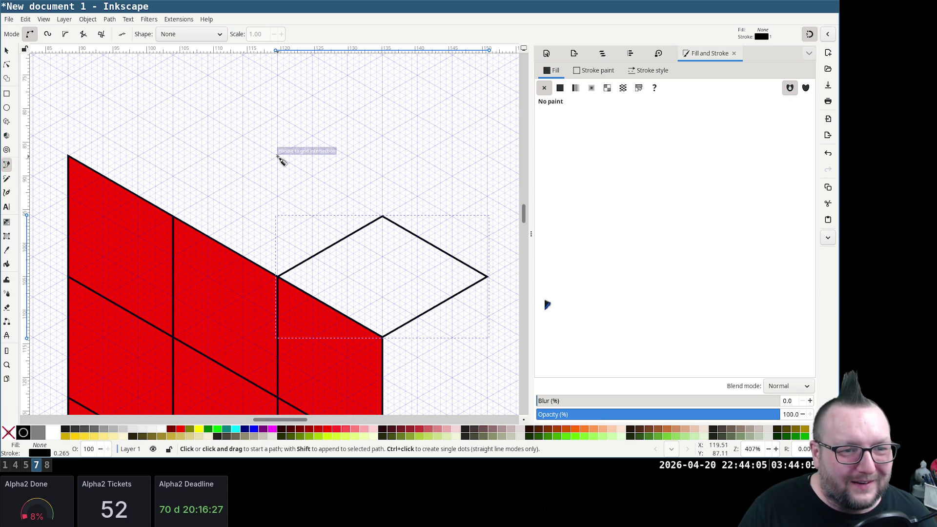
Draw the second diamond tile beside it and apply a flat red fill
click(278, 156)
click(382, 217)
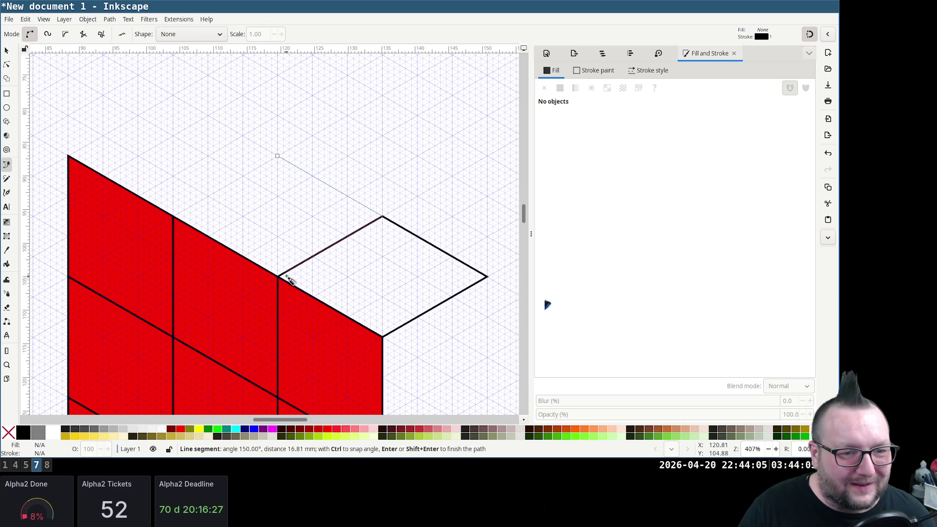
click(278, 277)
click(175, 217)
click(277, 155)
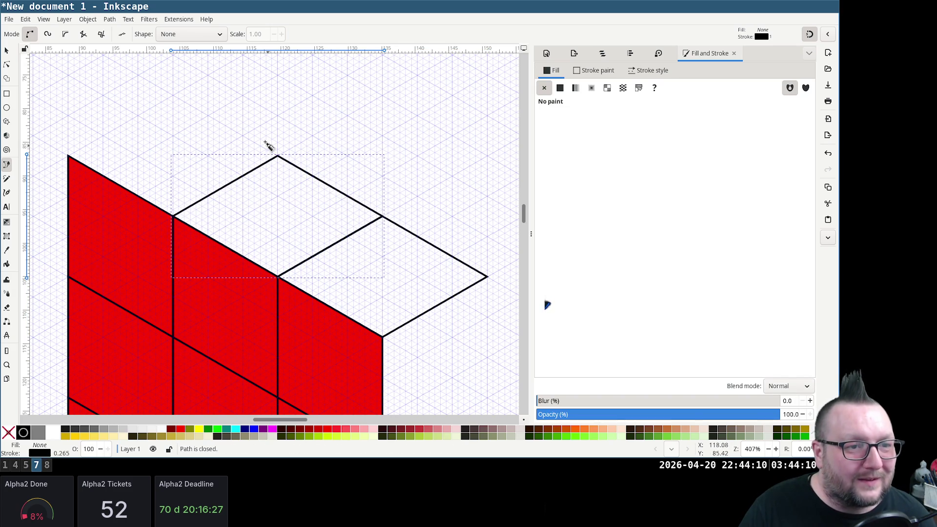
click(559, 89)
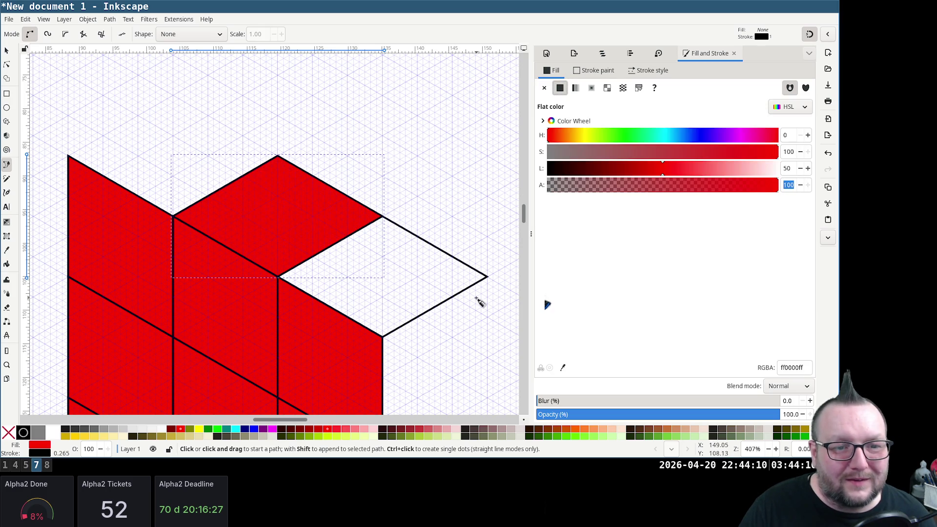
click(6, 51)
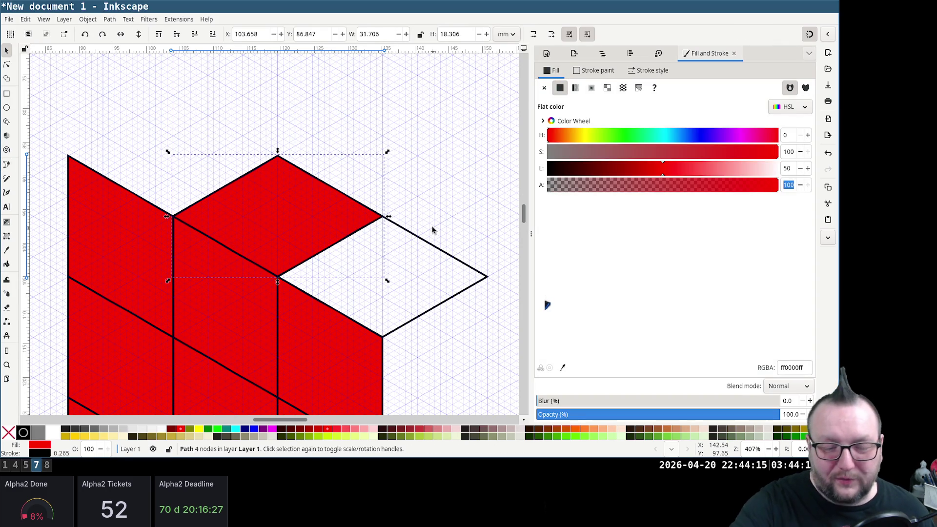
Set the diamond's hue to yellow and fill the other diamond the same yellow
click(586, 135)
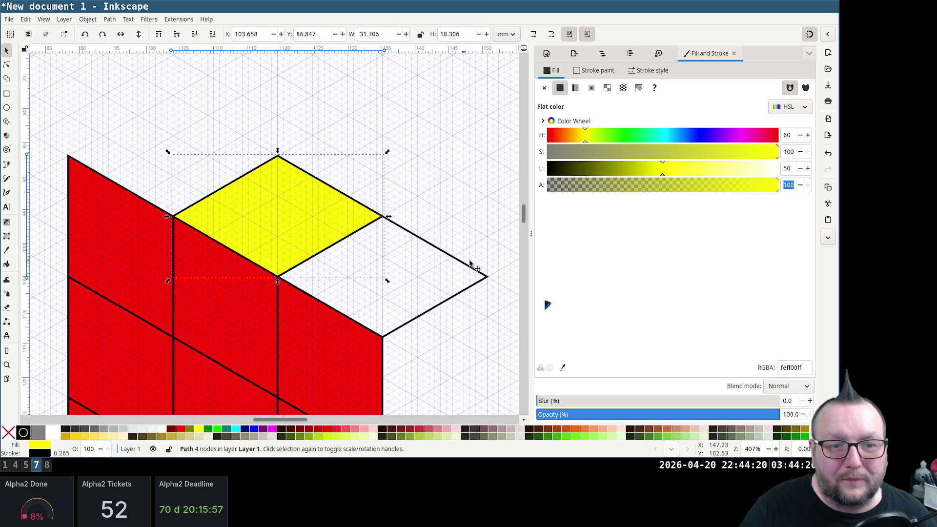
click(477, 275)
click(560, 88)
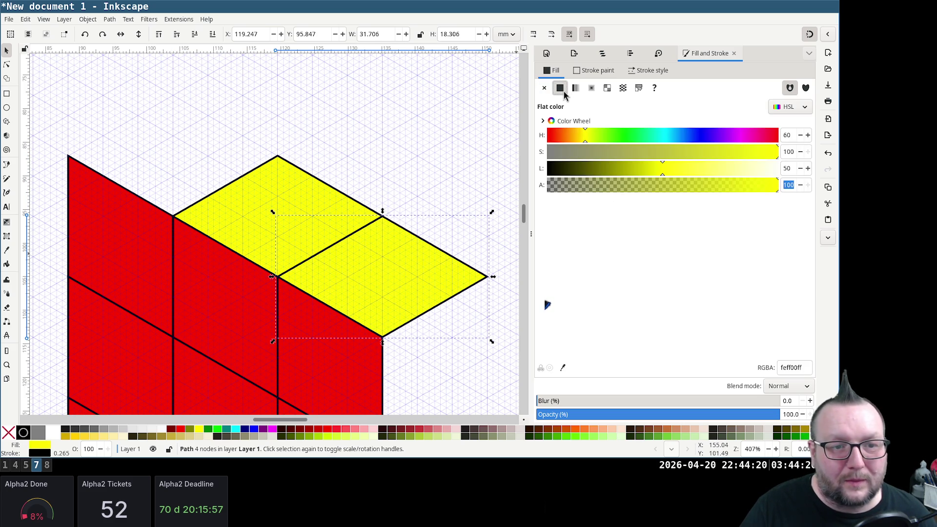
click(8, 167)
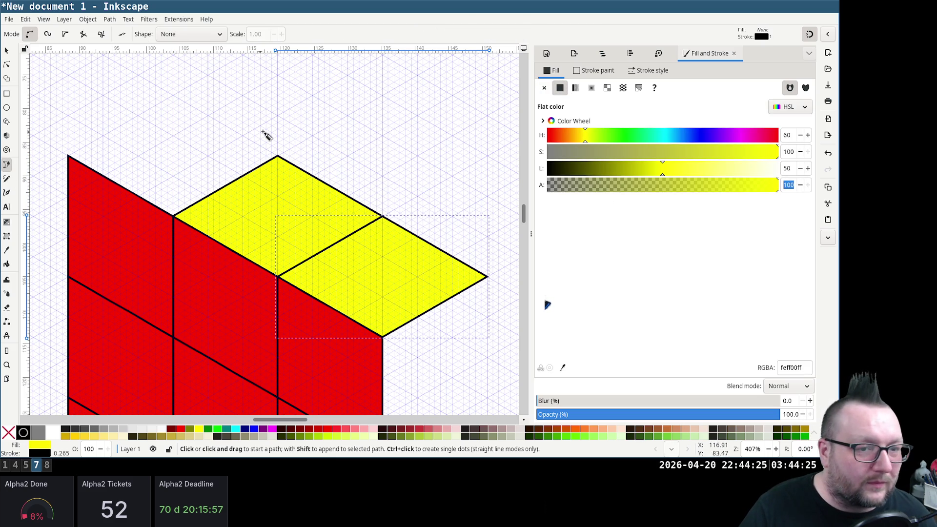
Draw two more top-face rhombi on the grid corners and fill each flat yellow
click(174, 95)
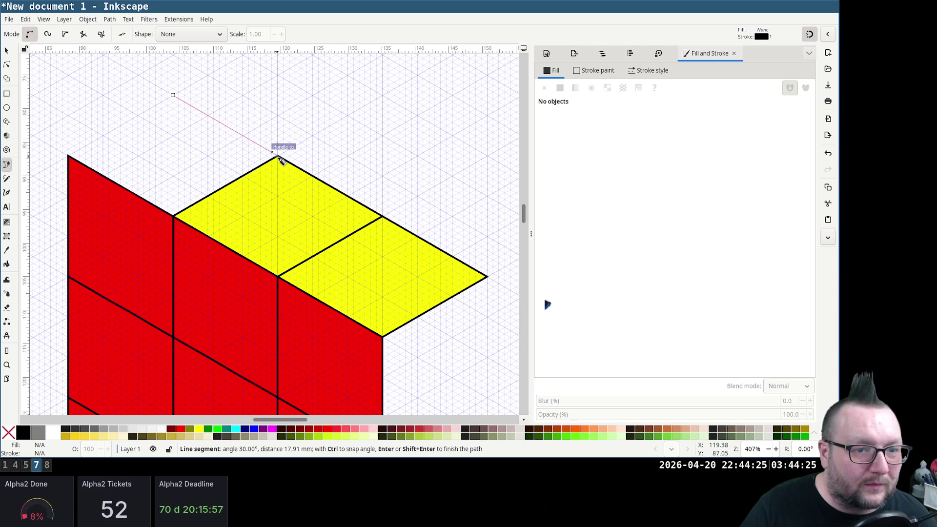
click(277, 156)
click(174, 216)
click(68, 155)
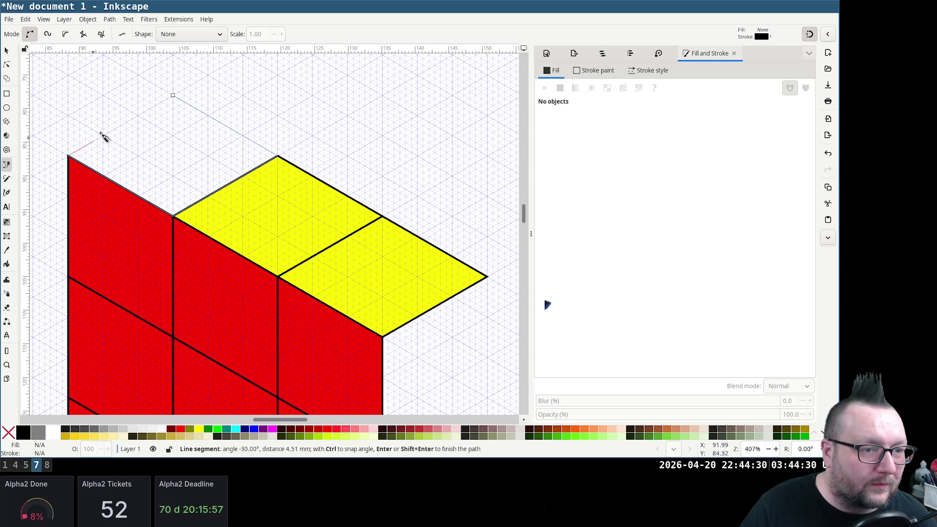
click(174, 97)
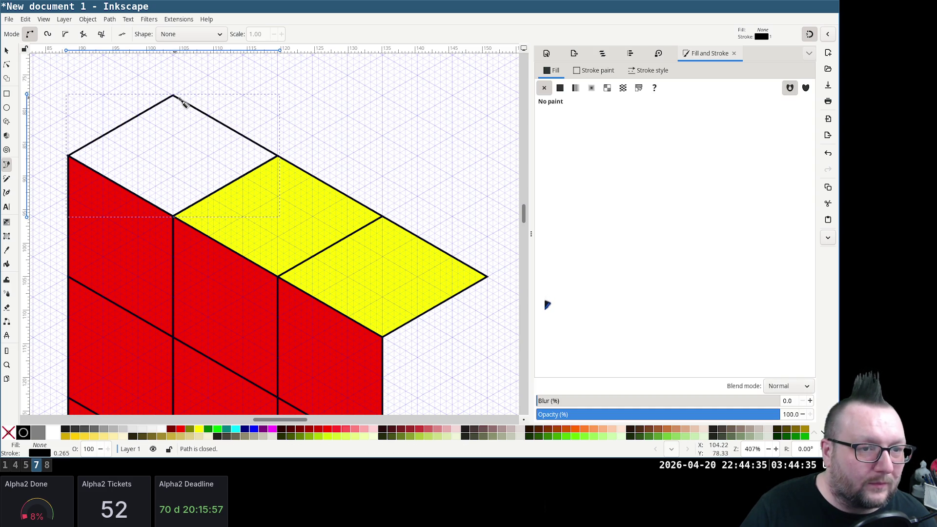
click(560, 88)
scroll(280, 163, up, 2)
scroll(286, 163, up, 1)
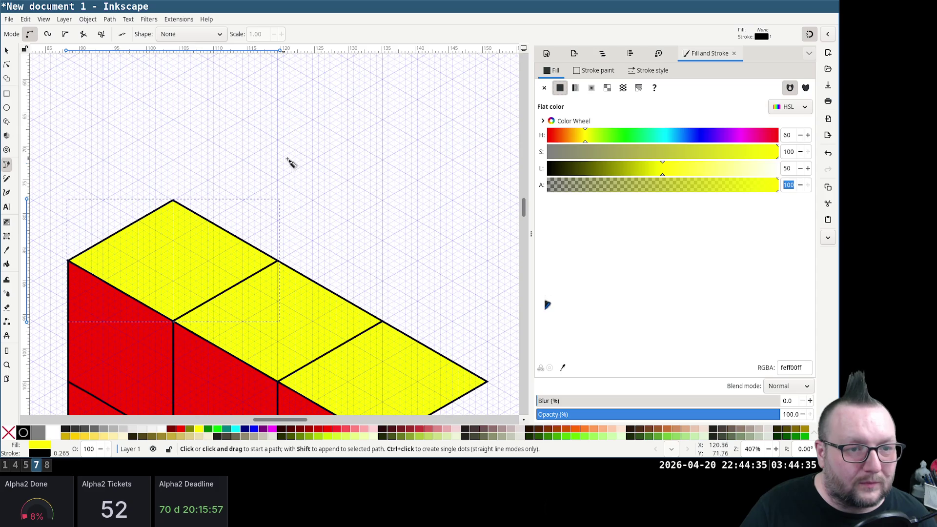
click(278, 140)
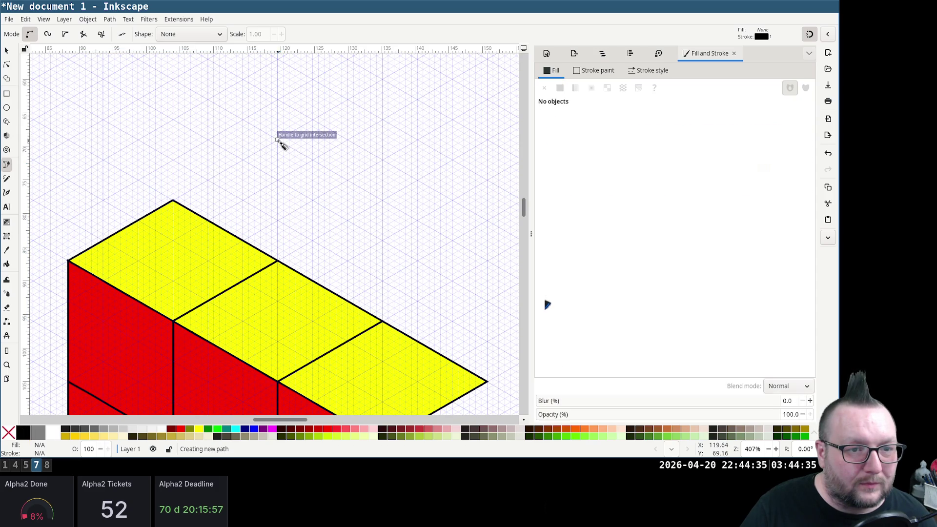
click(381, 198)
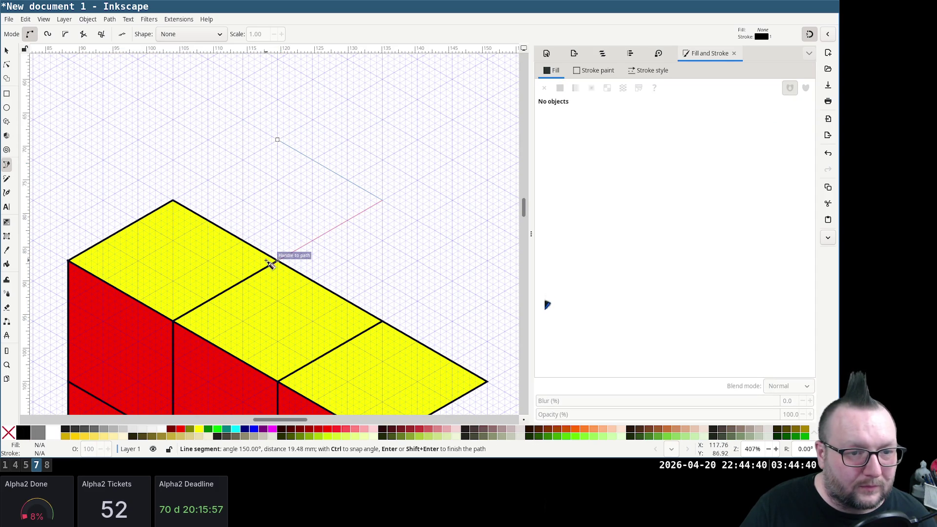
click(279, 261)
click(174, 200)
click(278, 142)
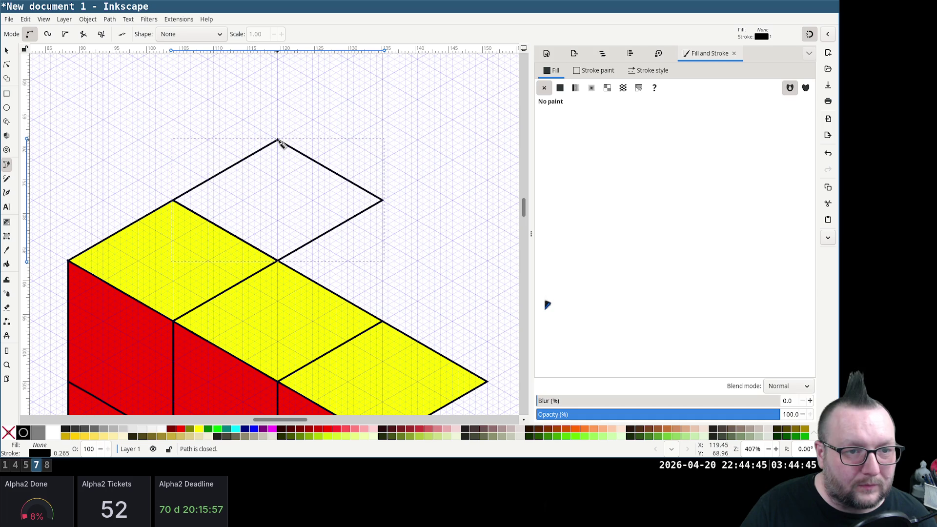
click(558, 88)
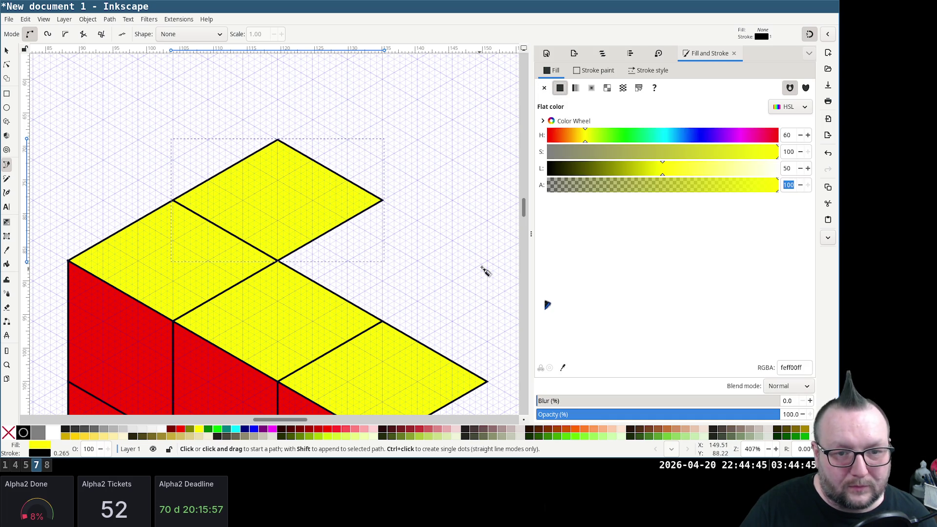
key(Escape)
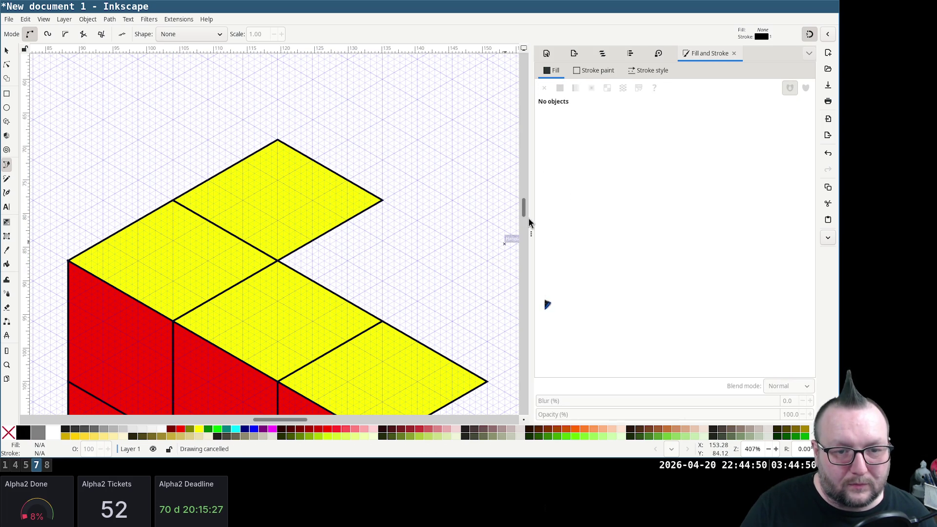
Draw two rhombi toward the top face's right side and fill them yellow
click(488, 260)
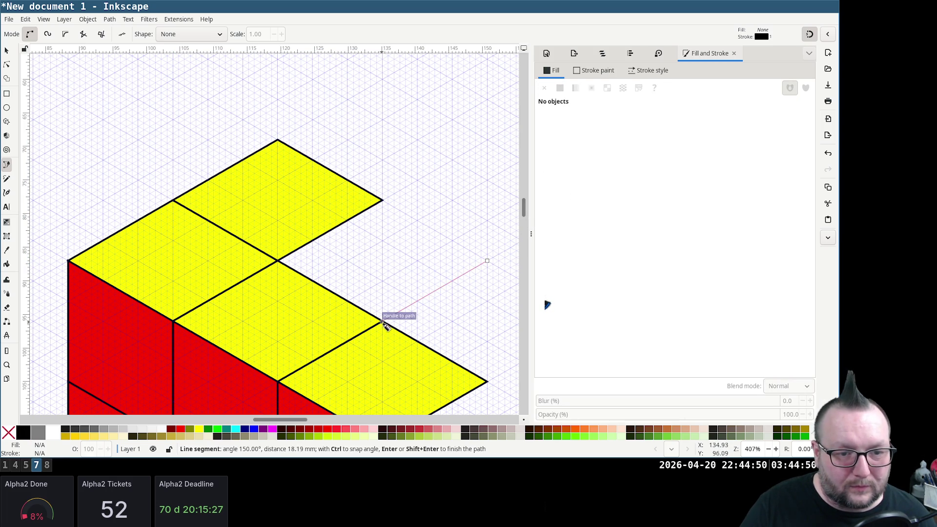
click(280, 263)
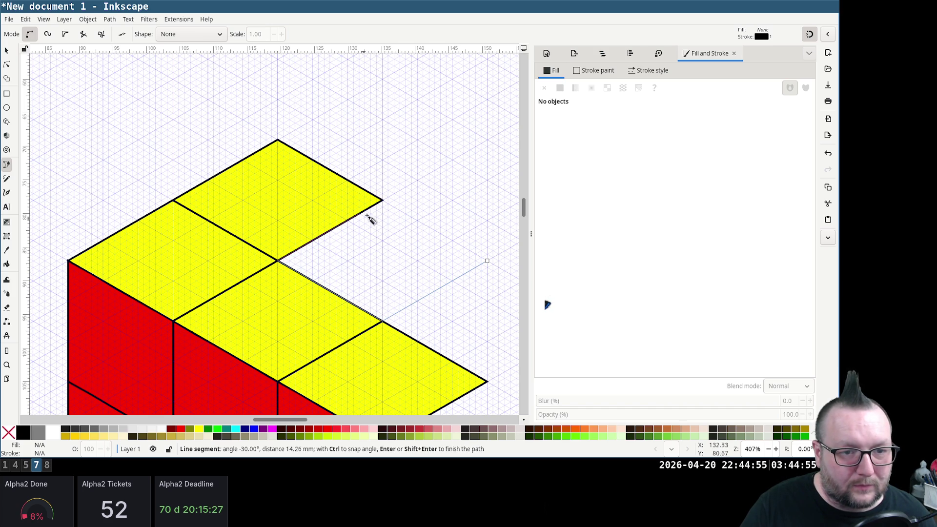
click(382, 200)
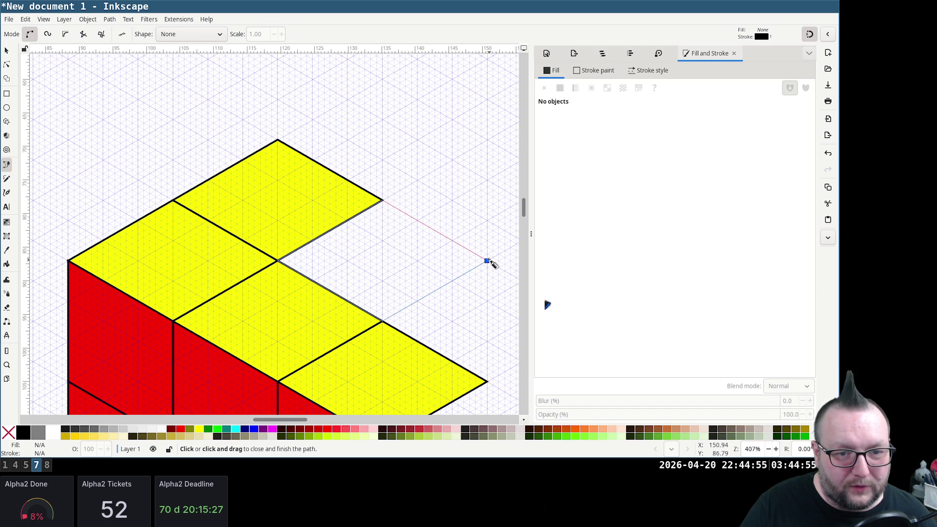
click(487, 260)
click(559, 87)
scroll(382, 180, down, 3)
scroll(385, 182, right, 4)
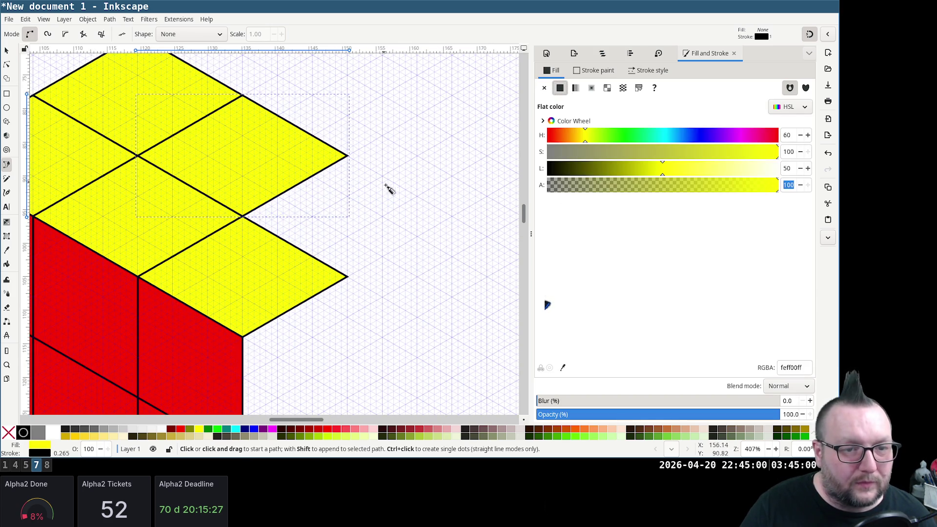
click(452, 216)
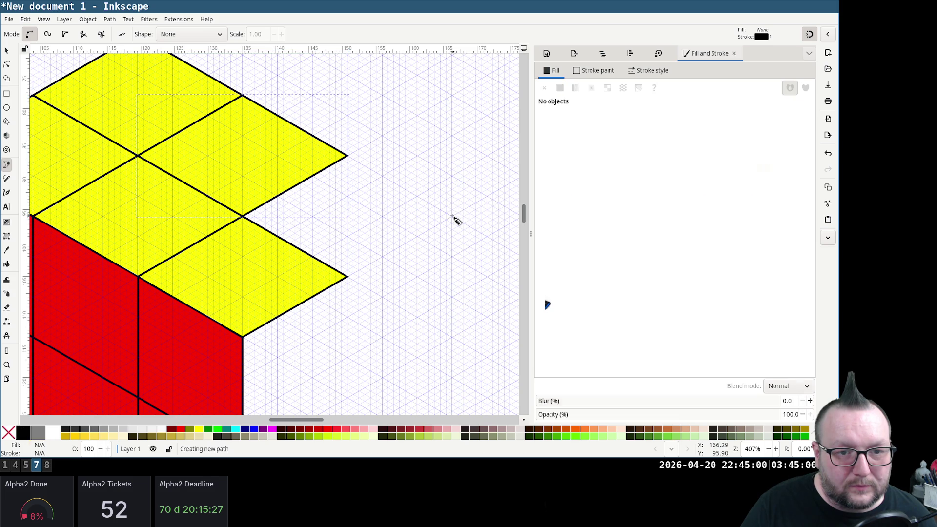
click(347, 277)
click(244, 217)
click(347, 156)
click(451, 217)
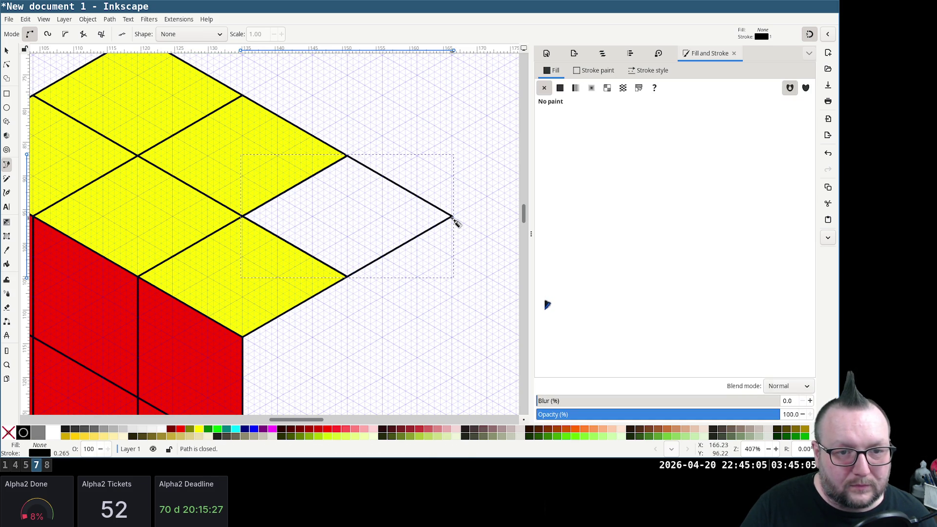
click(562, 89)
scroll(420, 222, up, 2)
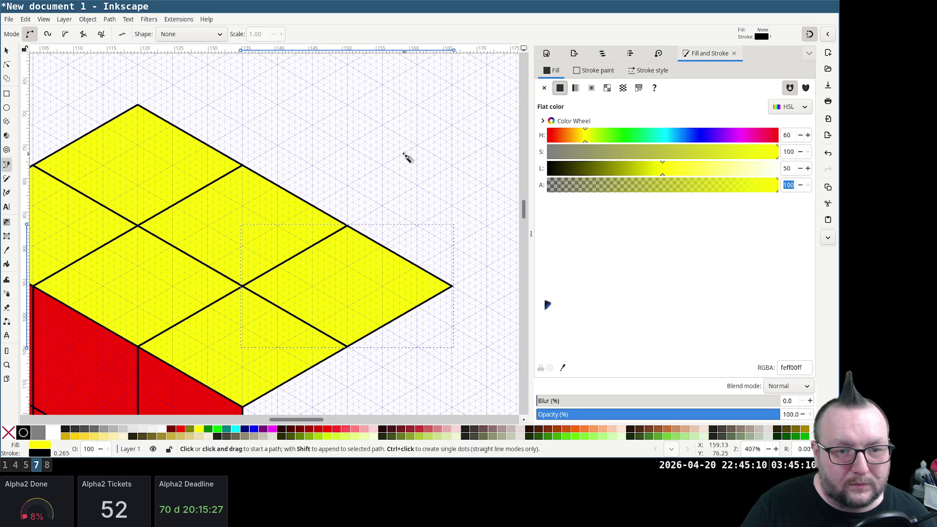
scroll(407, 159, right, 2)
Draw the right-edge rhombus and a back-row rhombus, filling both yellow
click(486, 225)
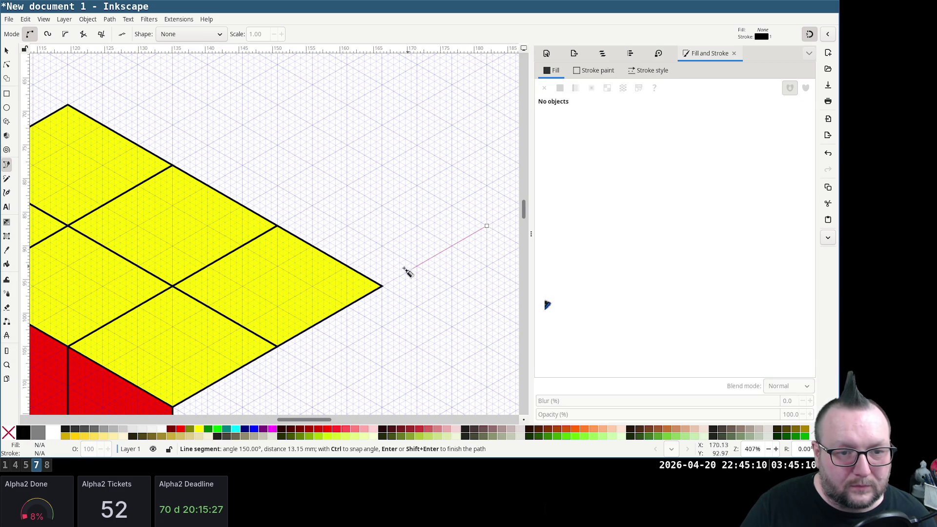
click(383, 286)
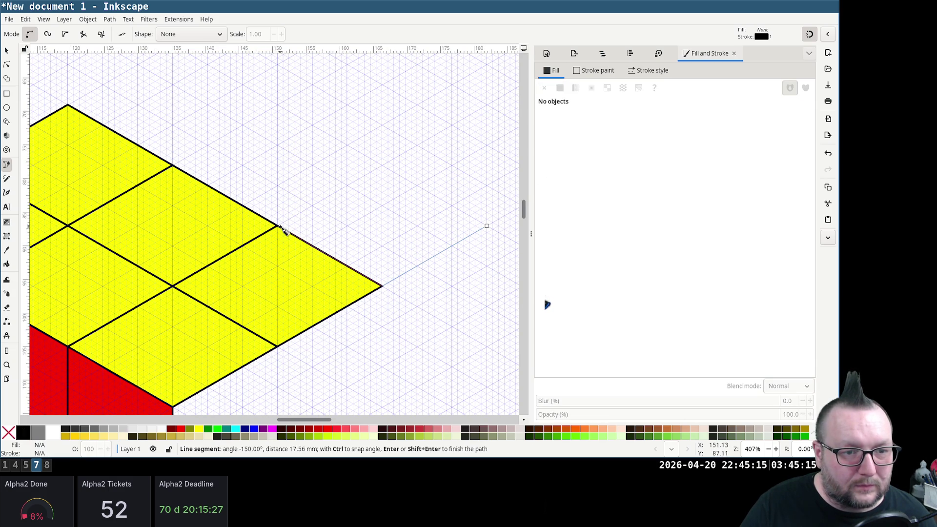
click(278, 227)
click(382, 166)
click(486, 225)
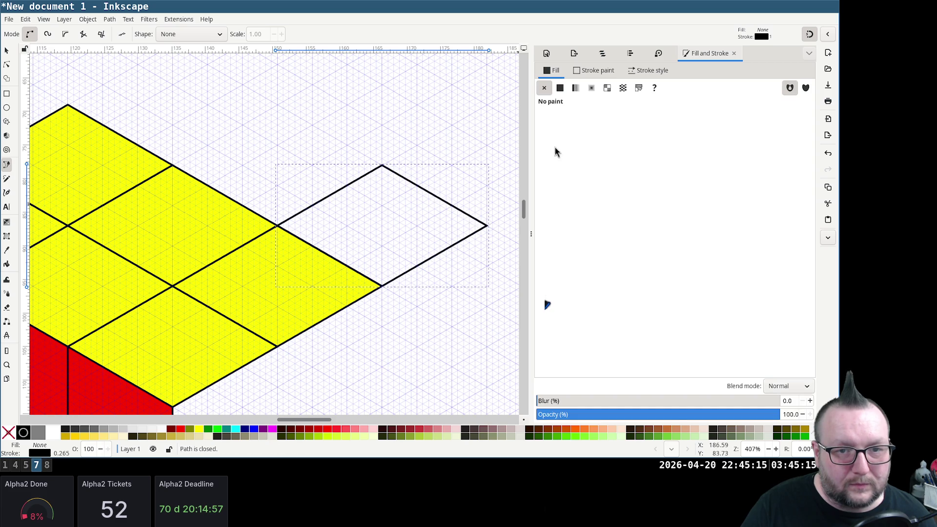
click(559, 87)
key(Escape)
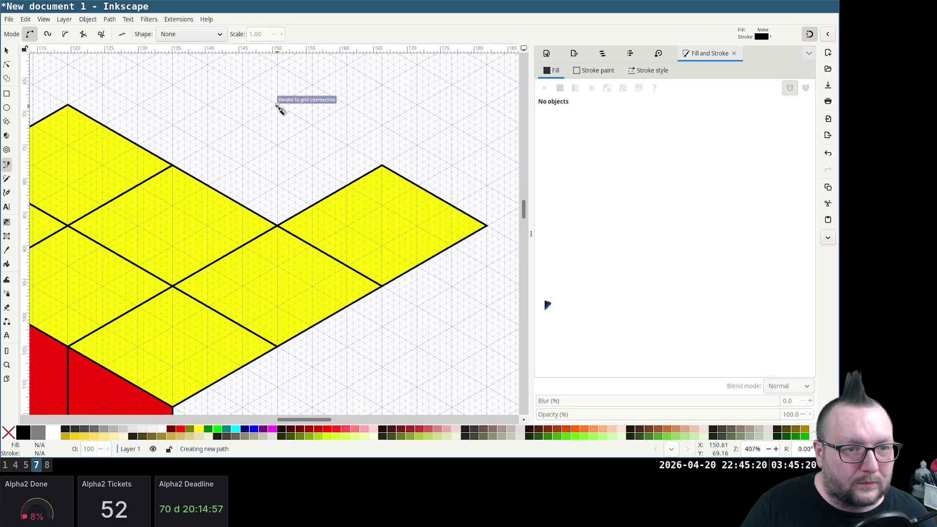
click(382, 165)
click(277, 226)
click(173, 166)
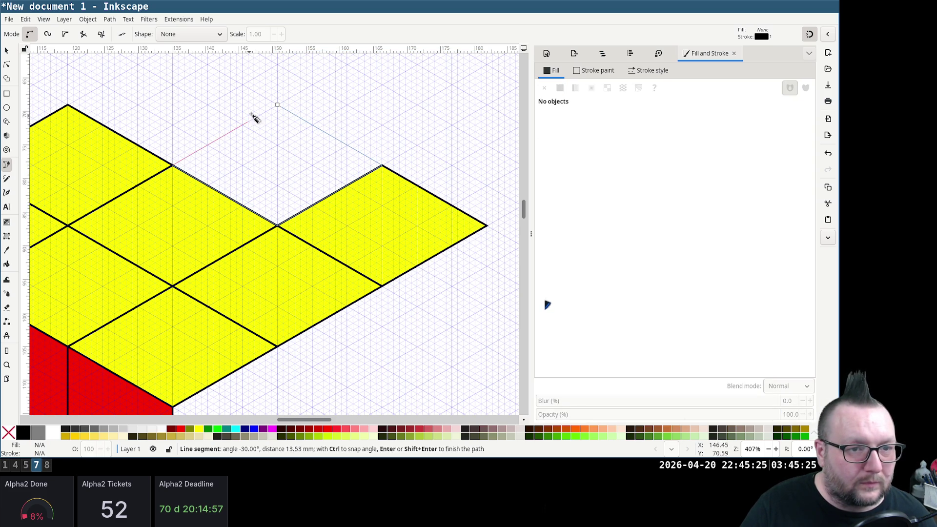
click(276, 105)
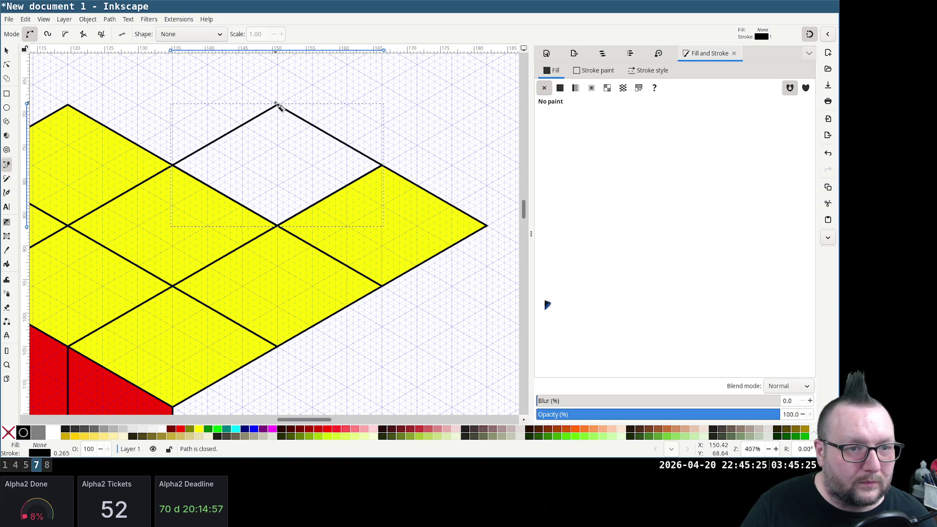
click(560, 87)
scroll(207, 234, up, 3)
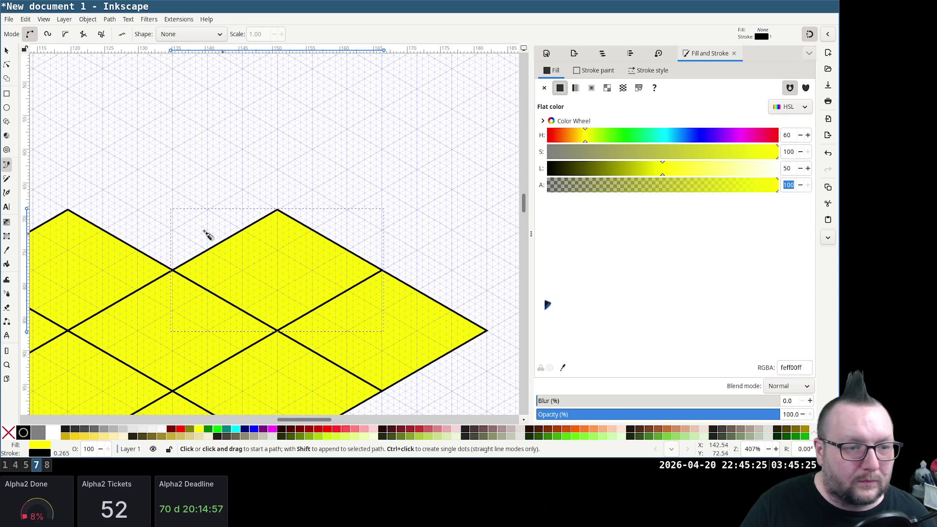
Draw the last top-face rhombus at the left and fill it yellow
click(172, 149)
click(278, 212)
click(173, 271)
click(68, 211)
click(173, 150)
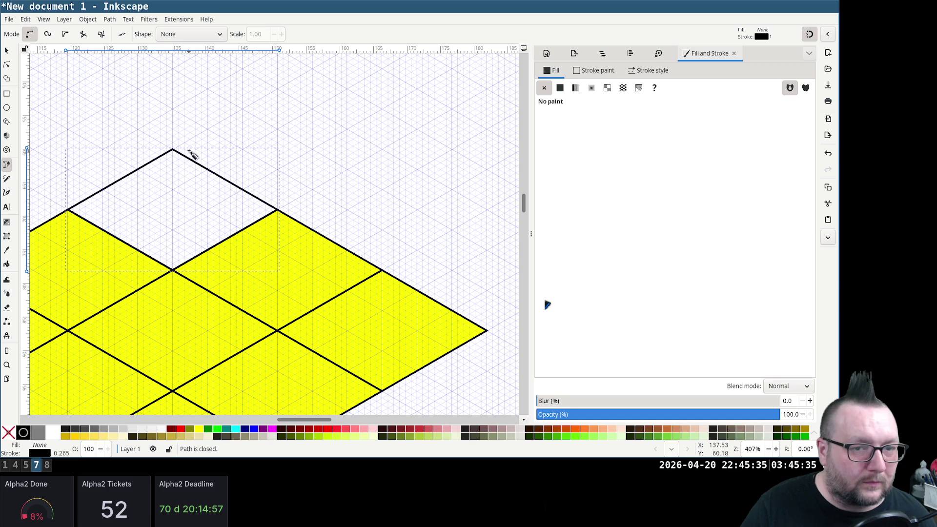
click(560, 88)
scroll(344, 222, down, 4)
scroll(343, 223, down, 2)
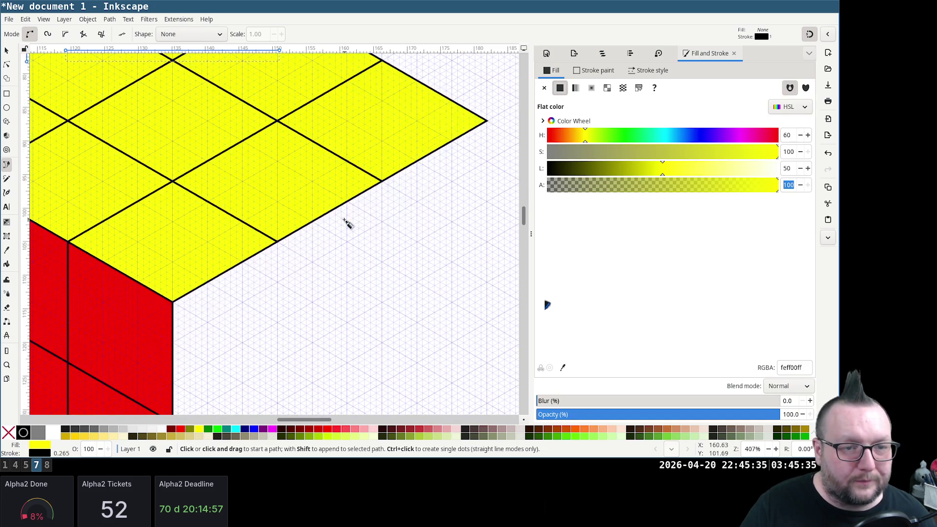
scroll(249, 242, down, 3)
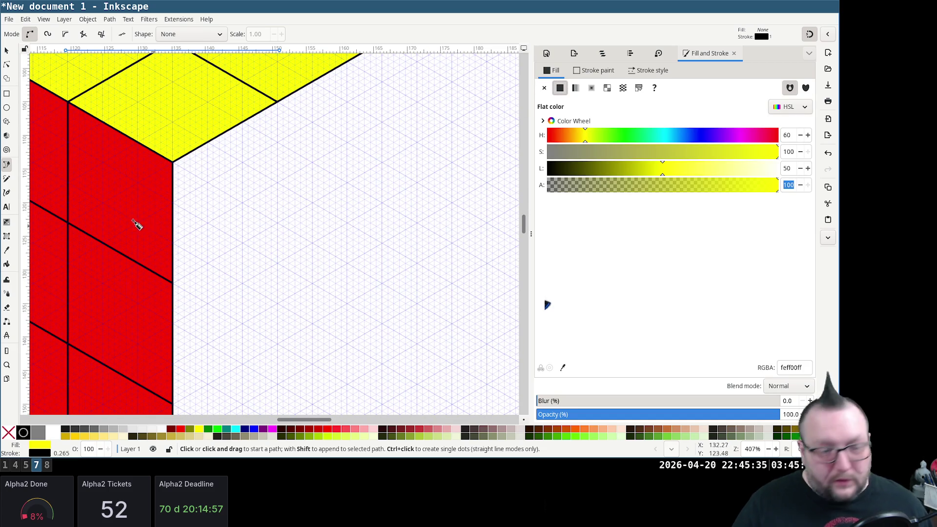
Draw the first right-face tile beside the red front and give it a flat green fill
click(277, 223)
click(173, 281)
click(175, 167)
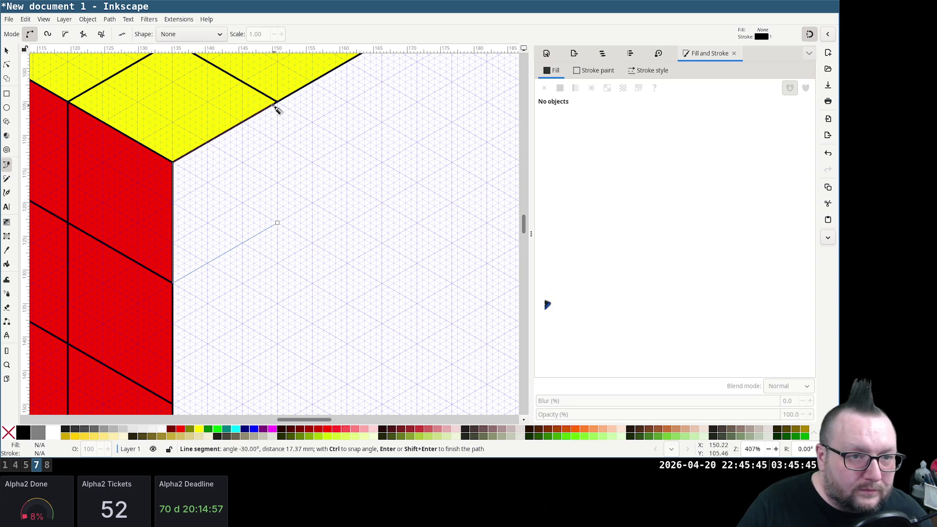
click(277, 103)
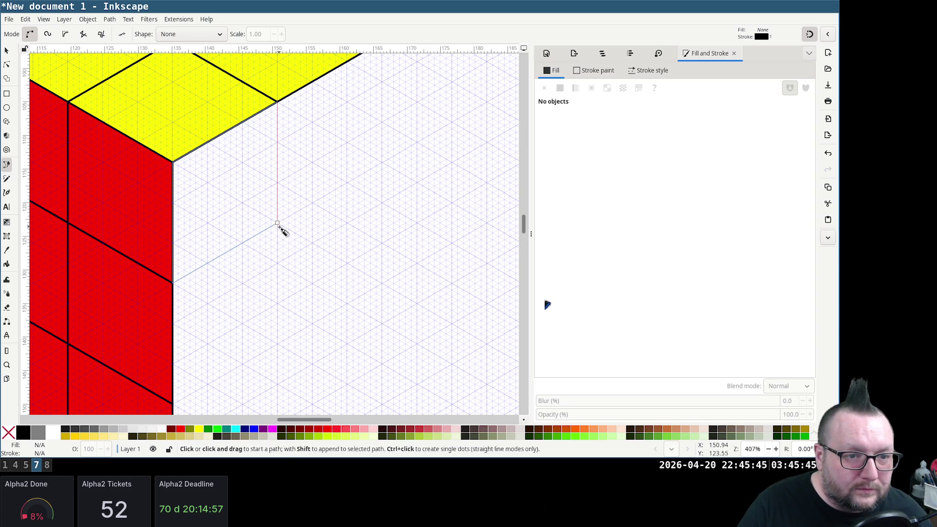
click(278, 223)
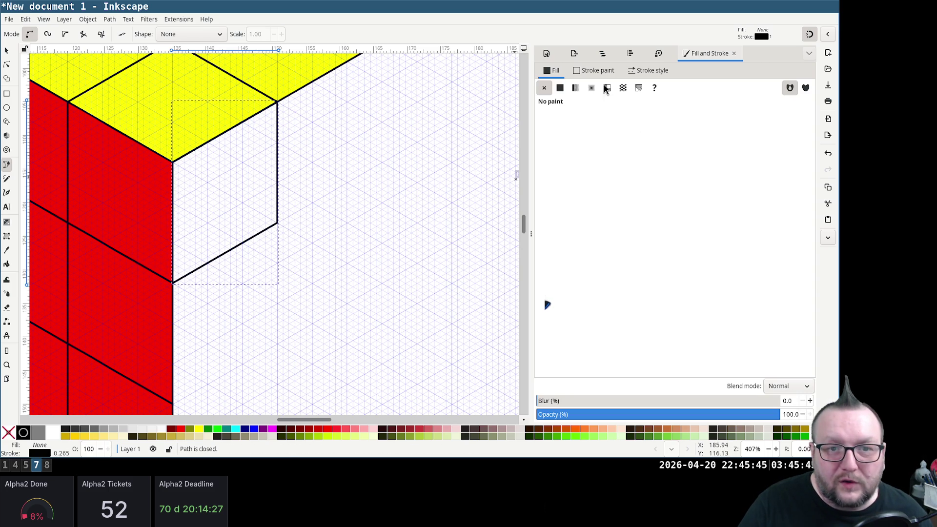
click(560, 87)
click(622, 136)
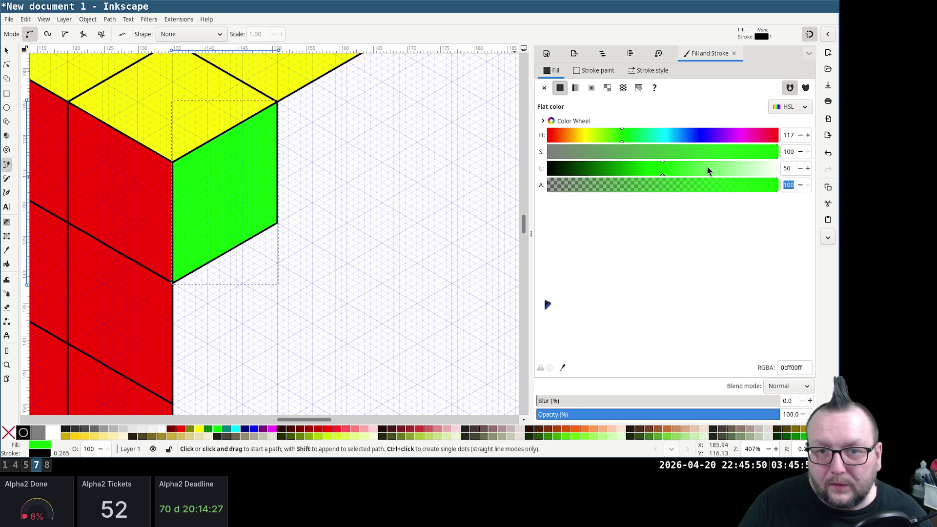
double_click(787, 135)
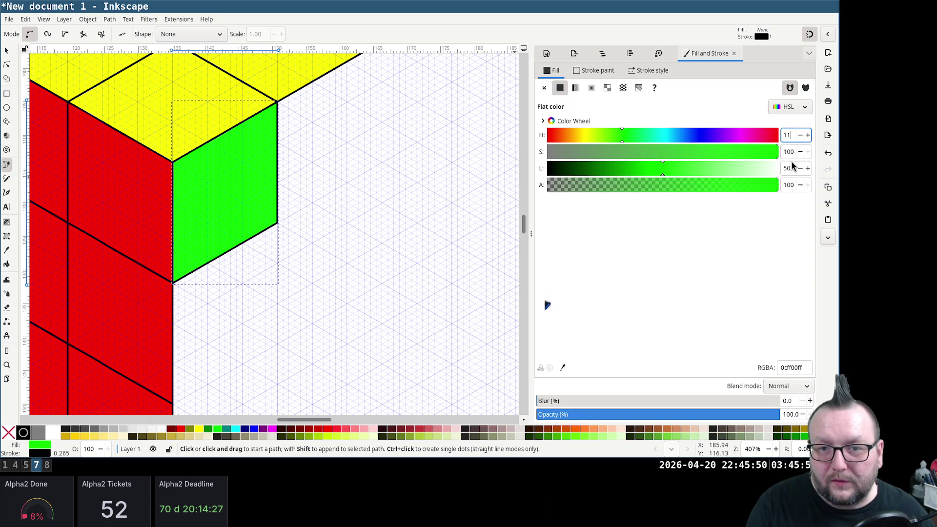
text(0)
Set the tile's fill to saturation 100 and hue 120 for pure green
key(Tab)
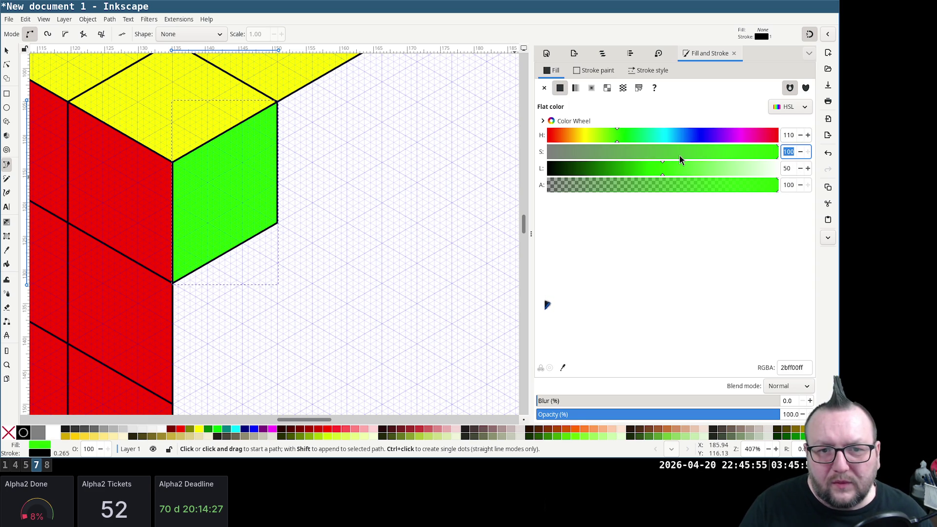
text(0)
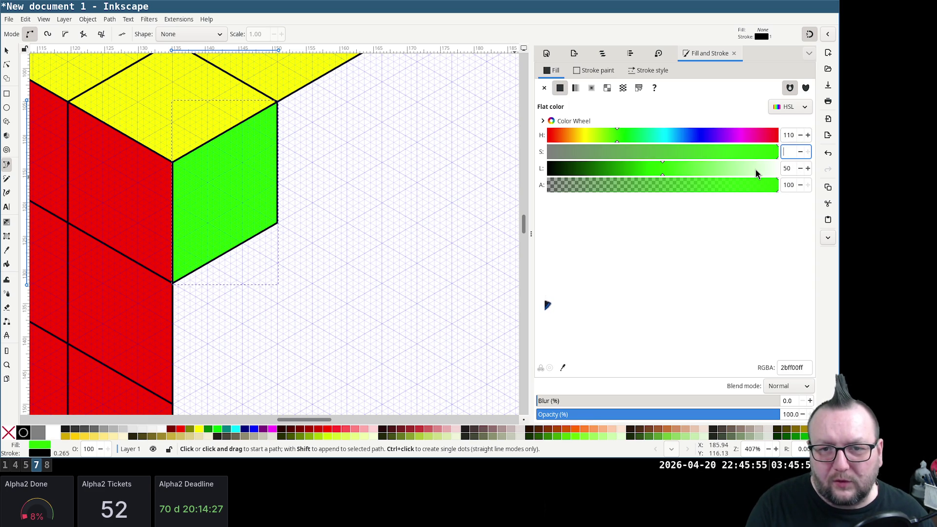
key(BackSpace)
text(100)
key(shift+Tab)
text(120)
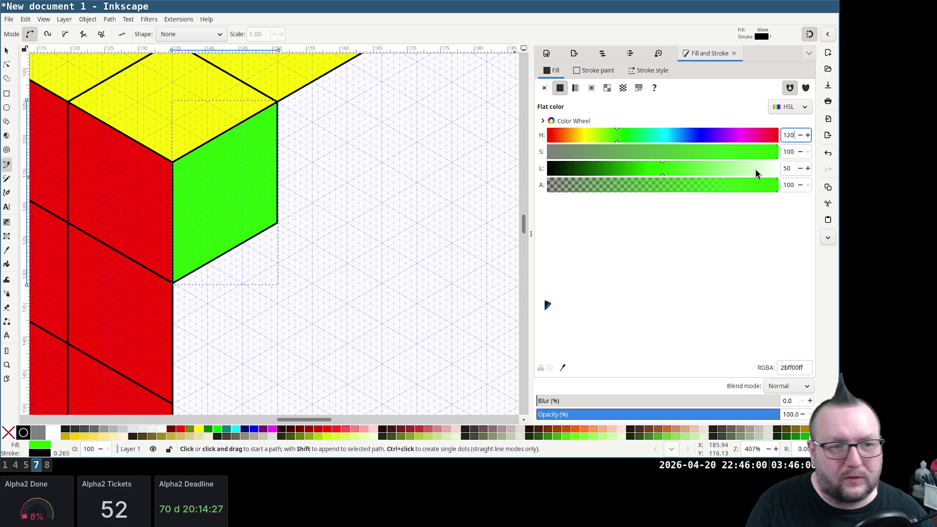
key(Tab)
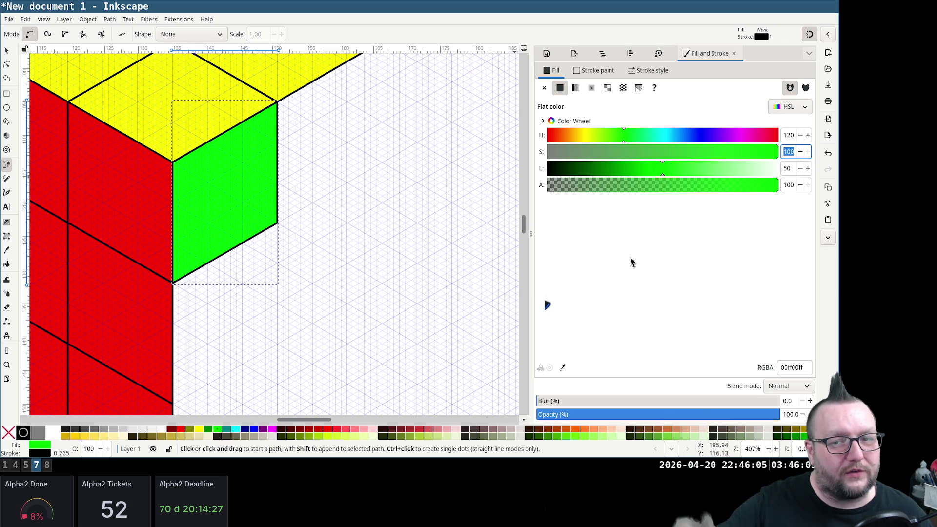
Preview yellow, cyan, blue and magenta hues on the tile, then restore hue 120 (00ff00)
click(586, 137)
click(616, 134)
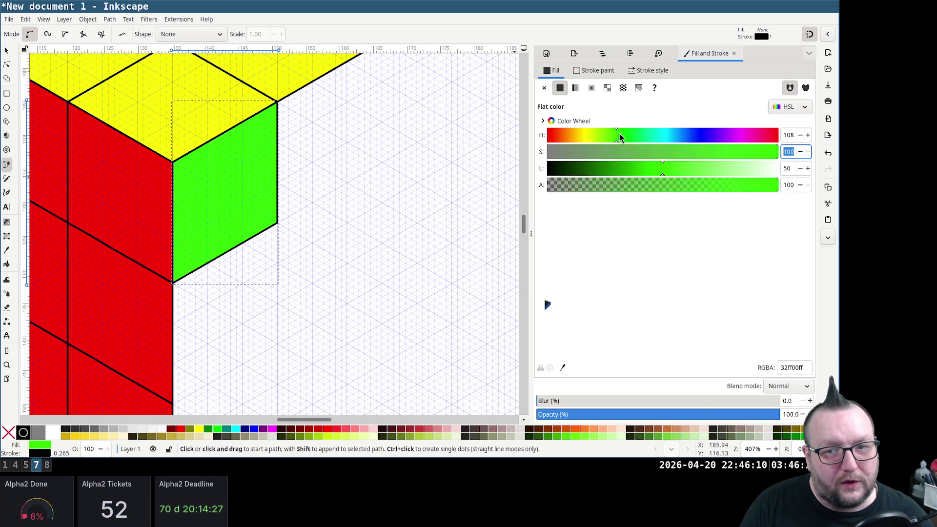
click(661, 138)
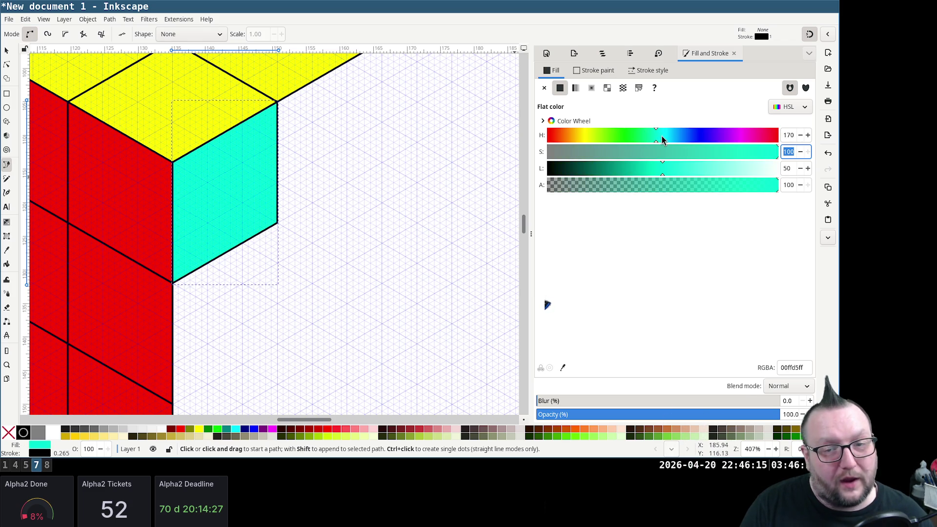
click(690, 137)
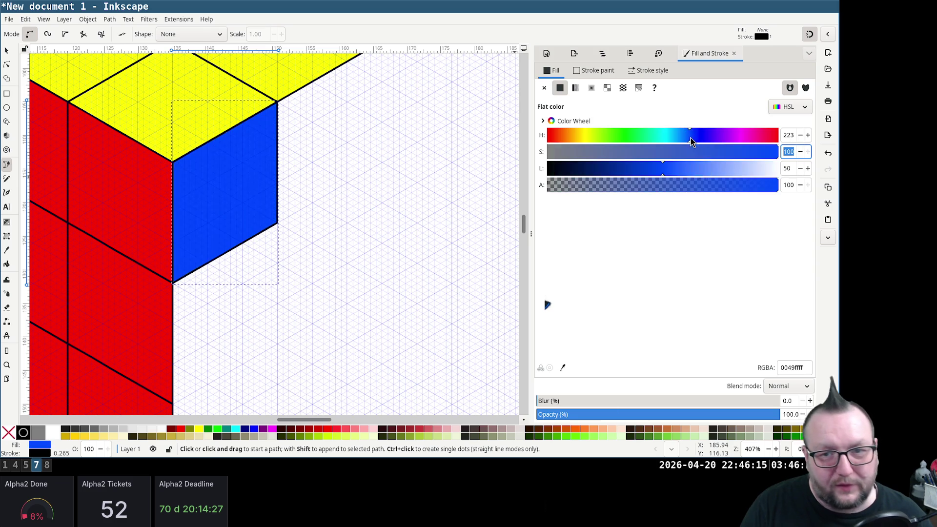
drag(695, 138, 712, 138)
click(744, 136)
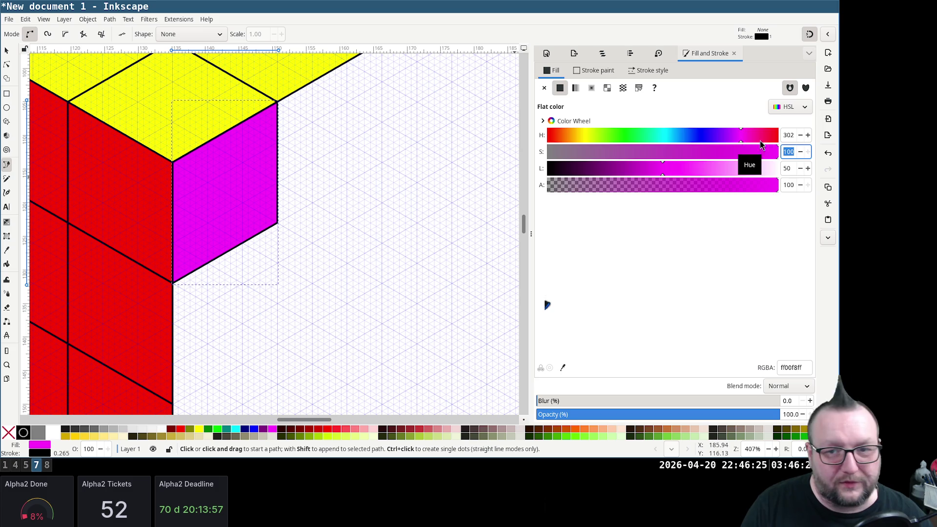
double_click(788, 134)
text(120)
key(Tab)
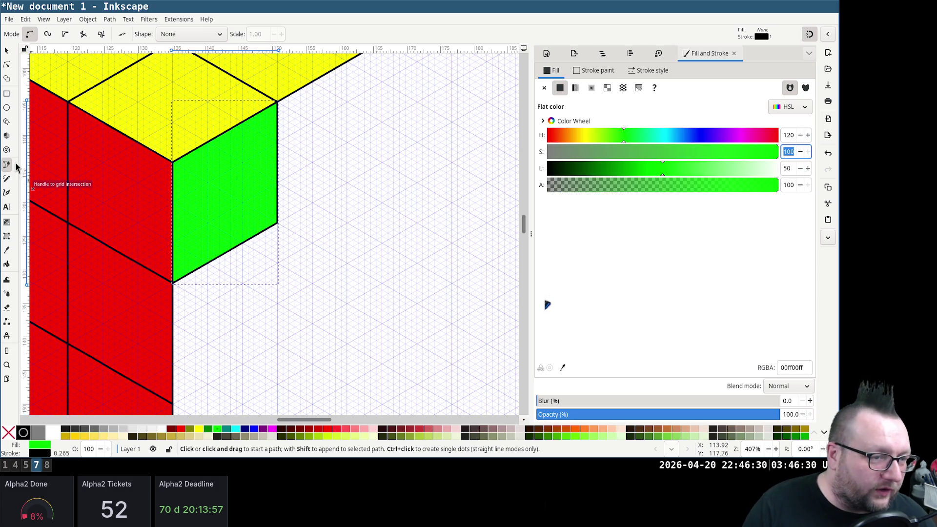
scroll(381, 210, up, 1)
scroll(381, 210, up, 1)
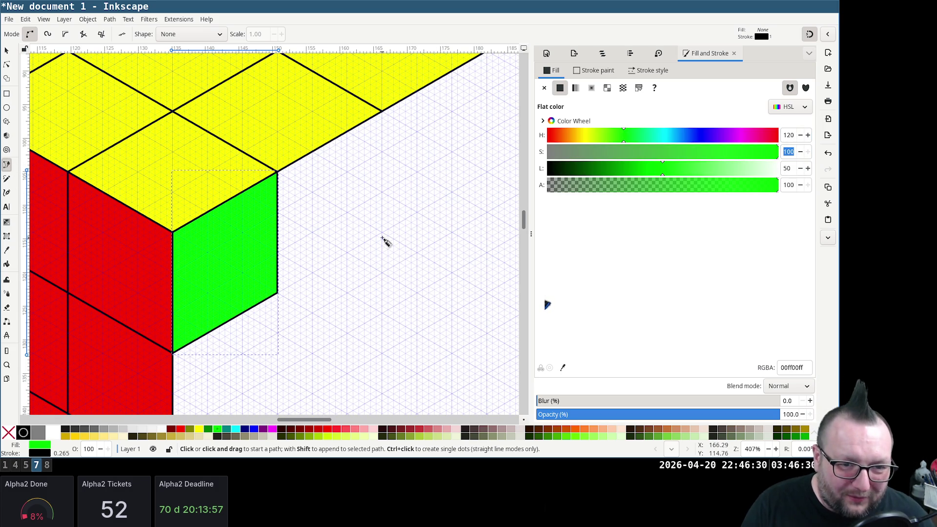
Draw the second top-row right-face tile and fill it flat green
click(382, 232)
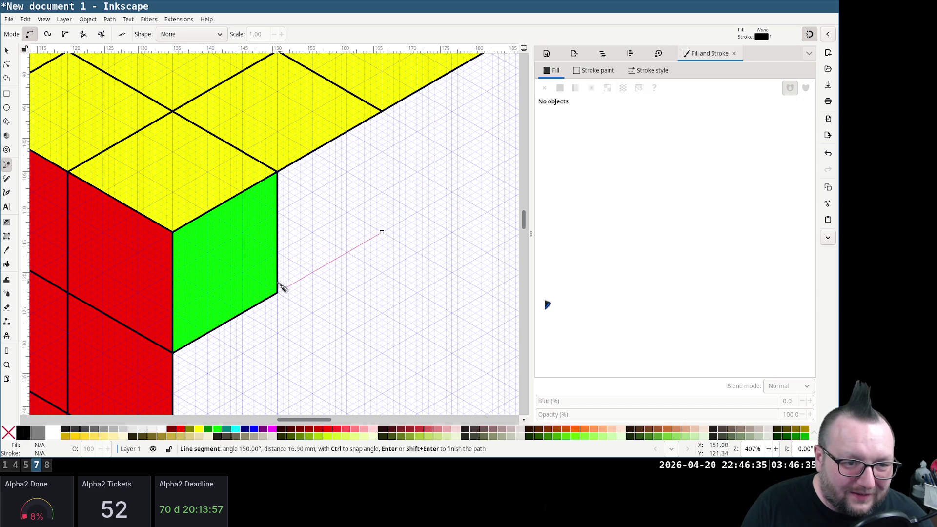
click(278, 291)
click(278, 173)
click(381, 112)
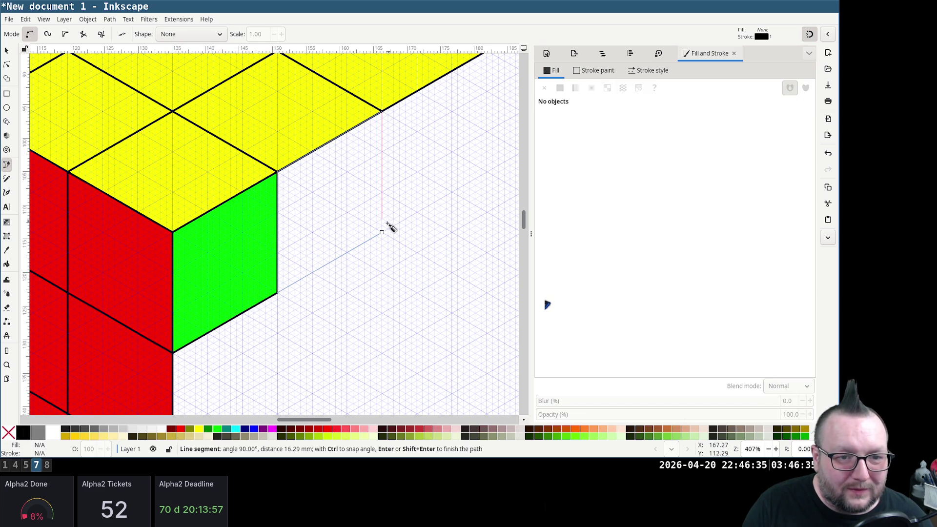
click(382, 232)
click(560, 88)
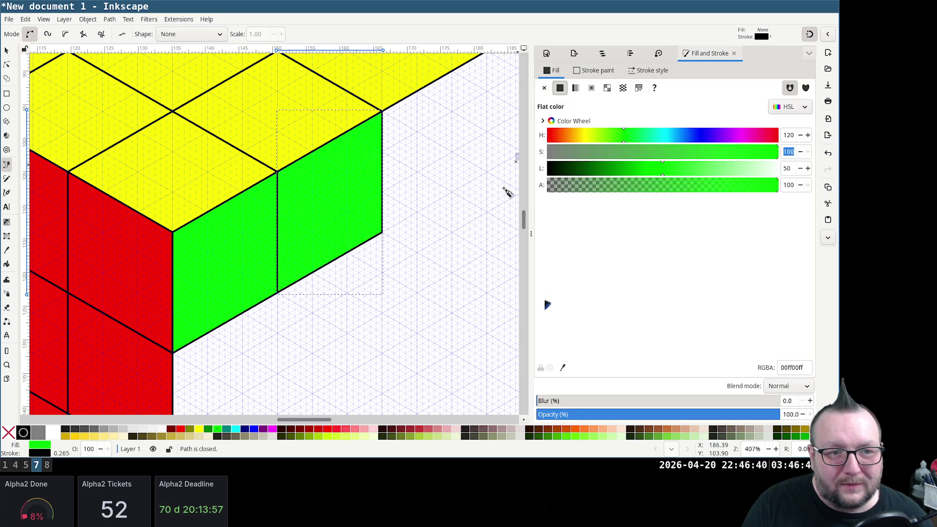
scroll(456, 200, up, 2)
scroll(443, 199, right, 2)
scroll(444, 198, right, 2)
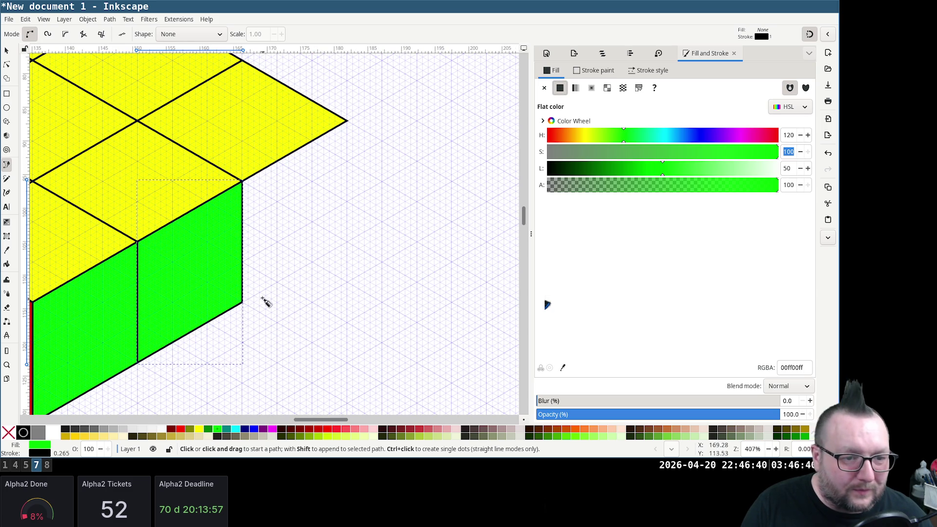
Draw the third top-row right-face tile and fill it flat green
click(348, 242)
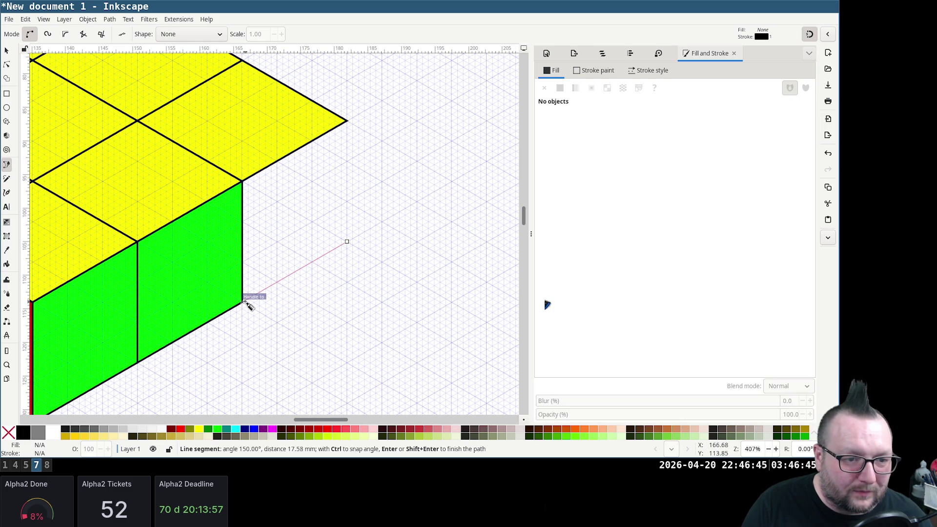
click(245, 303)
click(242, 183)
click(347, 121)
click(347, 242)
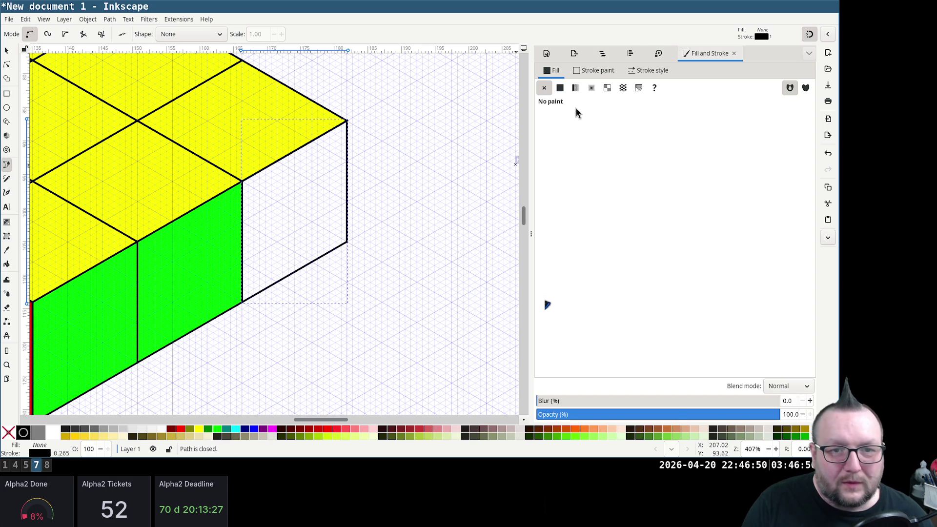
click(560, 87)
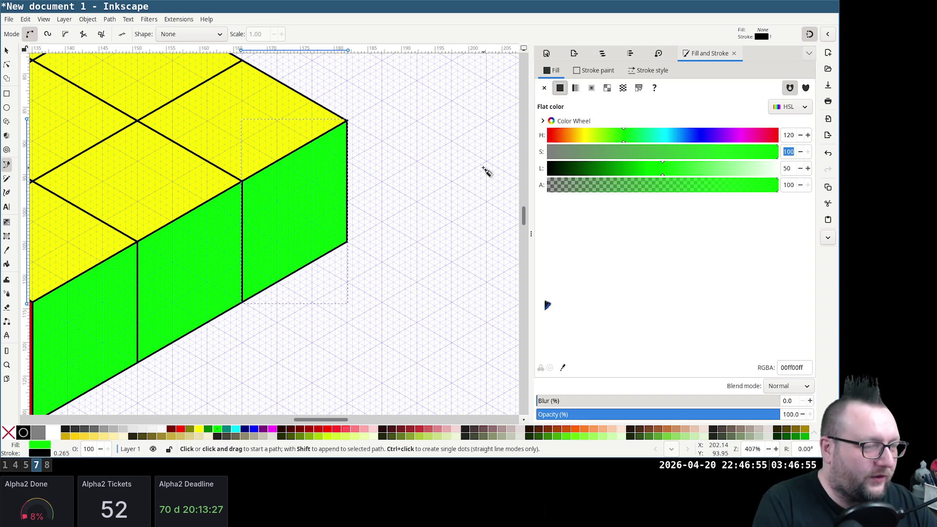
scroll(295, 214, down, 1)
scroll(288, 214, down, 5)
scroll(283, 213, left, 4)
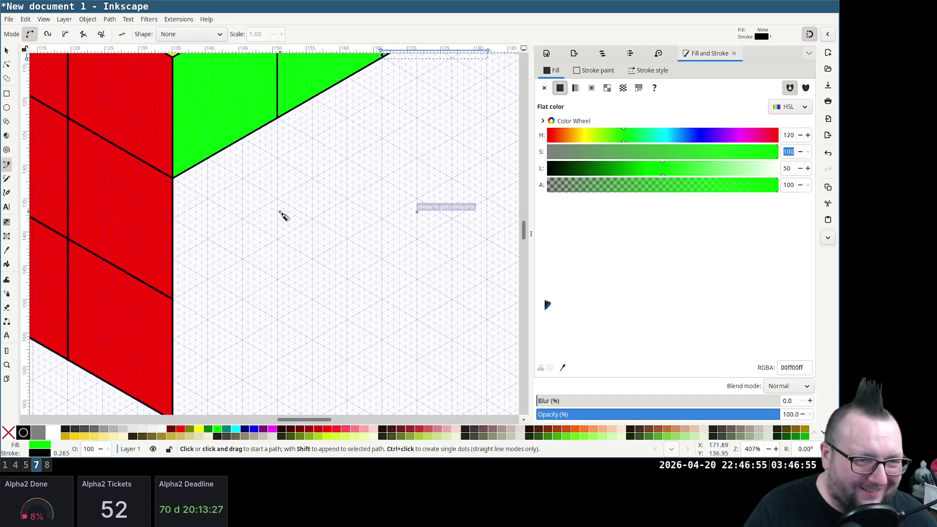
Draw the second-row tile below the first green tile and fill it green
click(278, 238)
click(175, 297)
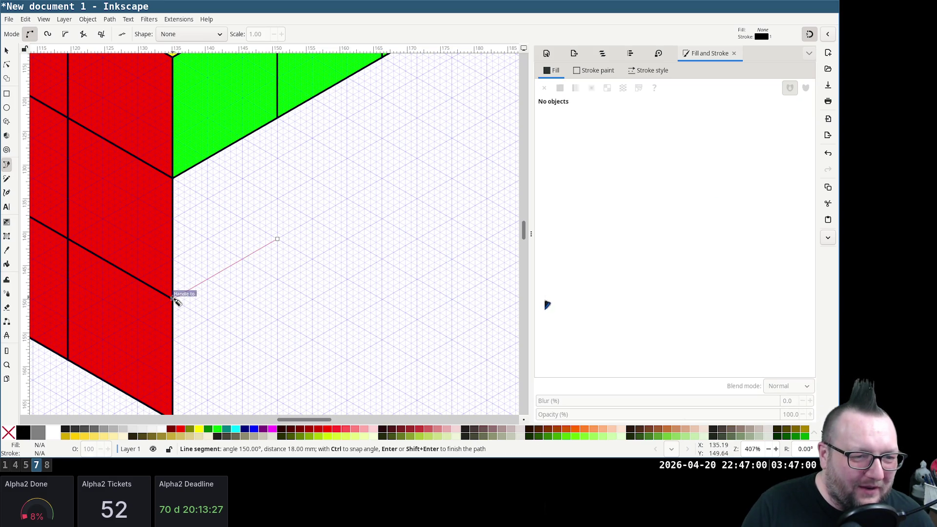
click(177, 178)
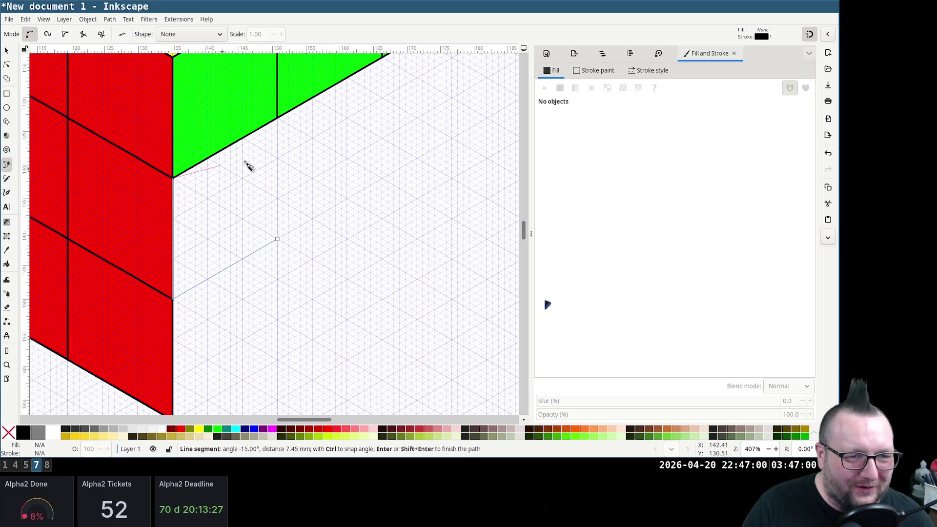
click(279, 117)
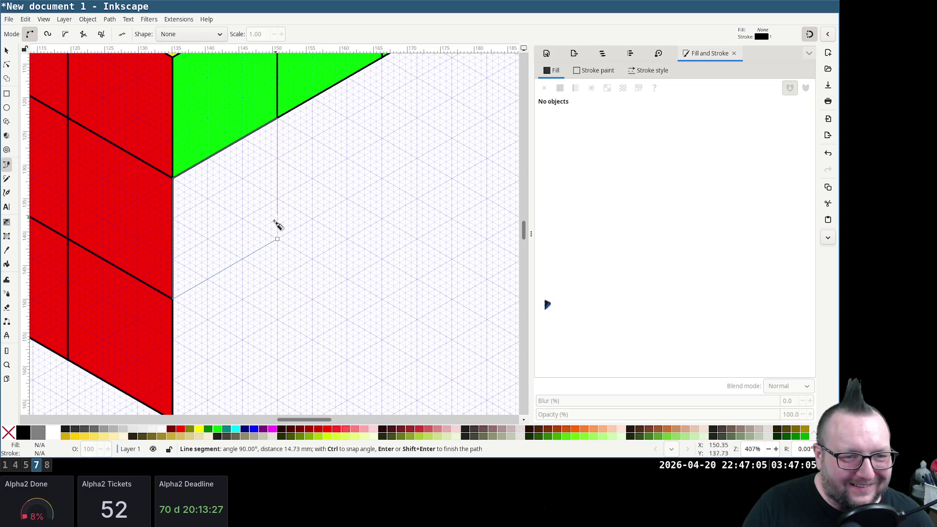
click(279, 240)
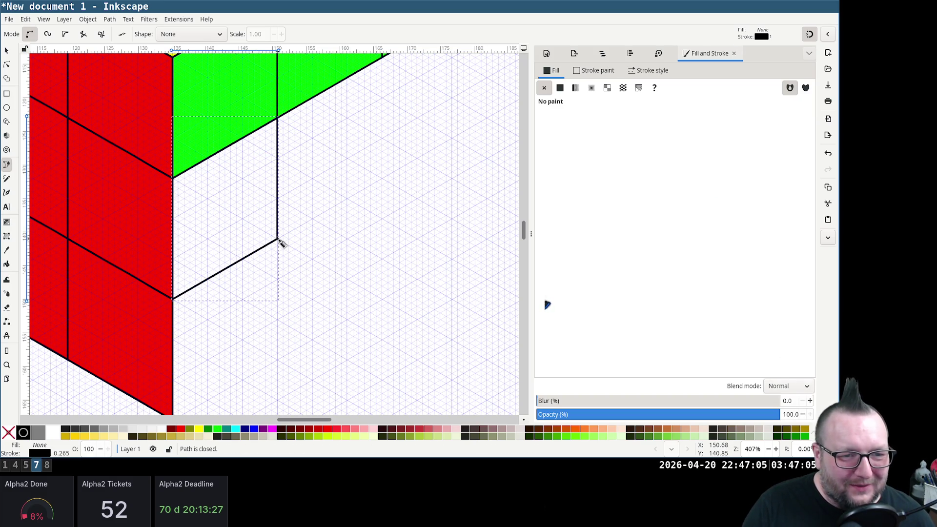
click(560, 88)
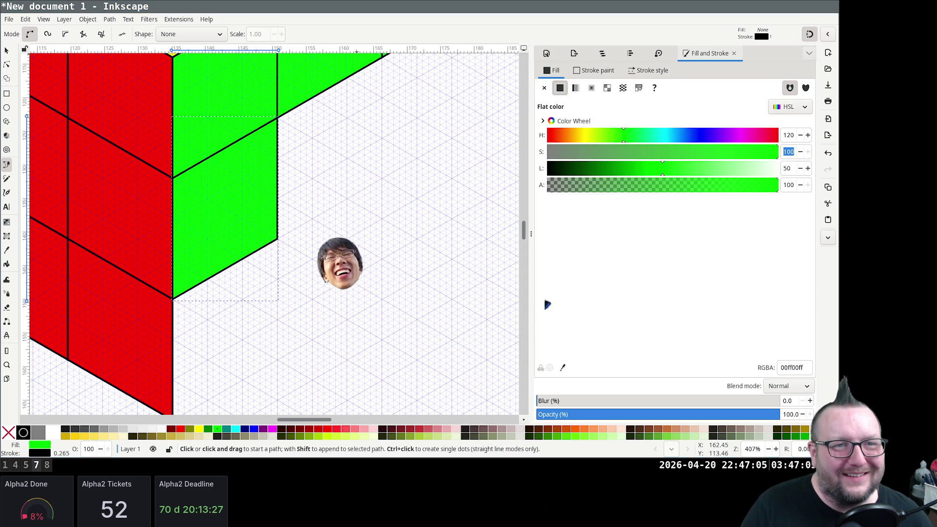
Draw the next second-row tile under the top row and fill it green
click(382, 178)
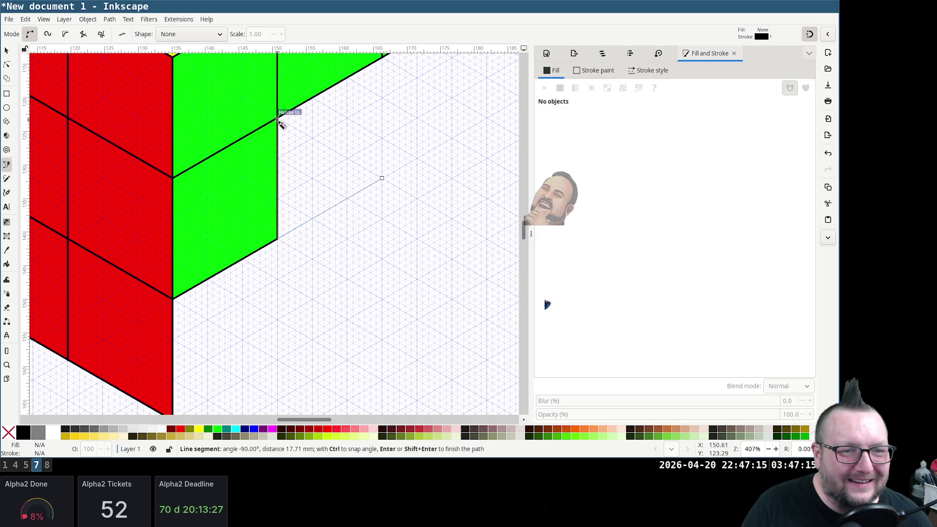
click(381, 56)
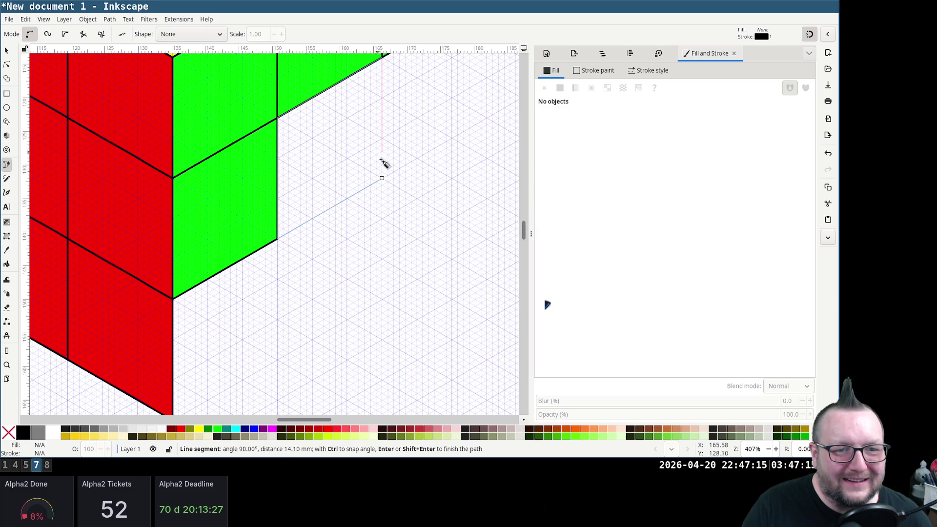
click(382, 178)
click(560, 87)
scroll(413, 246, up, 3)
scroll(390, 253, up, 2)
scroll(373, 205, down, 4)
scroll(373, 205, up, 4)
scroll(377, 210, down, 1)
scroll(263, 297, down, 1)
scroll(321, 247, down, 2)
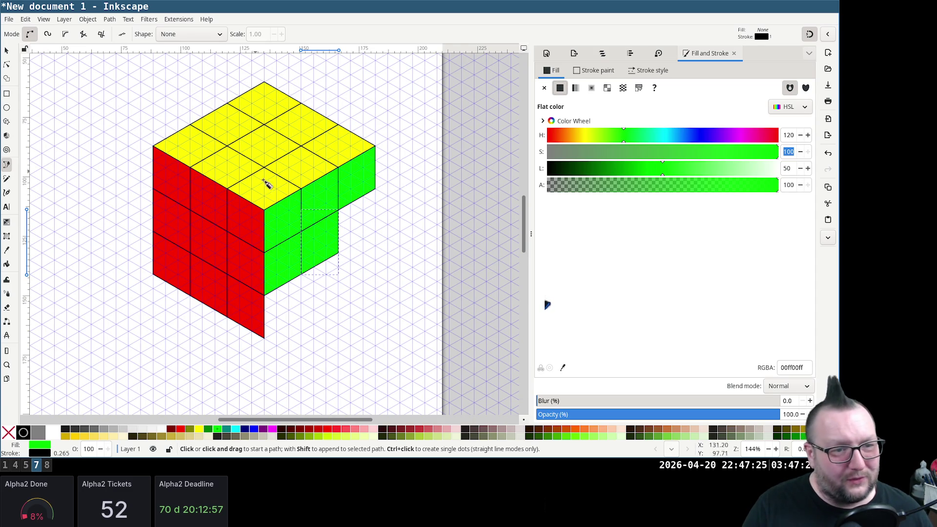
scroll(393, 234, up, 2)
scroll(351, 242, up, 2)
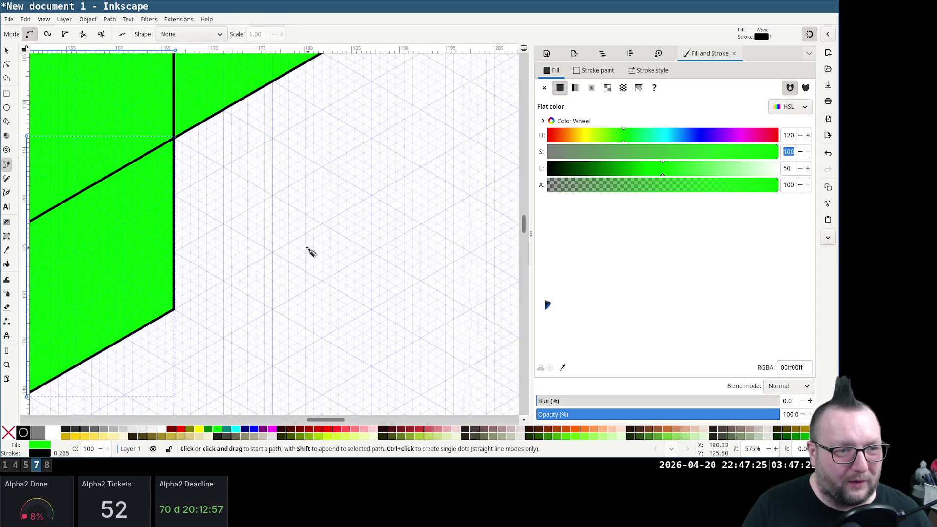
scroll(308, 250, down, 2)
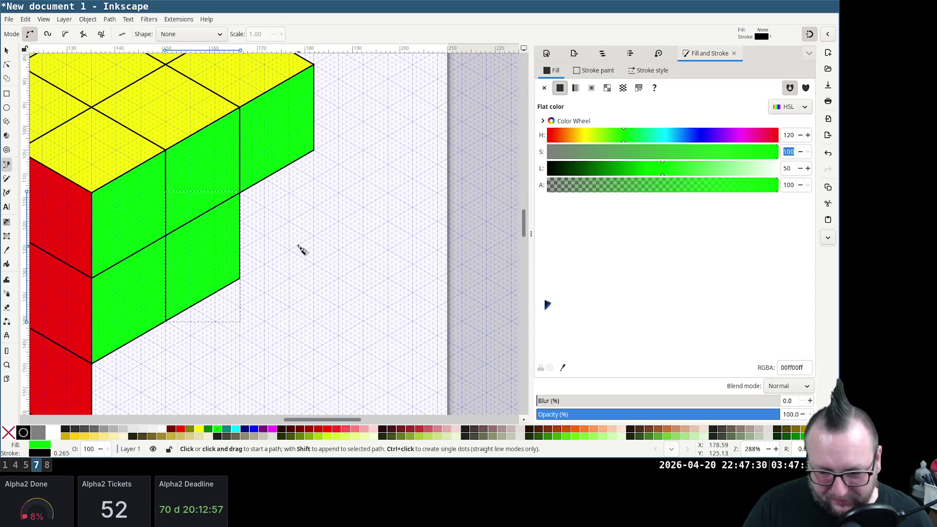
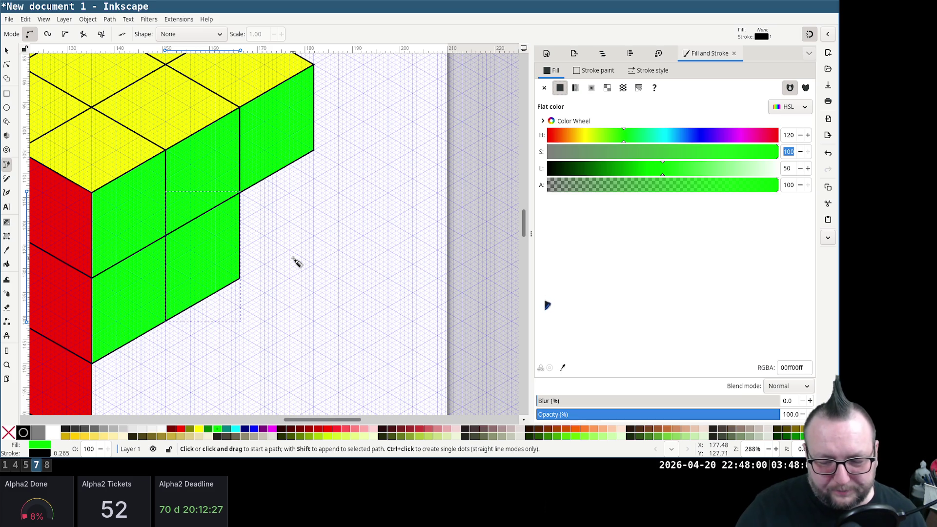
Draw a closed rhombus tile under the green face on grid corners and fill it solid green
click(315, 239)
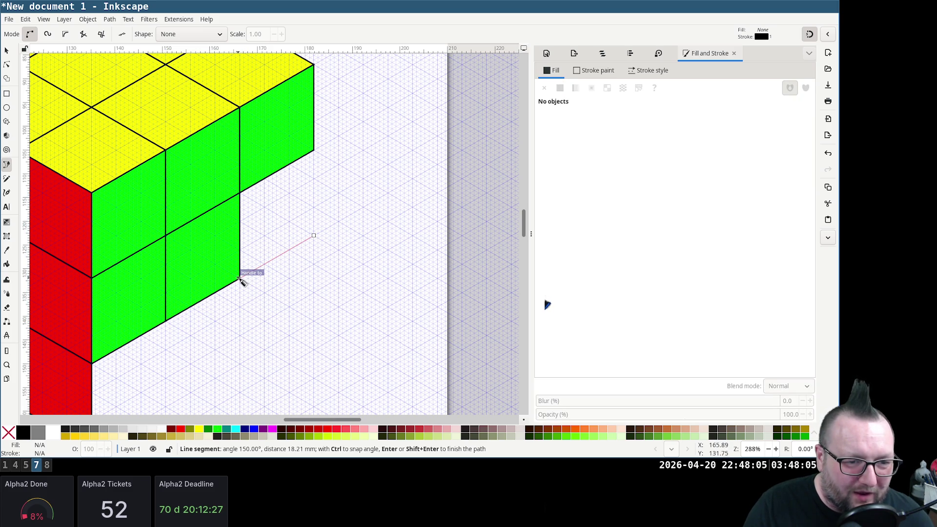
click(241, 277)
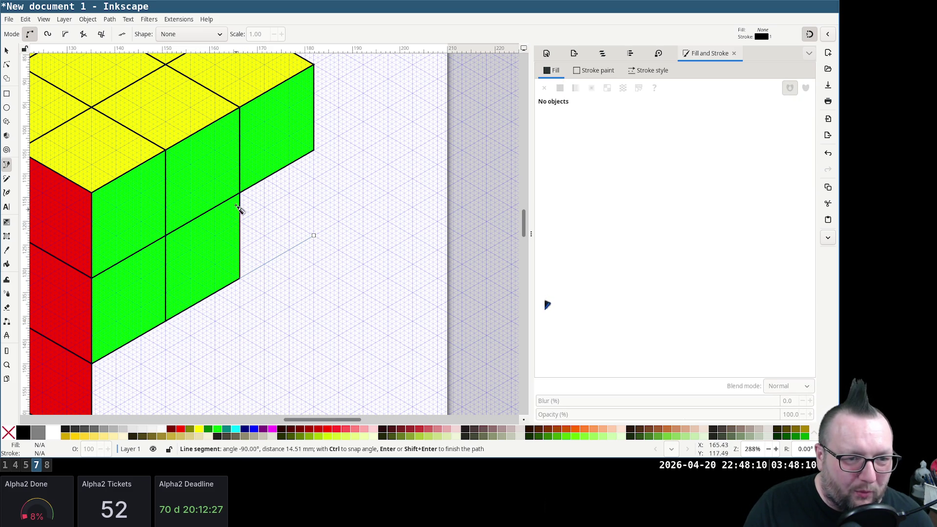
click(241, 192)
click(315, 152)
click(314, 237)
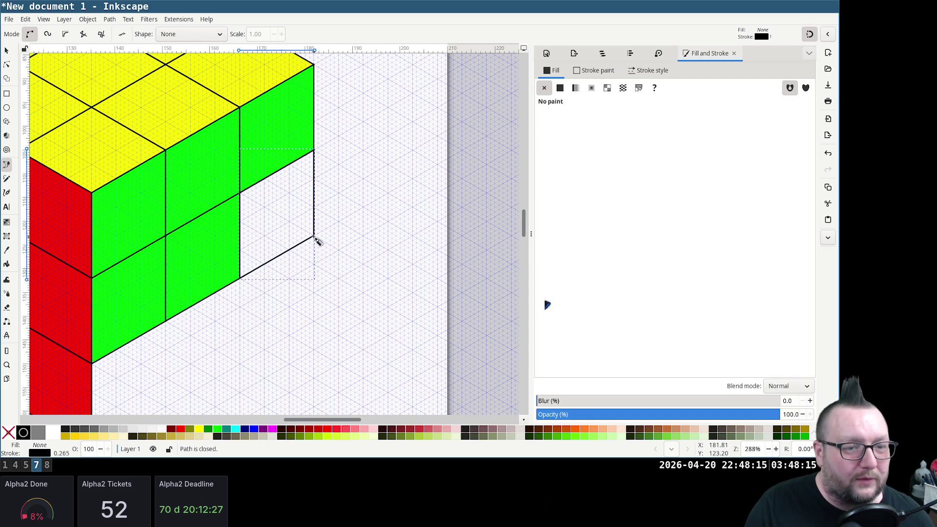
click(559, 87)
scroll(241, 309, down, 2)
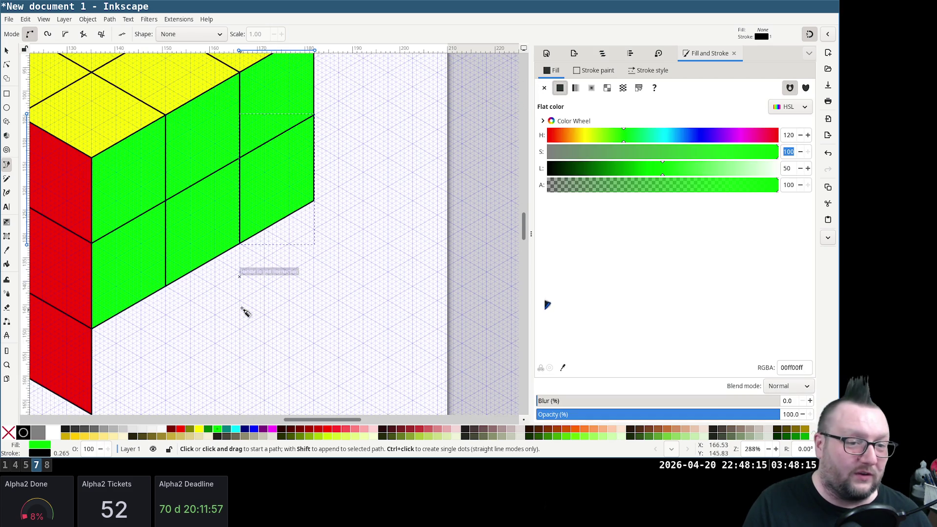
scroll(221, 295, down, 2)
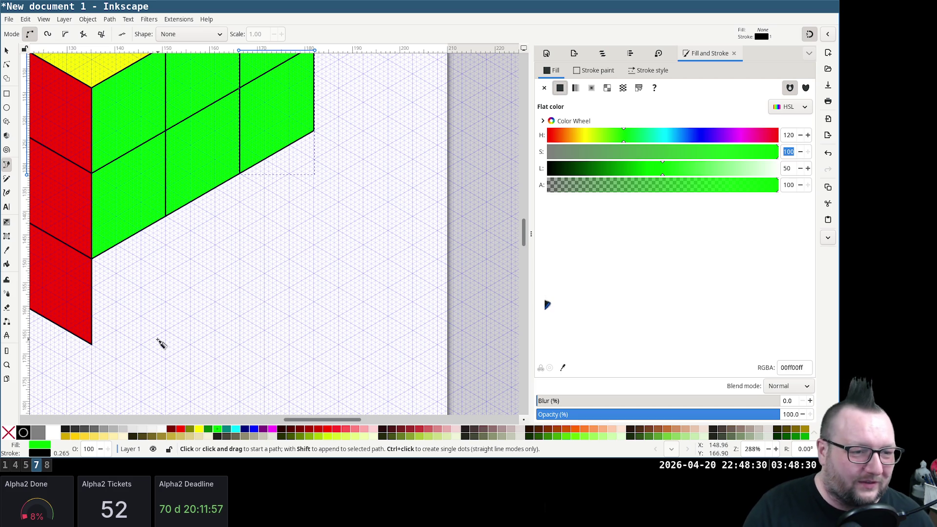
scroll(181, 338, left, 2)
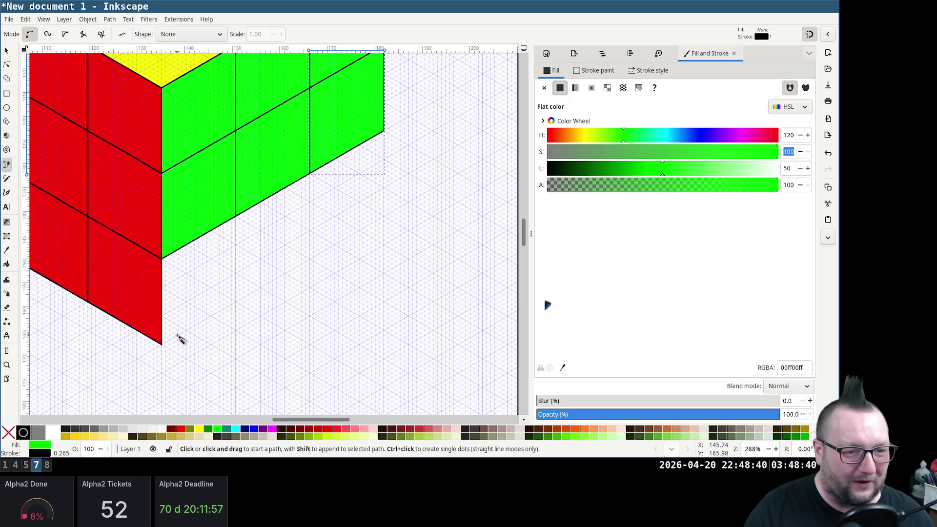
ctrl+scroll(234, 307, up, 1)
ctrl+scroll(234, 309, up, 1)
Draw the green tile at the lower corner where the red and green faces meet and fill it green
click(238, 297)
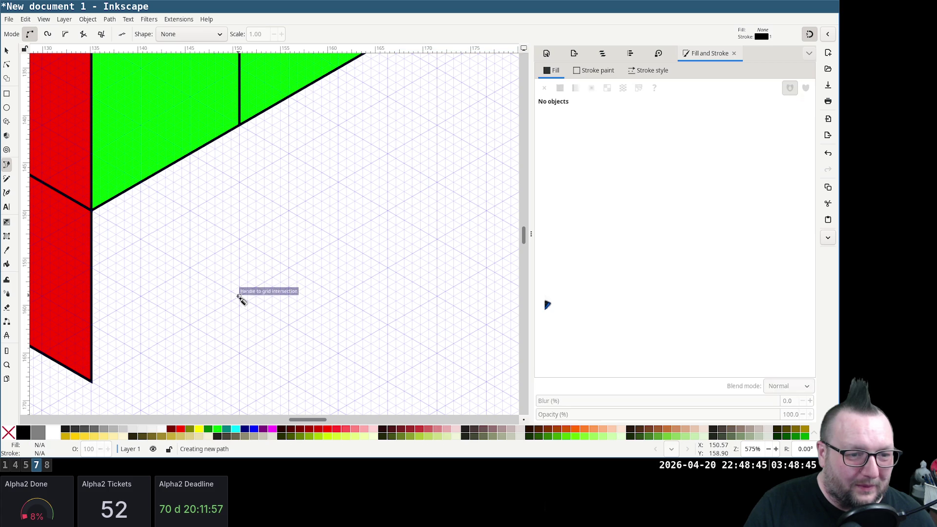
click(91, 380)
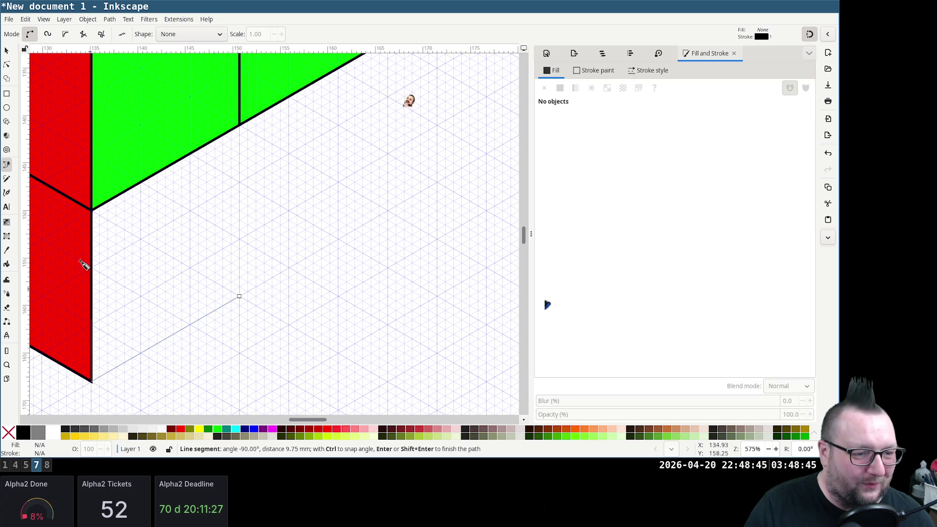
click(91, 210)
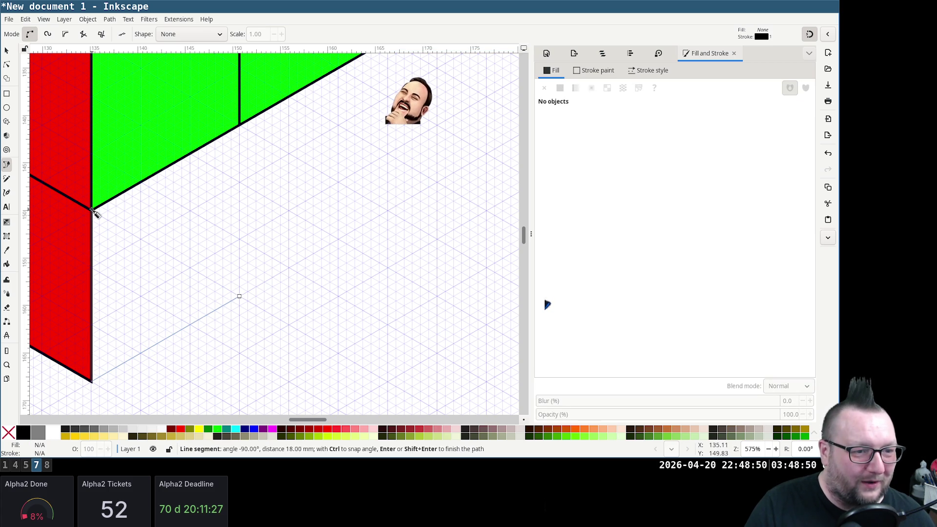
click(240, 125)
click(239, 296)
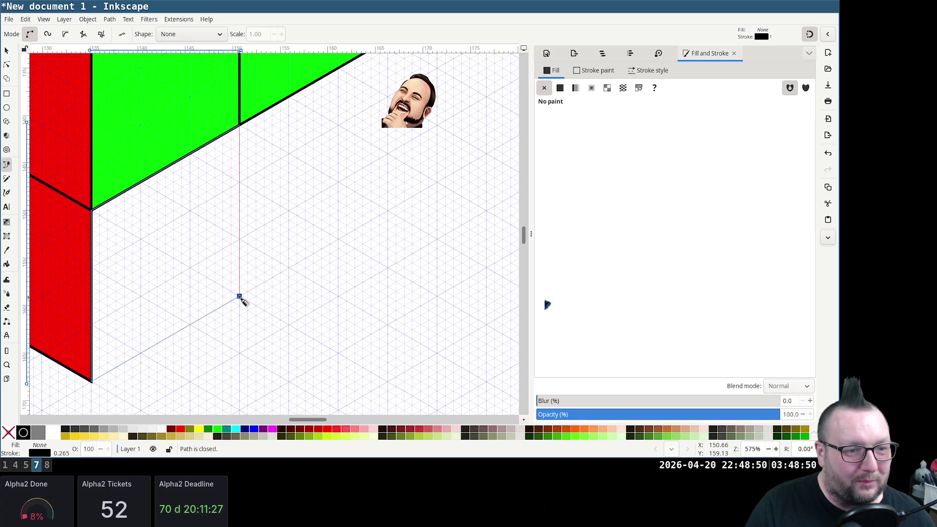
key(ctrl+shift+v)
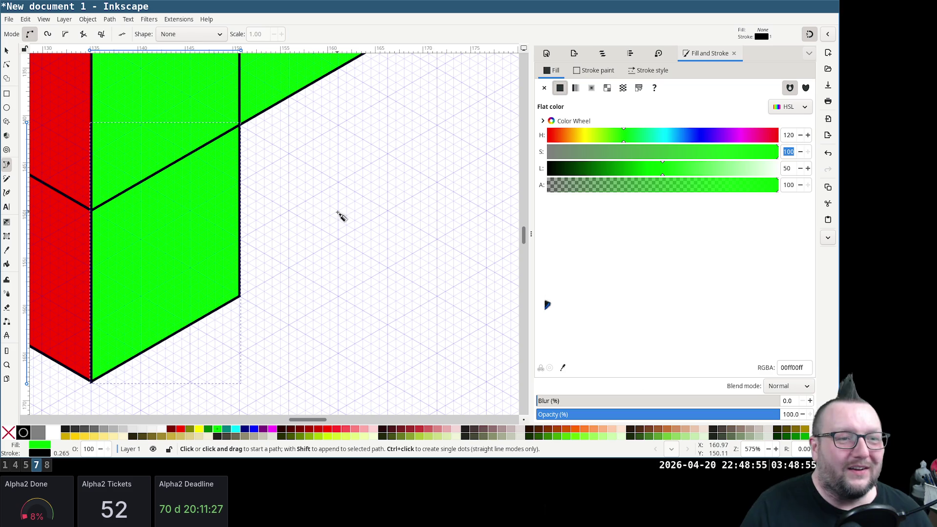
scroll(362, 274, up, 1)
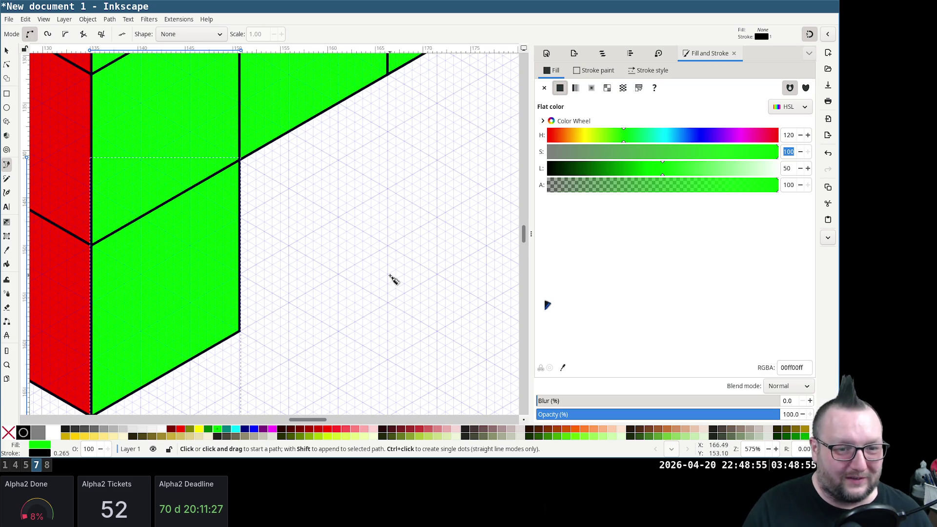
Draw the next lower-right green tile as a closed rhombus and fill it solid green
click(388, 245)
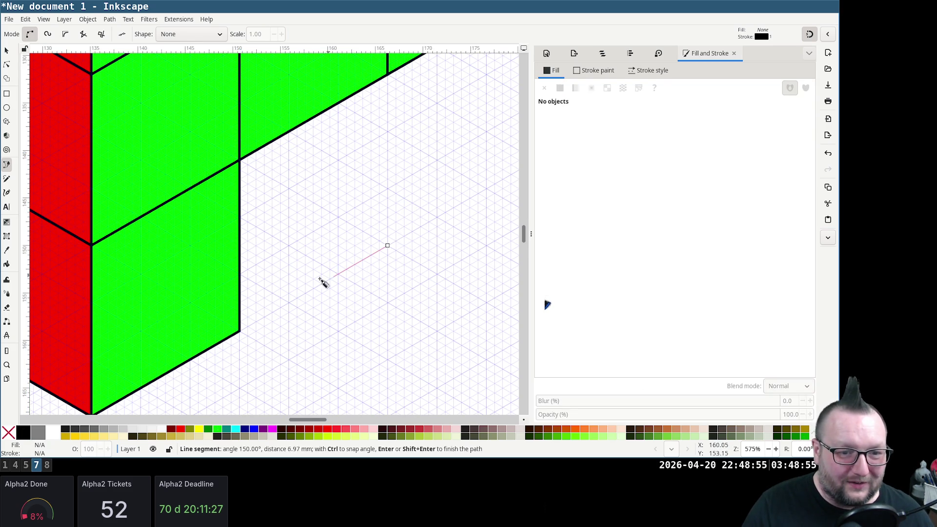
click(241, 333)
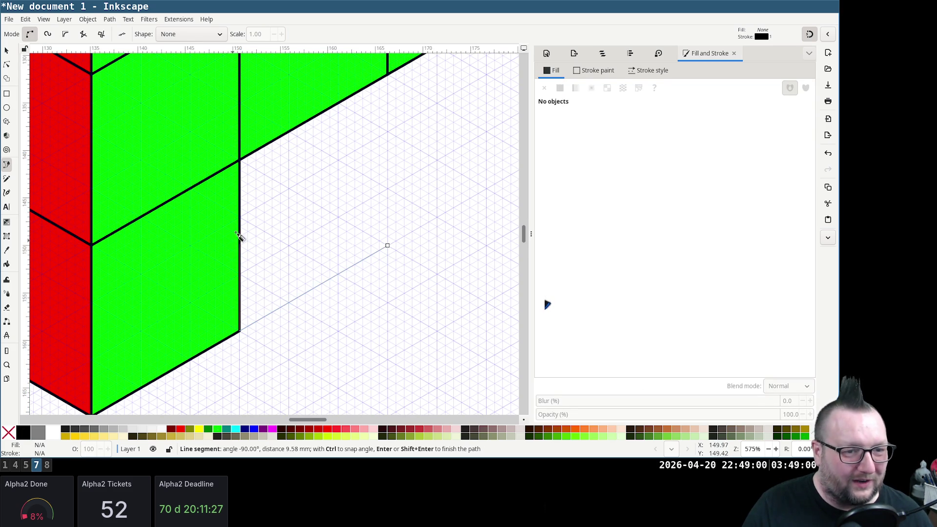
click(241, 157)
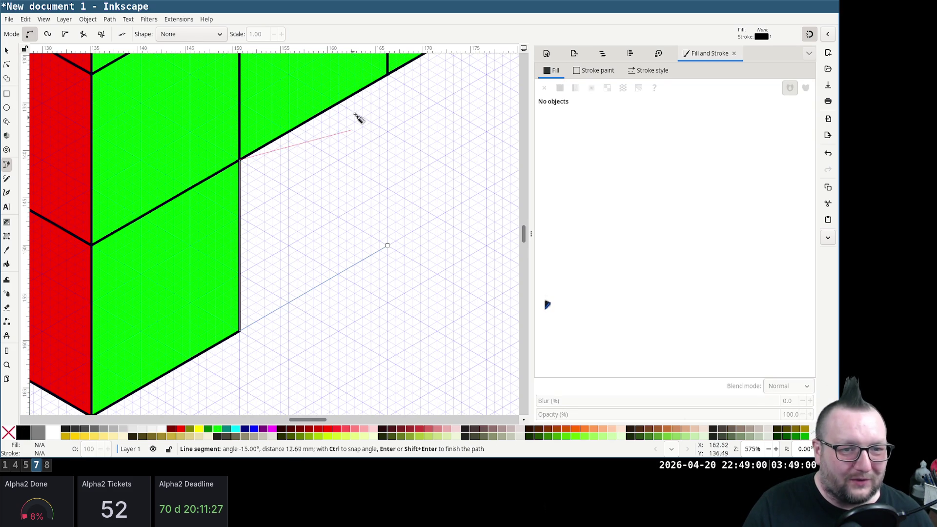
click(388, 74)
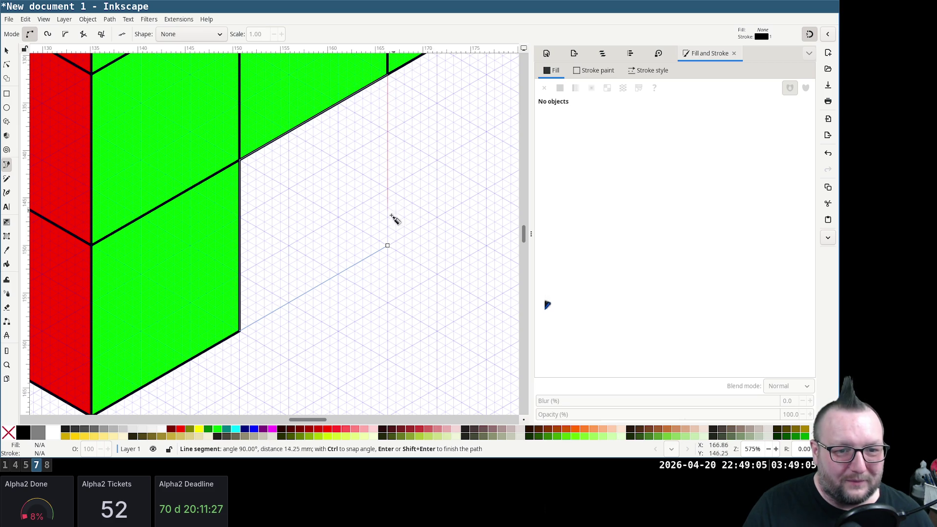
click(387, 247)
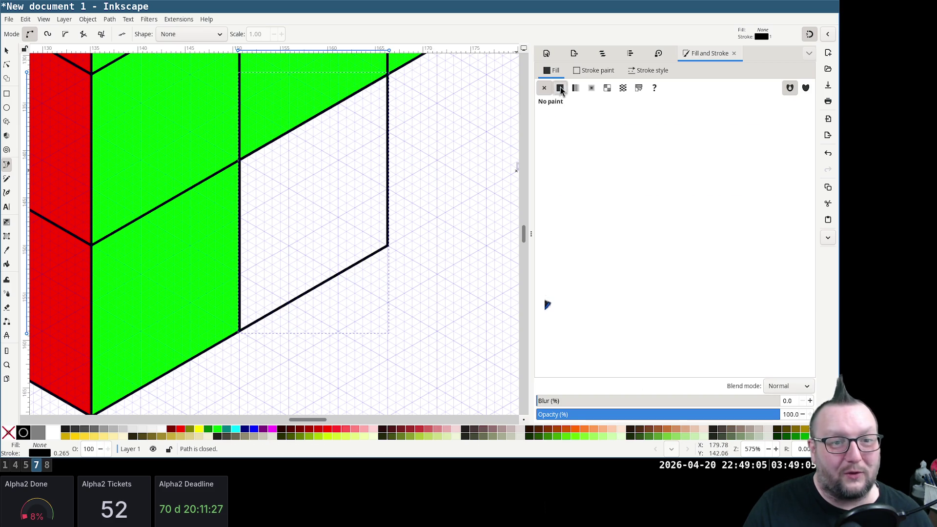
click(560, 88)
scroll(383, 161, up, 3)
scroll(381, 162, right, 3)
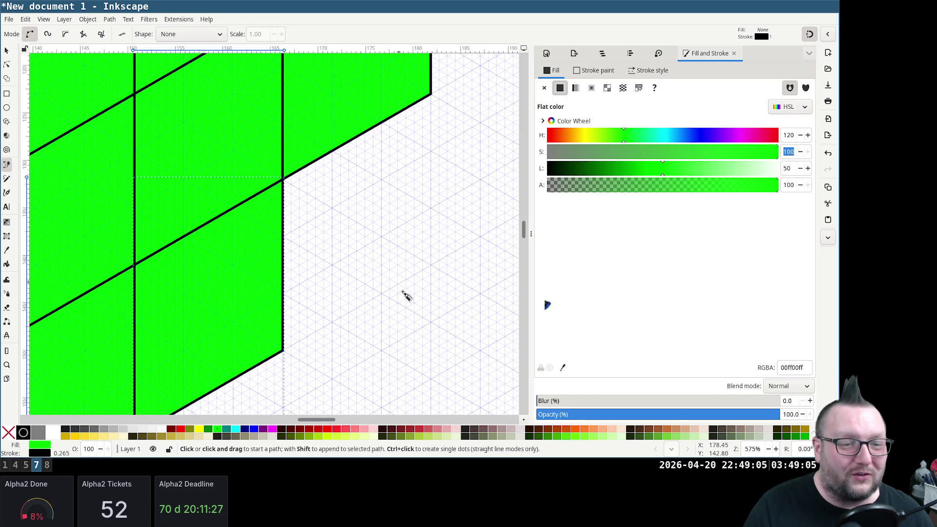
Draw the last green tile to complete the three-by-three right face and fill it green
click(433, 266)
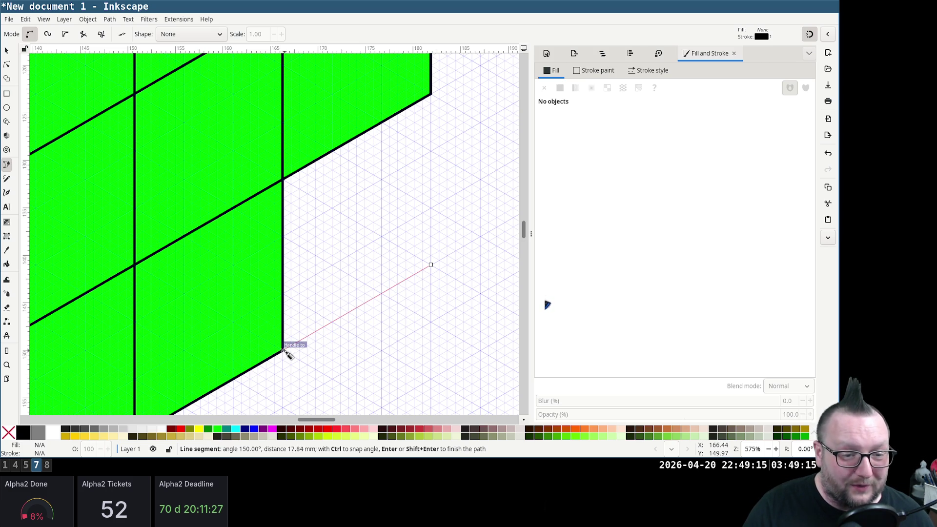
click(286, 351)
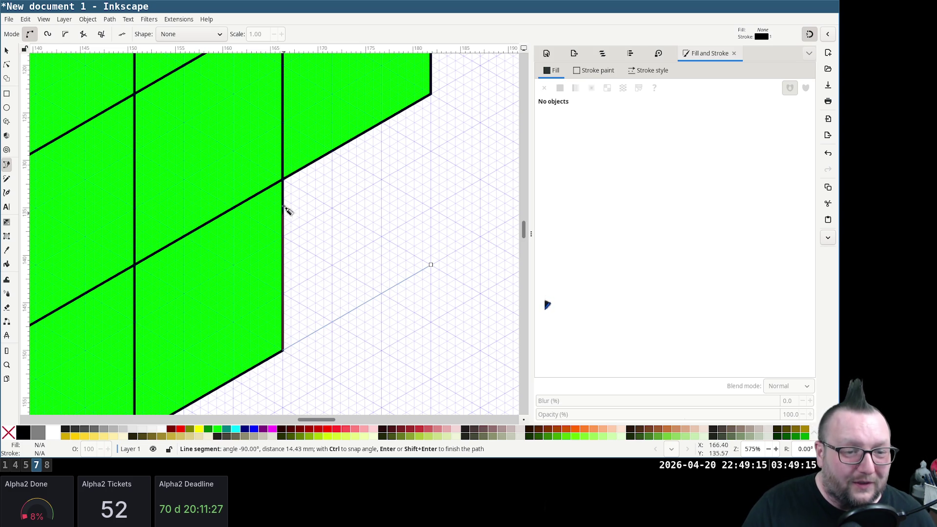
click(284, 179)
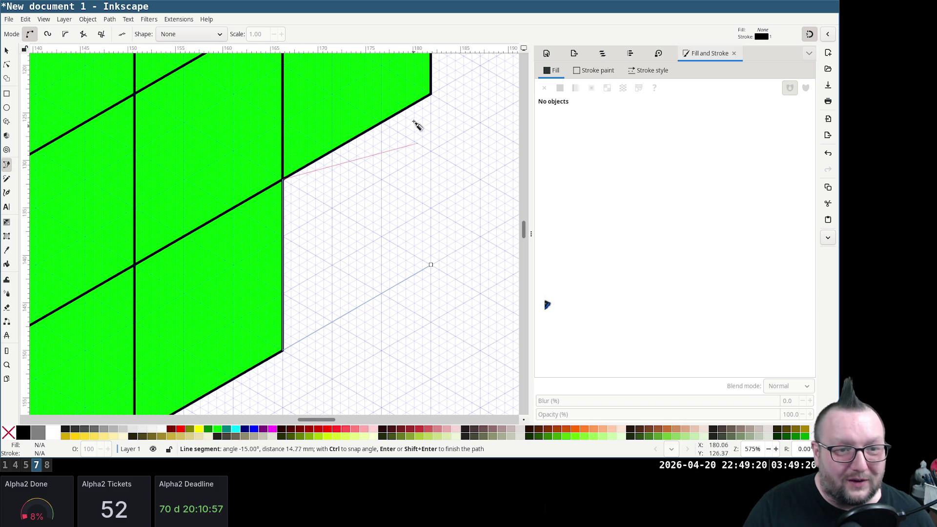
click(432, 96)
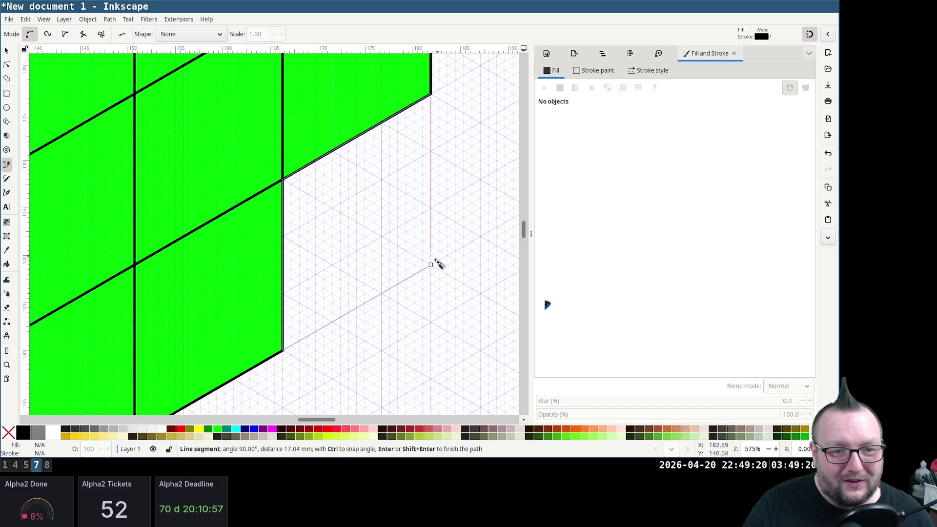
click(432, 265)
click(560, 88)
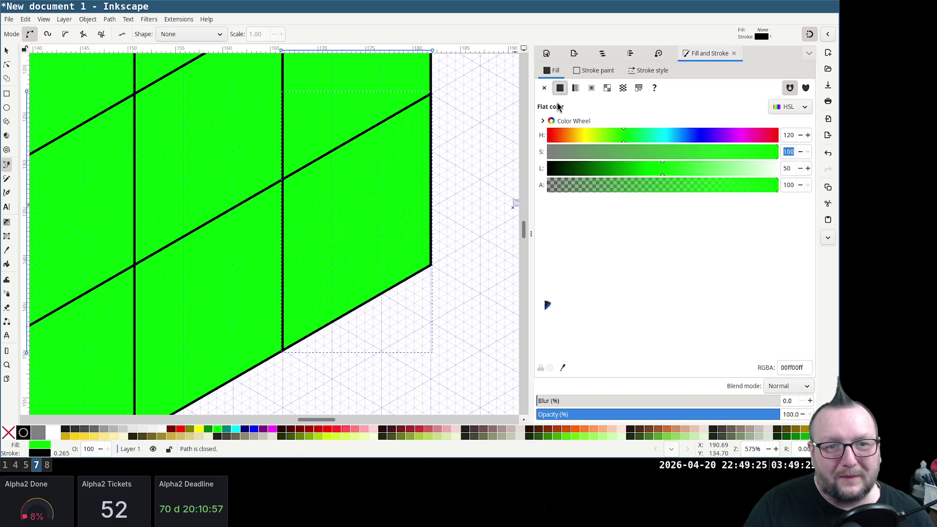
ctrl+scroll(195, 251, down, 6)
ctrl+scroll(196, 248, up, 2)
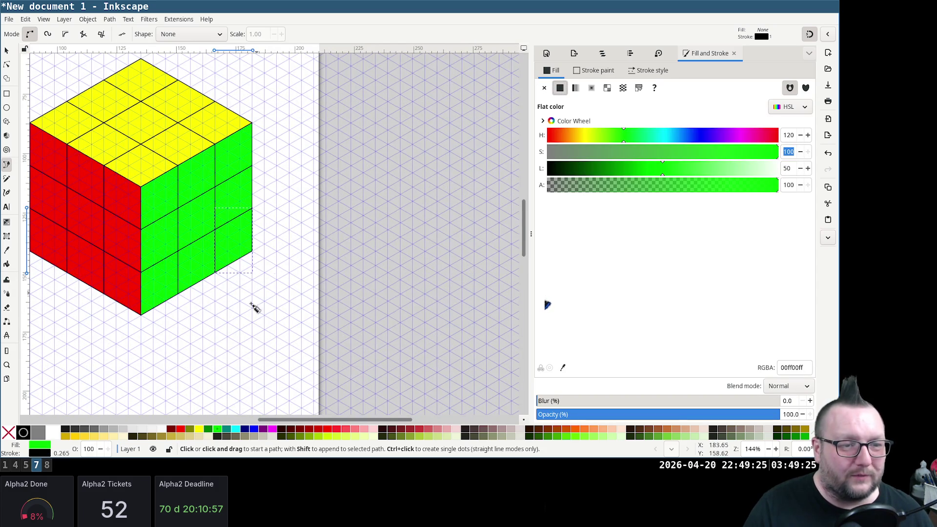
scroll(257, 254, left, 3)
scroll(257, 253, up, 1)
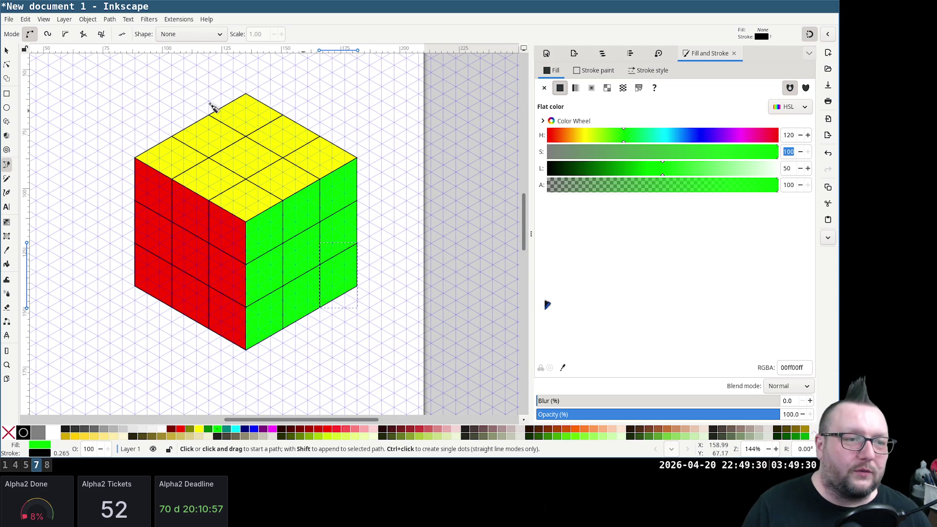
Select the three left-column red squares and move them beside the green face's right edge
click(6, 50)
click(151, 195)
shift+click(158, 242)
shift+click(162, 292)
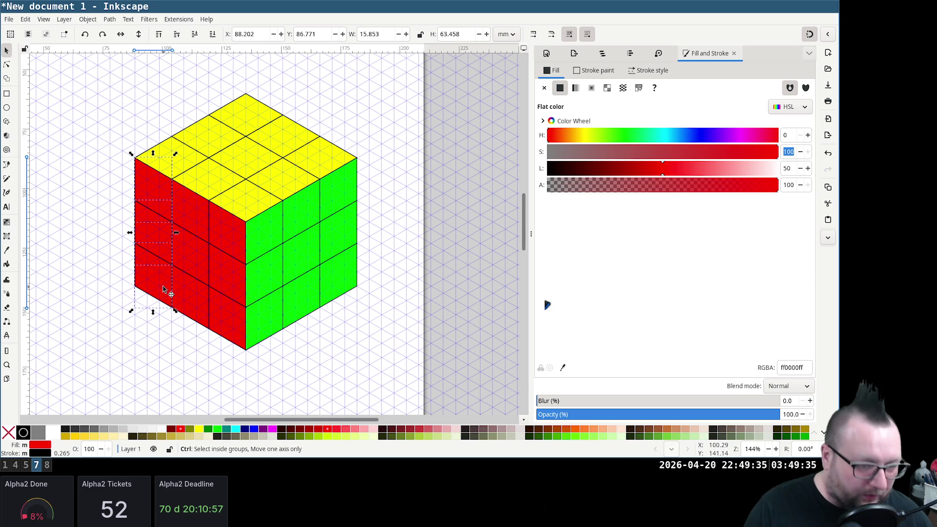
mouse_move(167, 245)
mouse_down()
mouse_move(354, 198)
mouse_move(365, 209)
mouse_up()
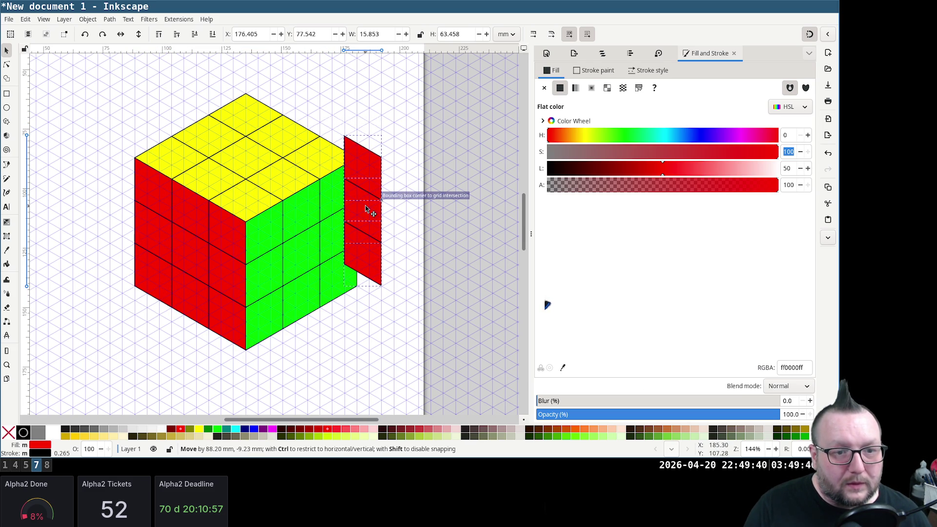
drag(365, 209, 362, 212)
Send the red column behind the green face, align it vertically, then bring up the Rubik's PDF
key(End)
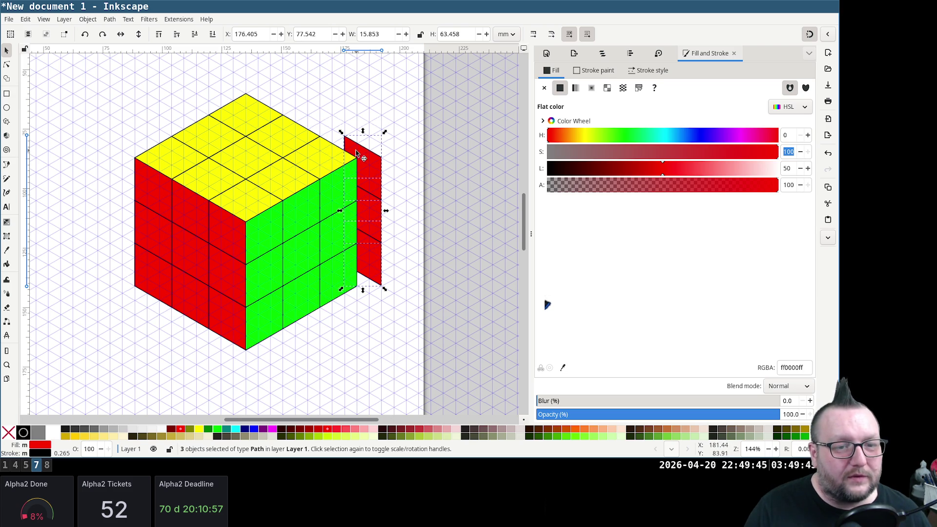
mouse_move(373, 191)
mouse_down()
mouse_move(374, 173)
mouse_move(362, 166)
mouse_up()
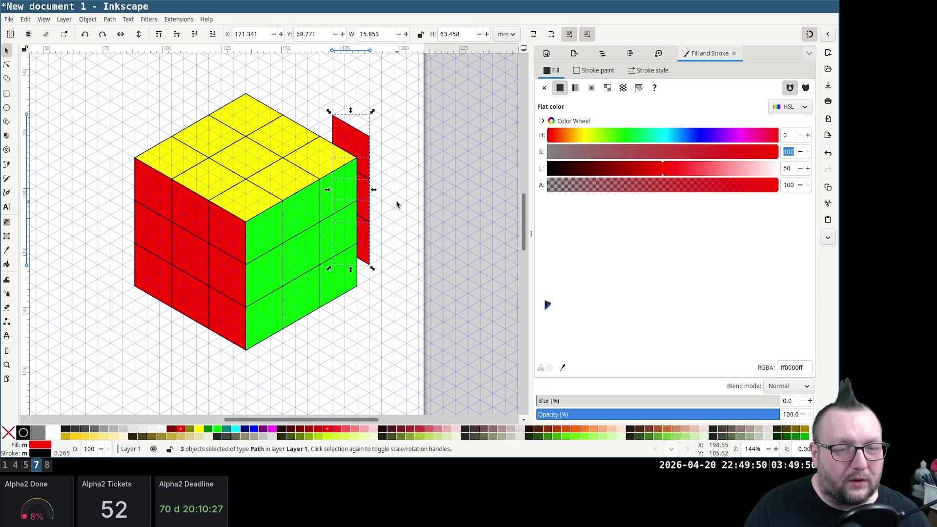
drag(362, 209, 381, 227)
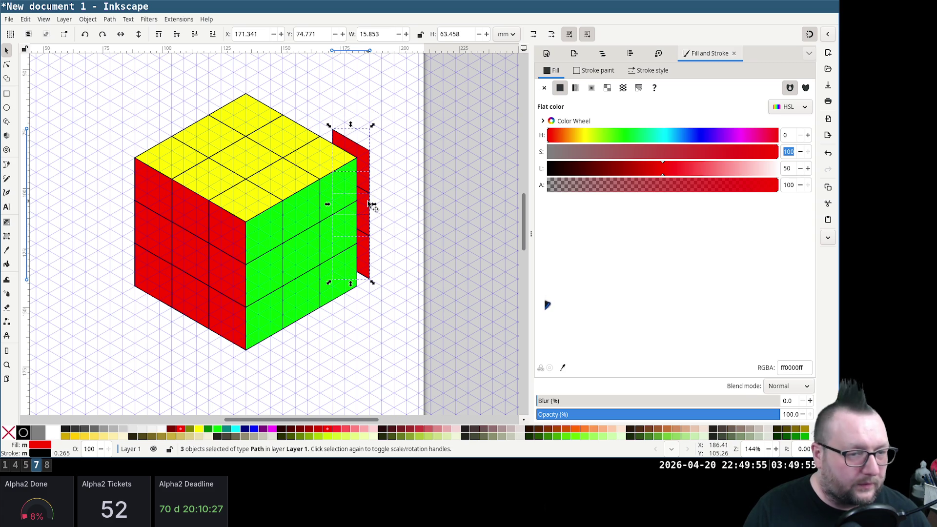
key(super+4)
scroll(432, 247, up, 5)
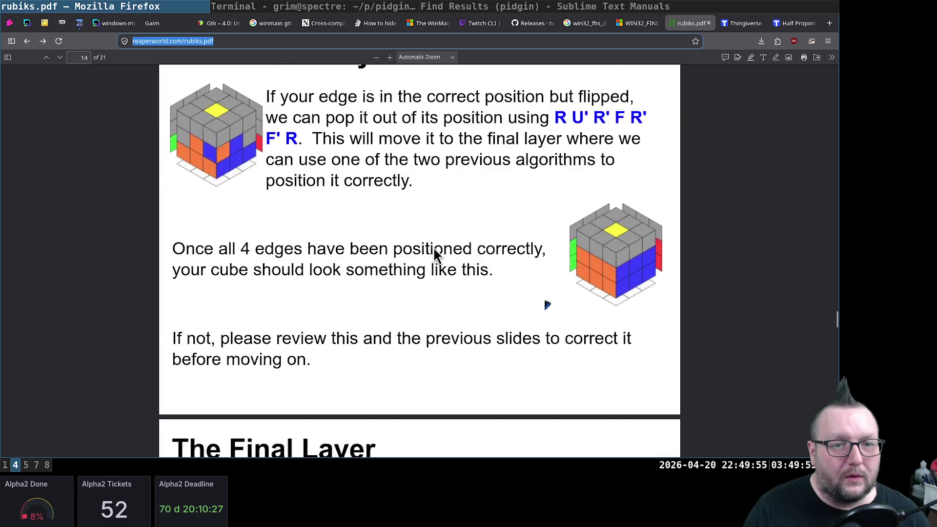
scroll(433, 246, up, 2)
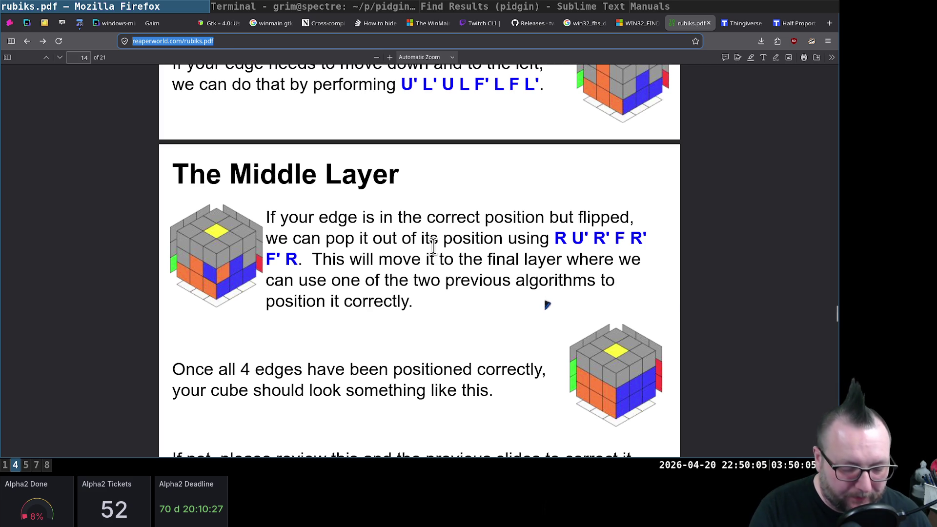
Flip between the rubiks PDF Middle Layer page and the Inkscape cube to compare, ending in Inkscape
key(super+7)
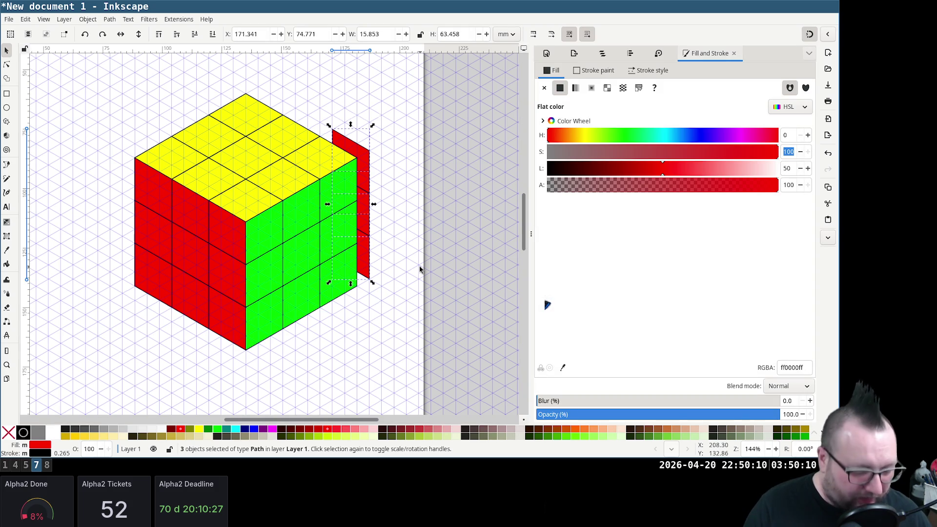
key(super+4)
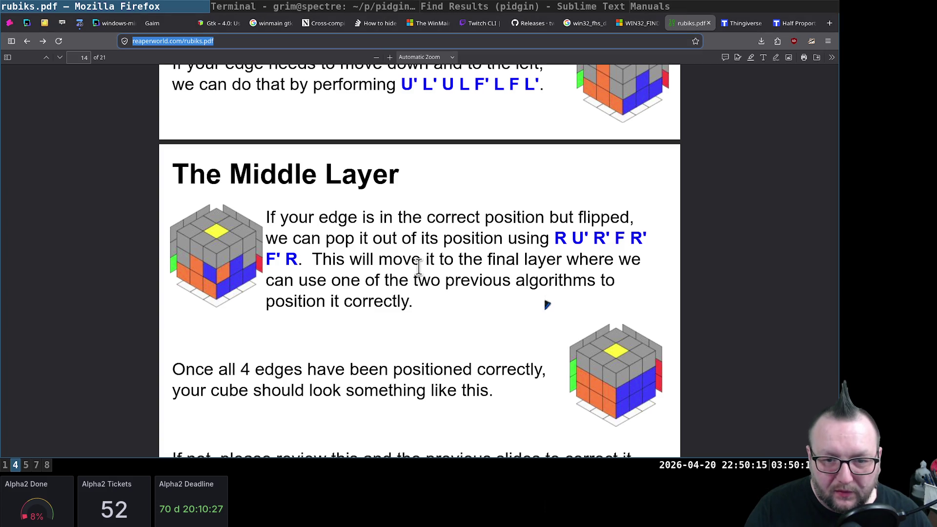
key(super+7)
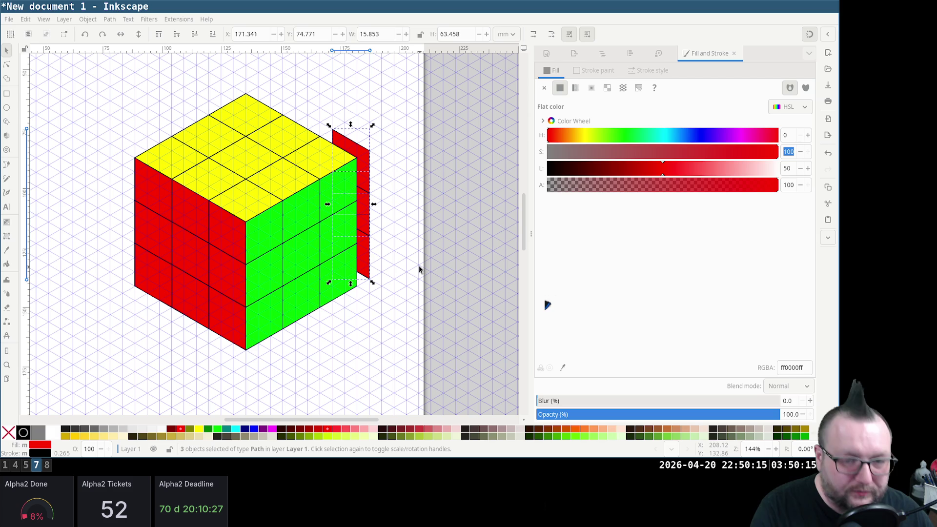
scroll(366, 154, up, 3)
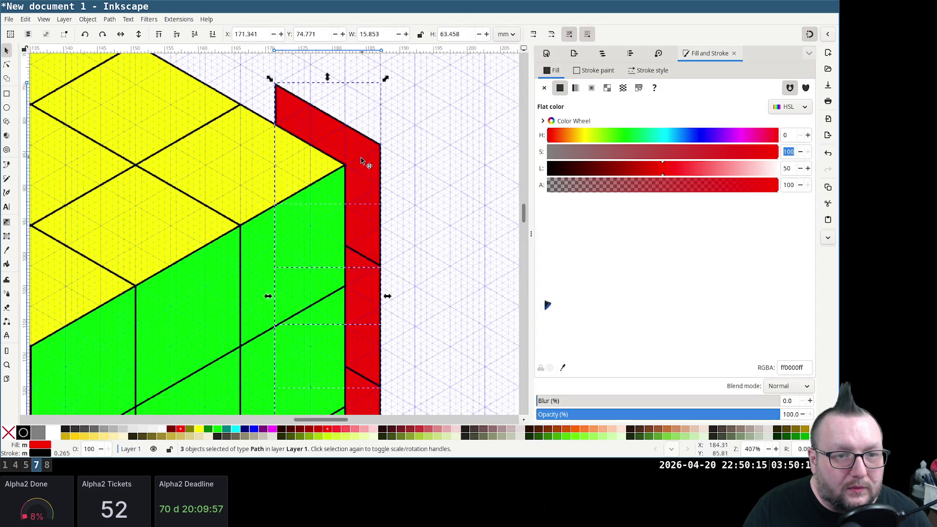
ctrl+scroll(370, 175, down, 2)
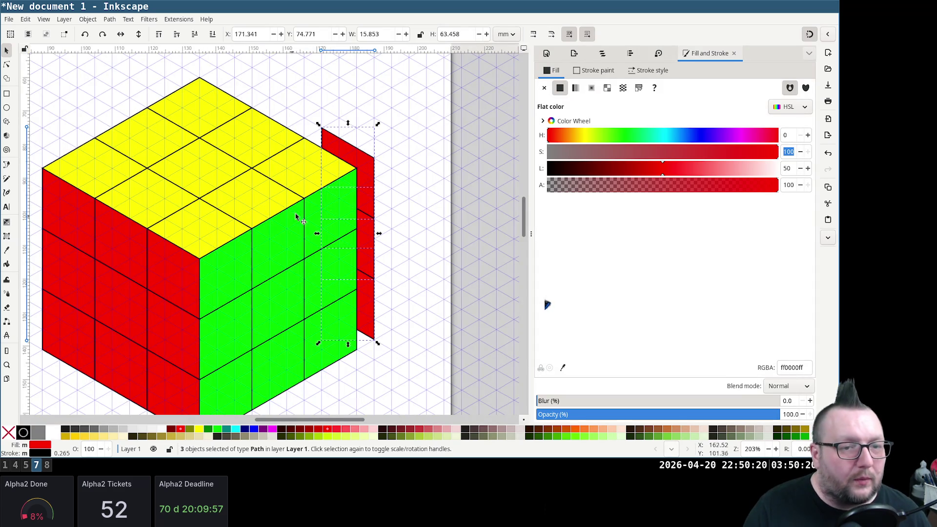
Move two red pieces to the top's back edge and send them behind the yellow face
click(63, 213)
shift+click(127, 237)
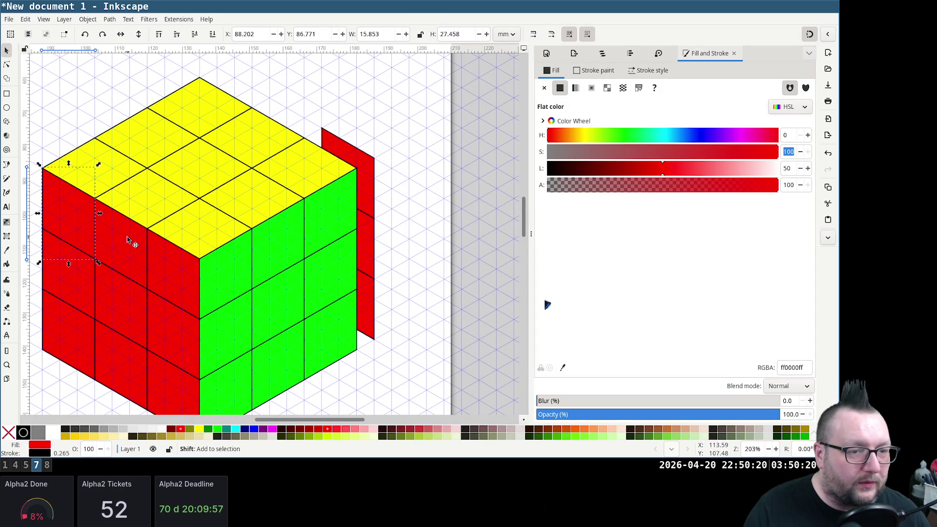
drag(127, 237, 304, 140)
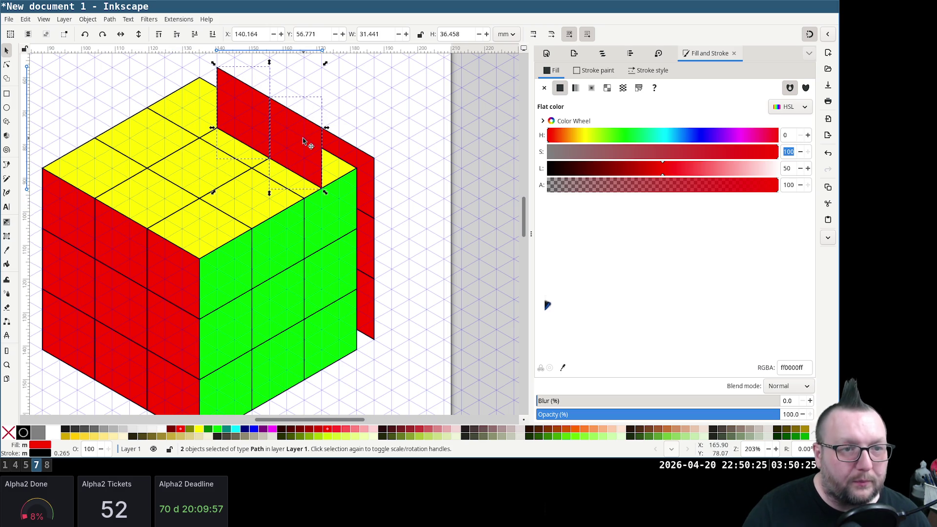
key(End)
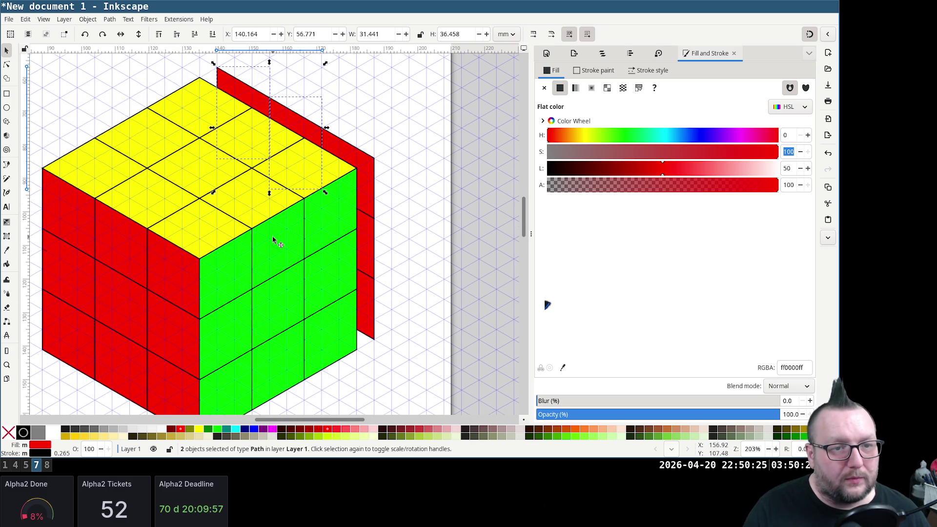
click(246, 110)
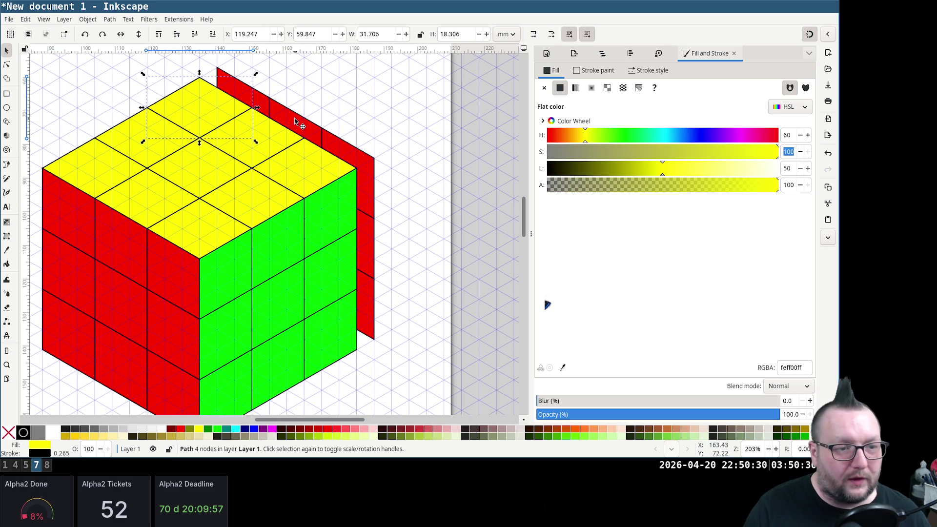
click(268, 107)
Select all five red back panels and set their HSL hue to 30 so they become orange
shift+click(352, 160)
shift+click(376, 243)
shift+click(376, 307)
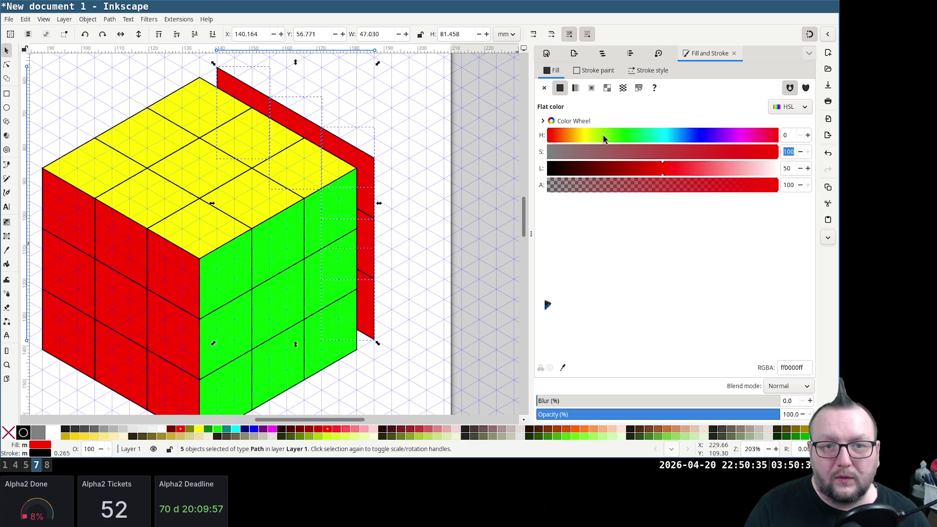
drag(566, 138, 570, 135)
key(shift+Tab)
key(Tab)
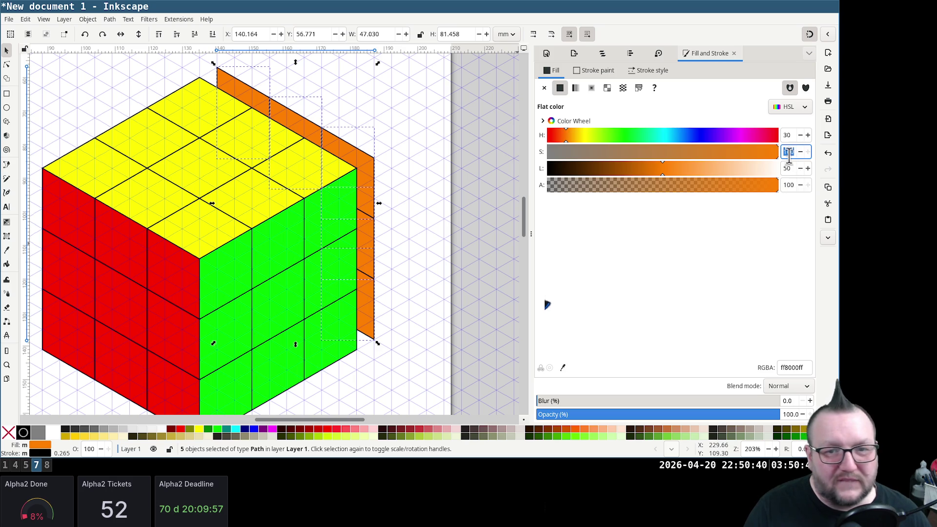
scroll(782, 136, up, 15)
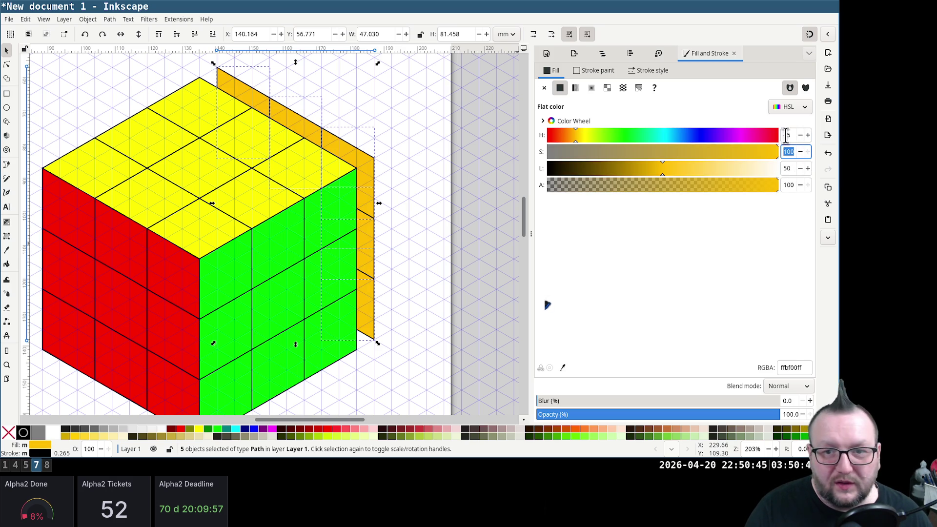
click(786, 134)
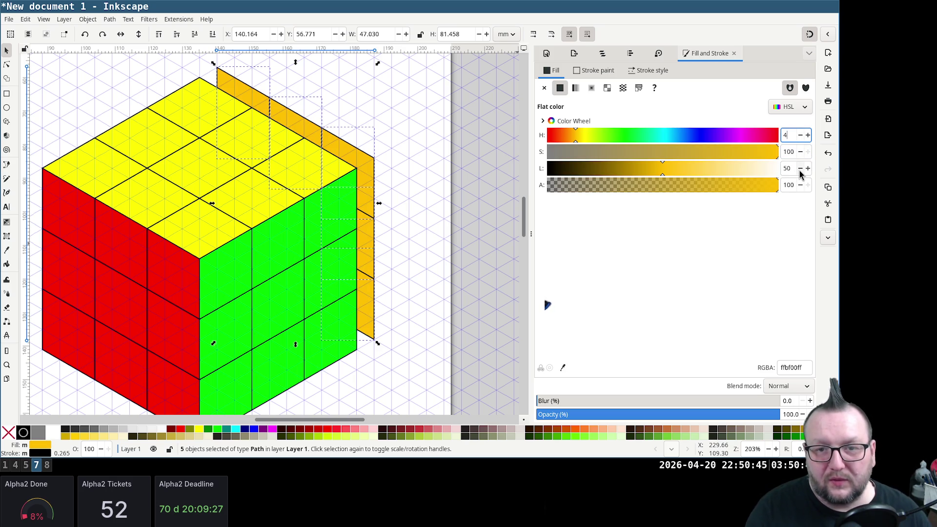
text(50)
key(Tab)
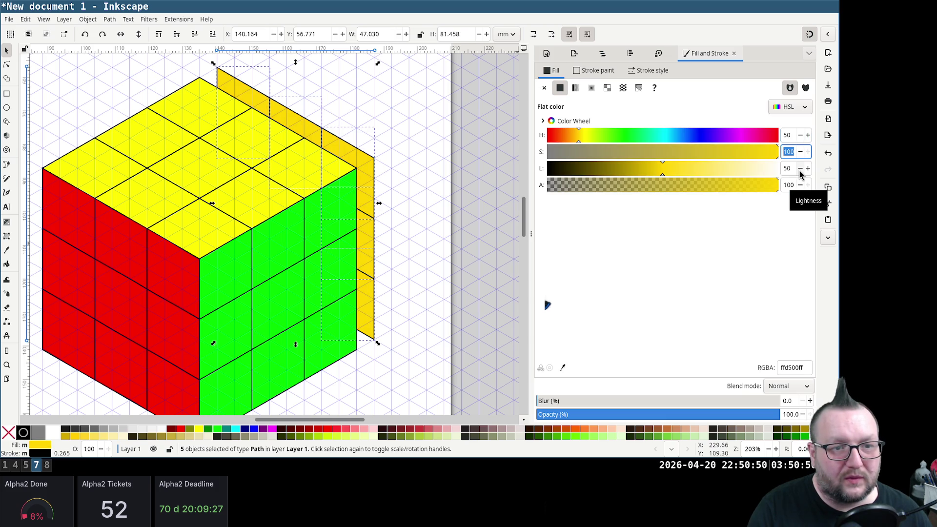
click(787, 135)
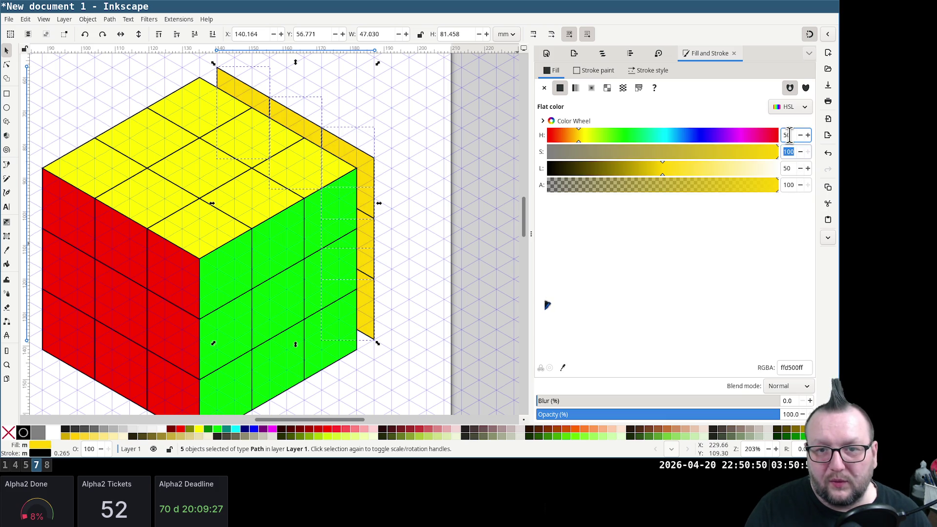
text(4)
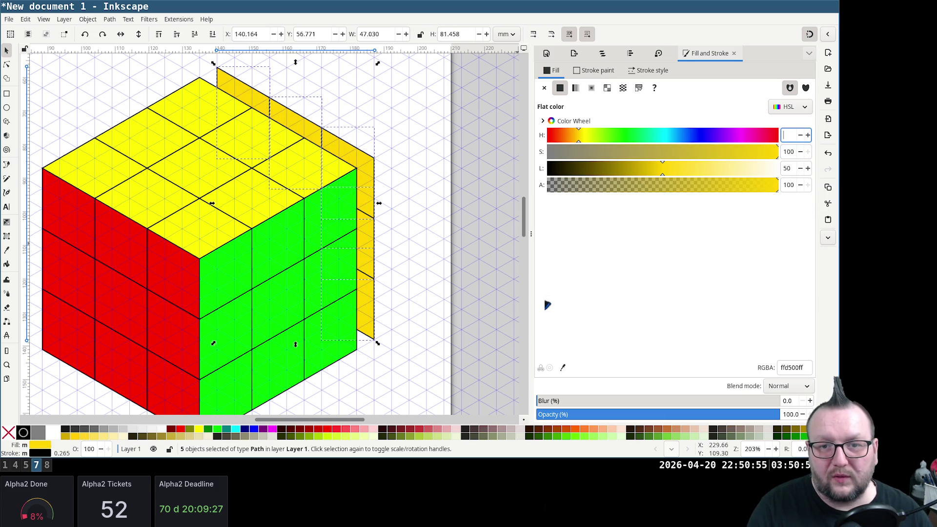
key(Tab)
click(788, 134)
text(30)
key(Tab)
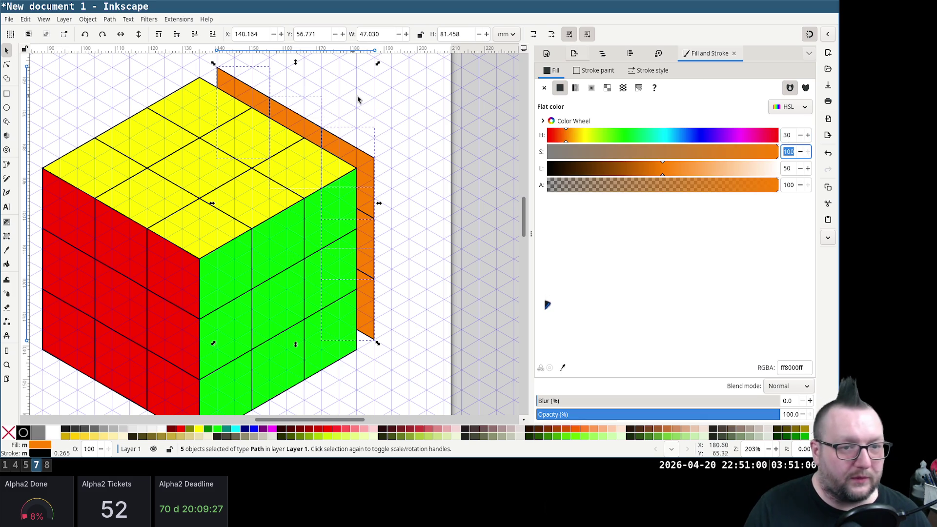
Select five green squares of the right face for reuse as the left-side back panels
click(306, 118)
click(254, 106)
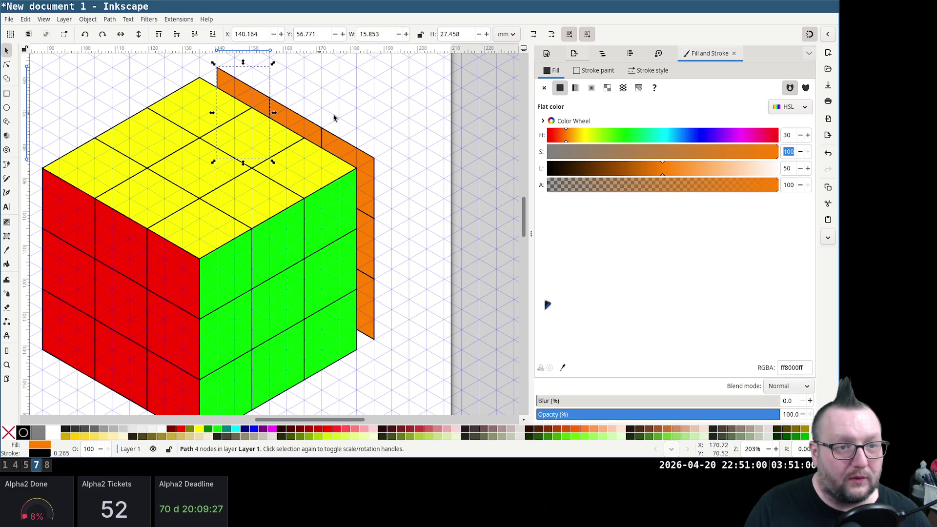
click(334, 231)
shift+click(279, 259)
shift+click(230, 273)
shift+click(238, 374)
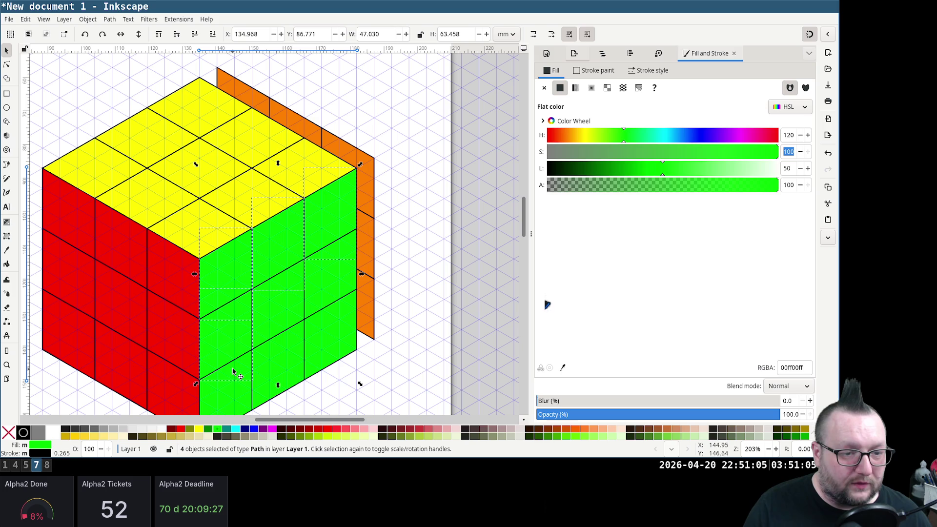
shift+click(237, 375)
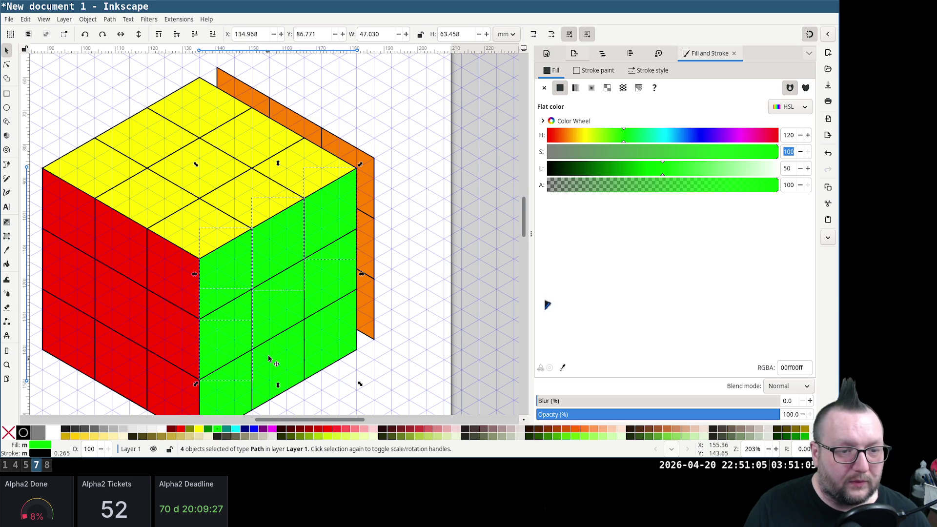
scroll(268, 363, down, 2)
click(396, 363)
click(335, 146)
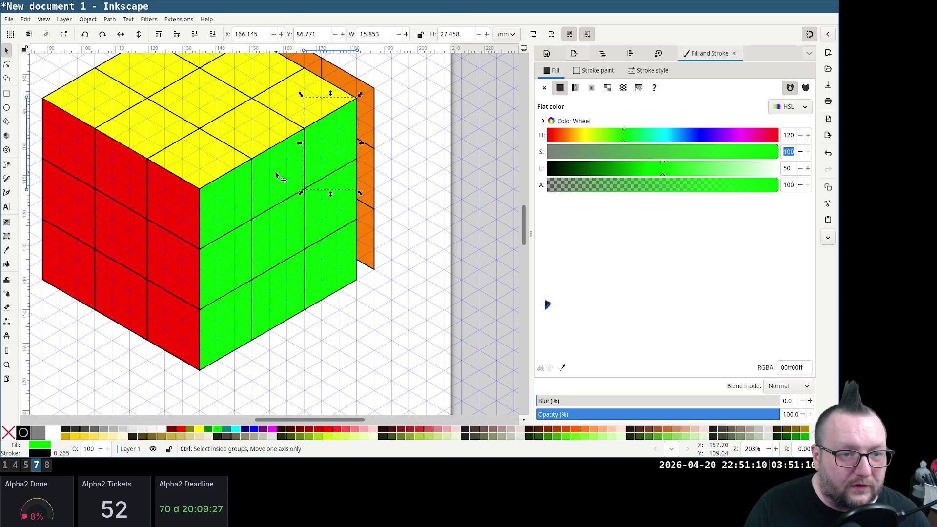
ctrl+click(280, 177)
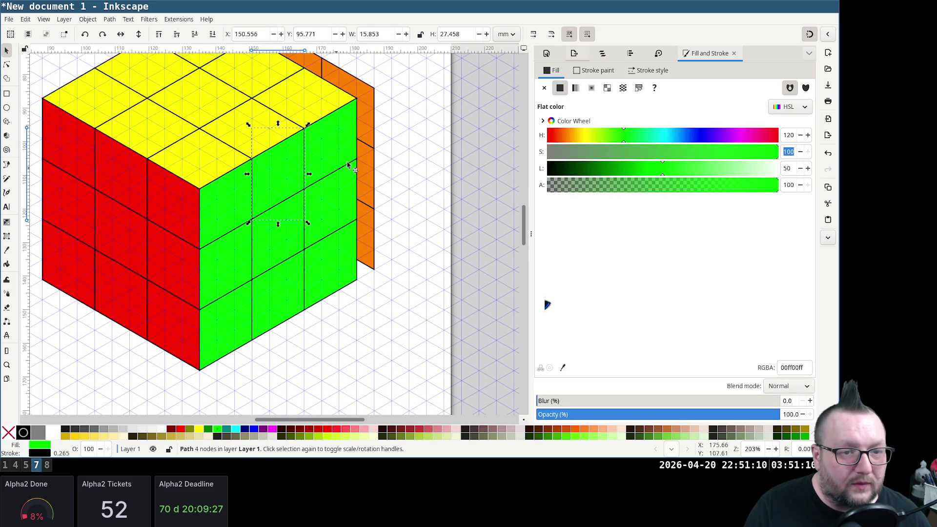
shift+click(331, 152)
shift+click(239, 195)
shift+click(237, 259)
shift+click(225, 327)
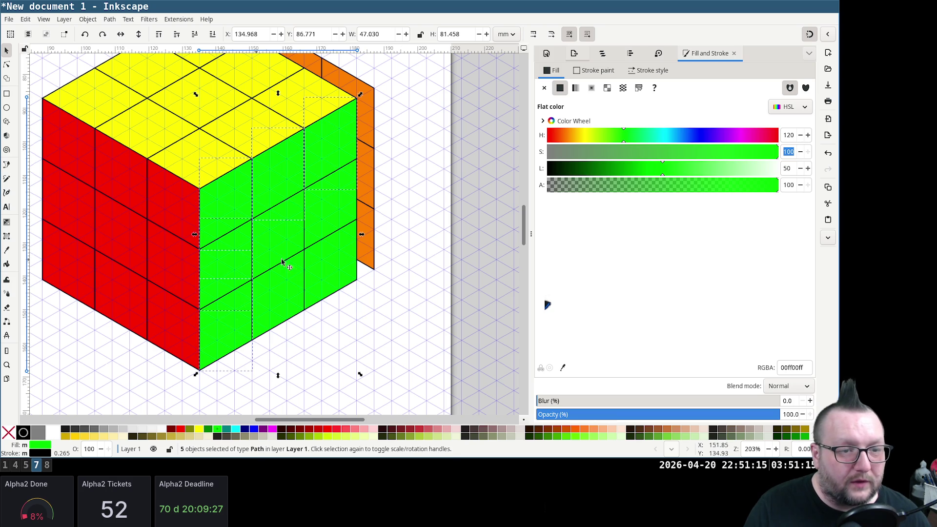
scroll(364, 286, up, 1)
Move the five squares behind the red left face and set their hue to 220 for blue
mouse_move(283, 225)
mouse_down()
mouse_move(112, 110)
mouse_move(116, 148)
mouse_up()
scroll(199, 225, up, 1)
key(End)
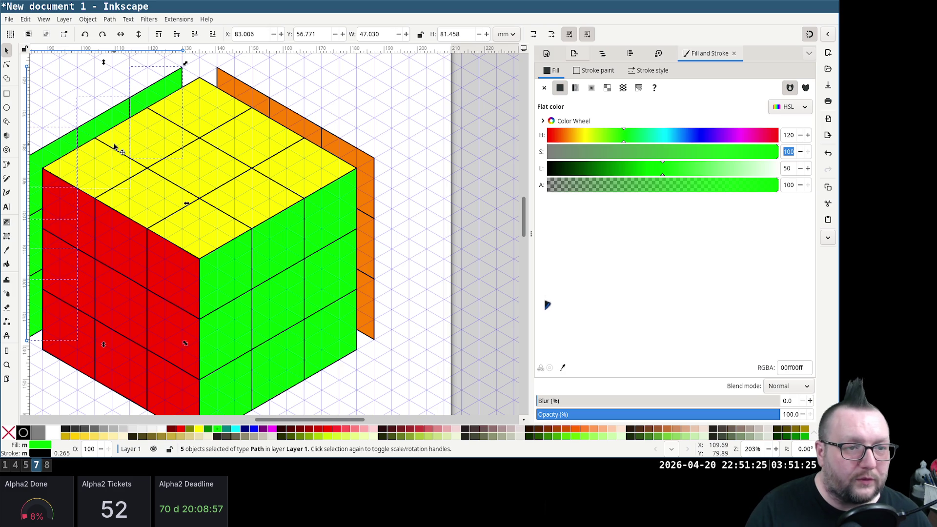
click(687, 136)
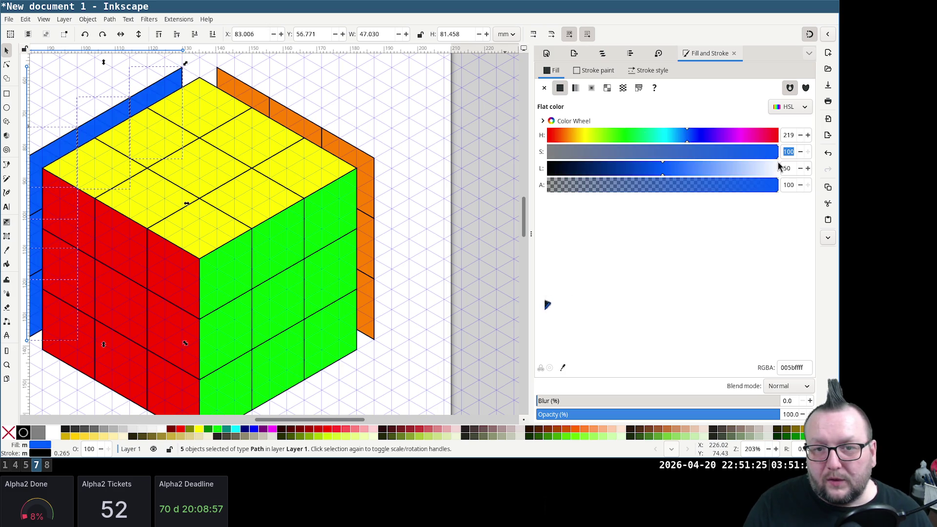
double_click(788, 137)
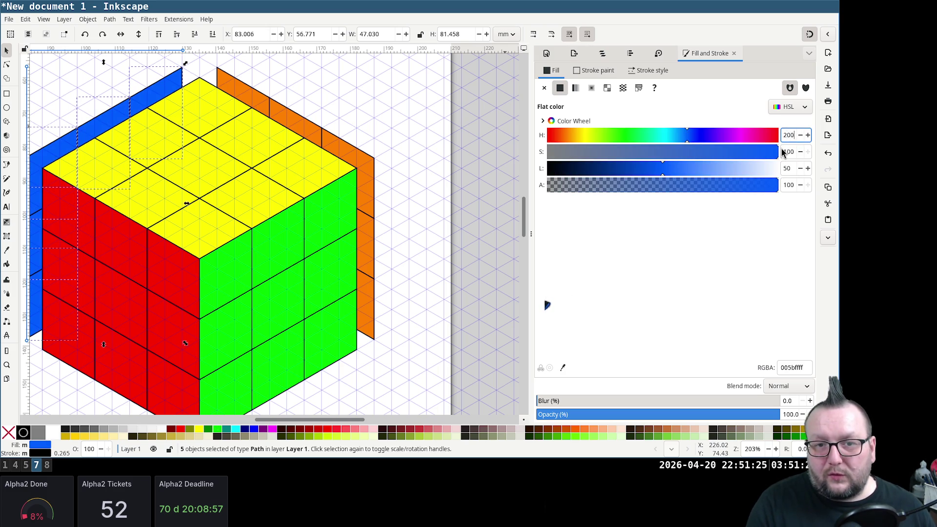
key(Tab)
key(shift+Tab)
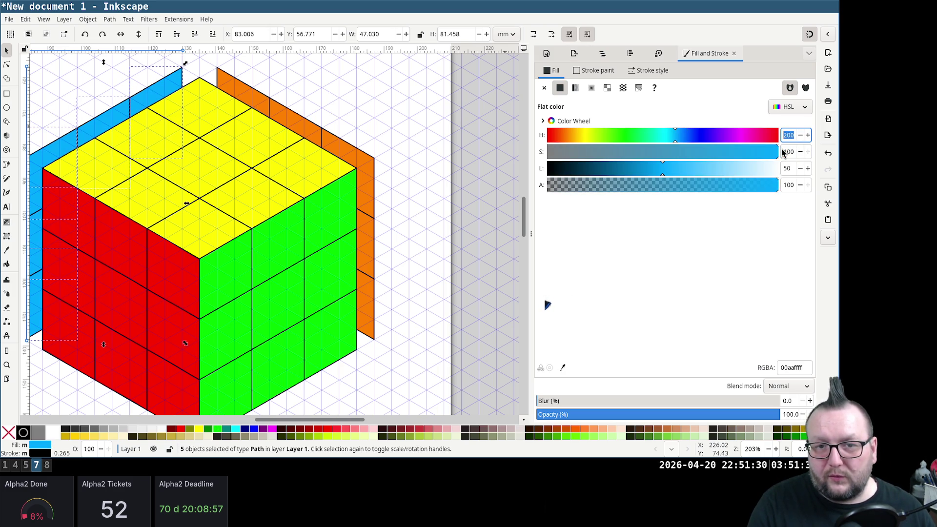
key(Tab)
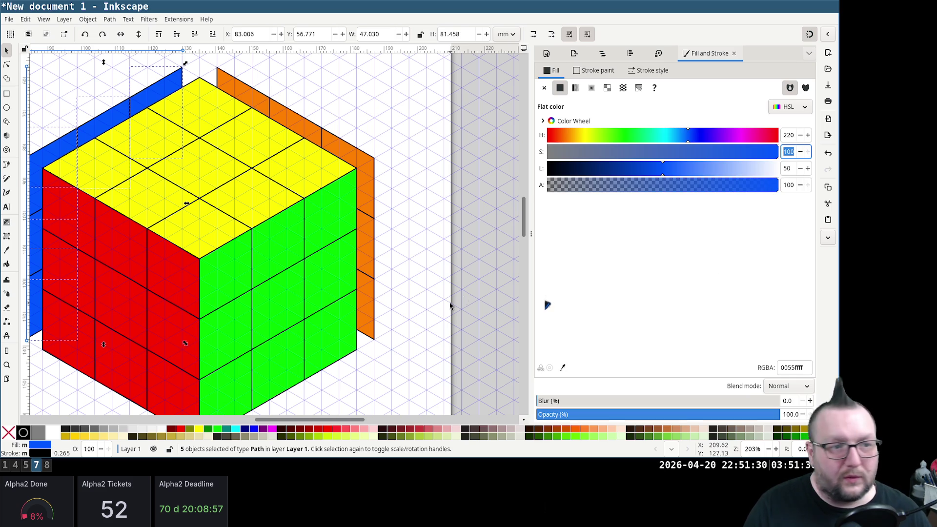
scroll(341, 274, down, 2)
scroll(341, 274, down, 1)
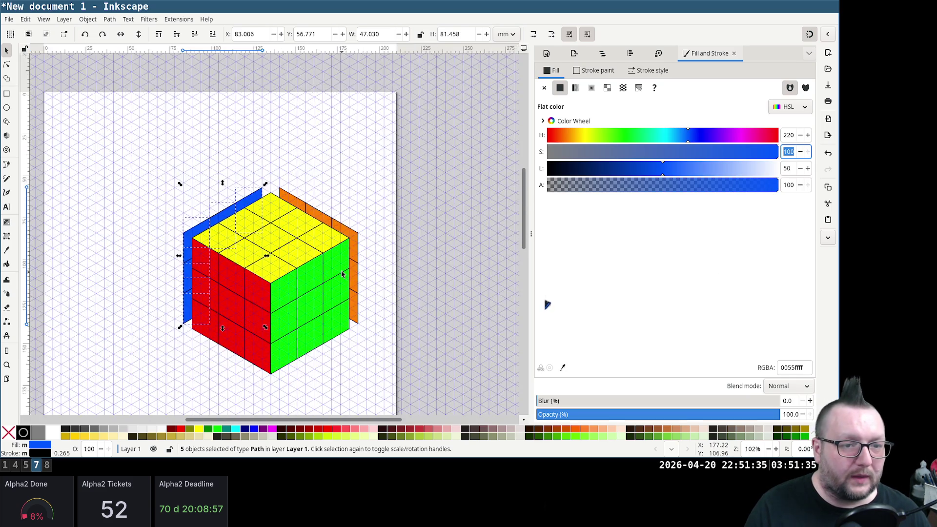
scroll(376, 265, up, 3)
scroll(379, 266, down, 1)
Duplicate five yellow top tiles and place the copies beneath the cube as a floor behind the faces
click(114, 178)
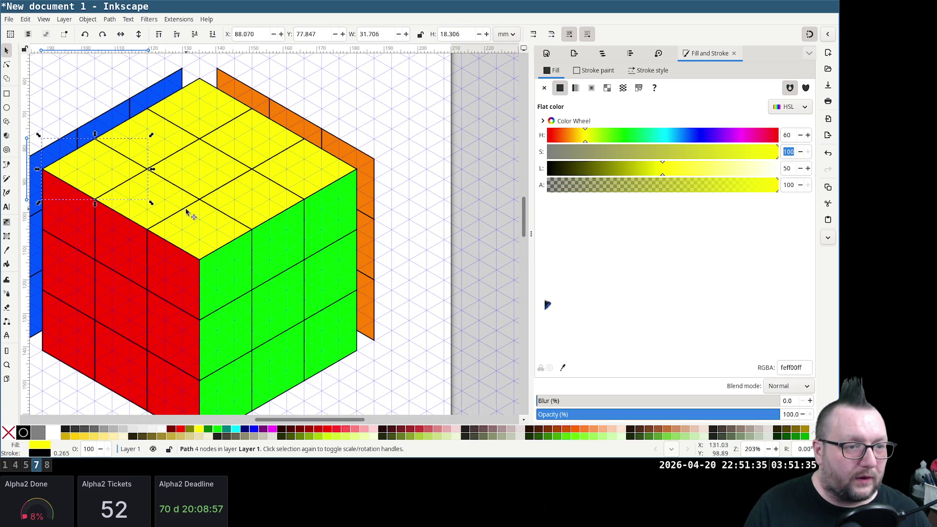
shift+click(176, 205)
shift+click(212, 231)
shift+click(252, 211)
shift+click(320, 178)
scroll(320, 178, down, 1)
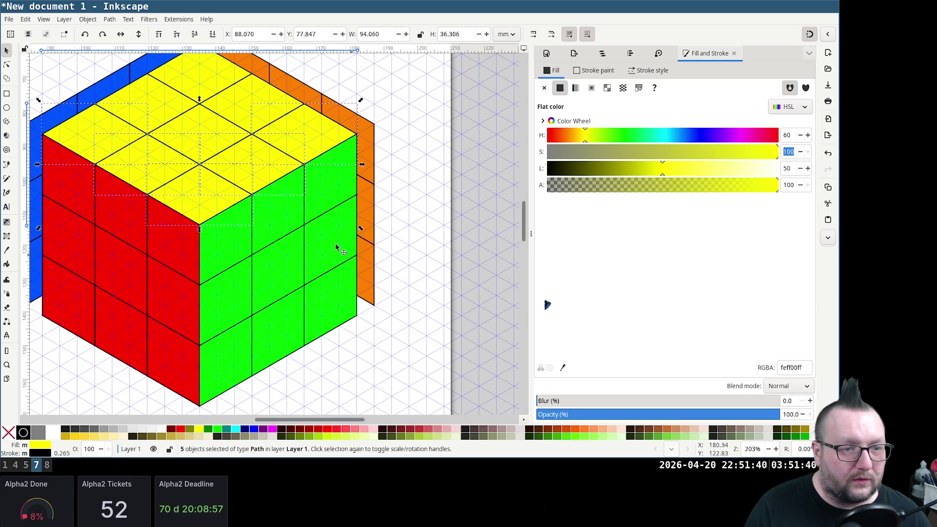
key(ctrl+d)
mouse_move(222, 197)
mouse_down()
mouse_move(213, 414)
mouse_move(216, 405)
mouse_up()
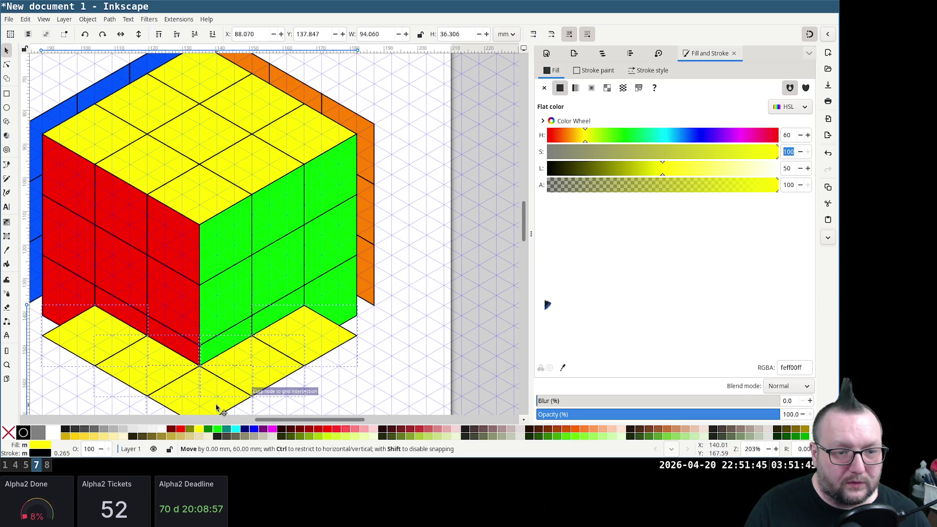
drag(216, 408, 217, 408)
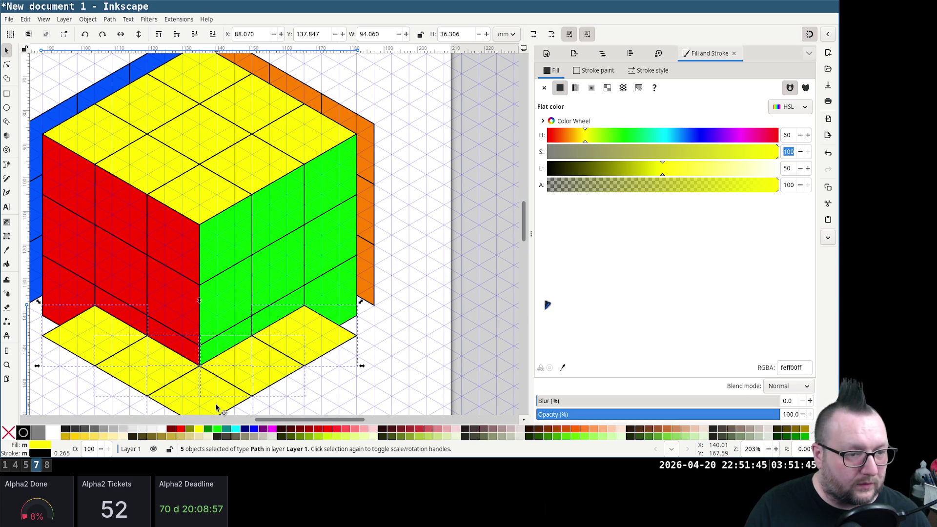
key(End)
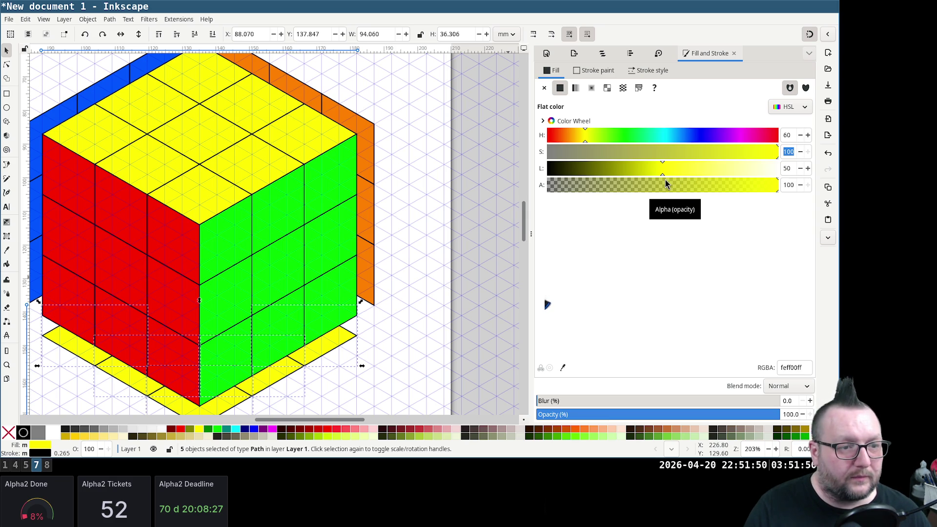
Check the reference PDF, then raise the floor tiles' lightness to 100 to turn them white
key(super+4)
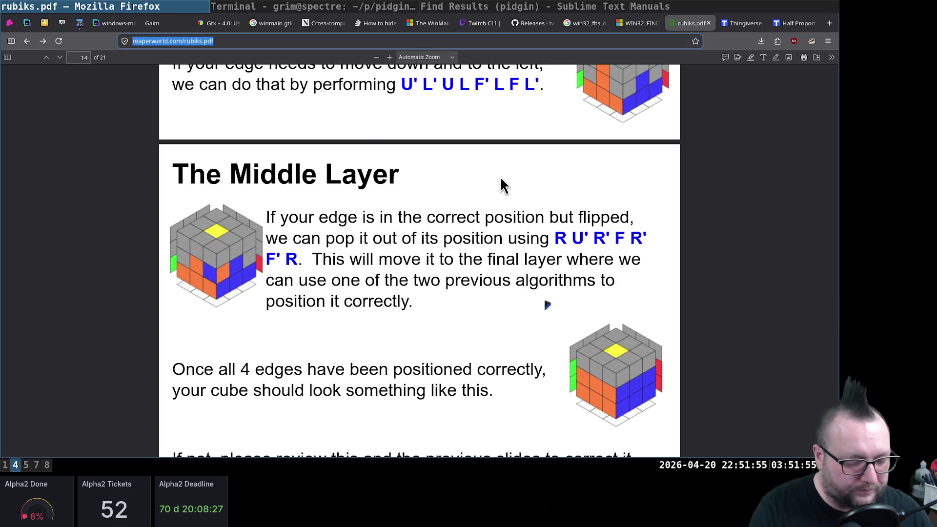
key(super+7)
mouse_move(710, 170)
mouse_down()
mouse_move(814, 170)
mouse_move(820, 154)
mouse_up()
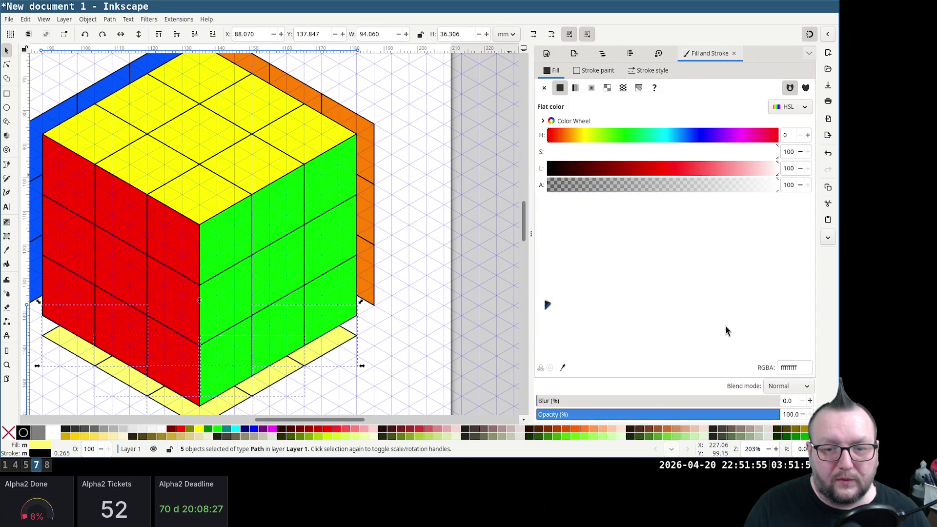
Finalize the floor's white fill and move the whole cube to the page's top-left corner
click(767, 153)
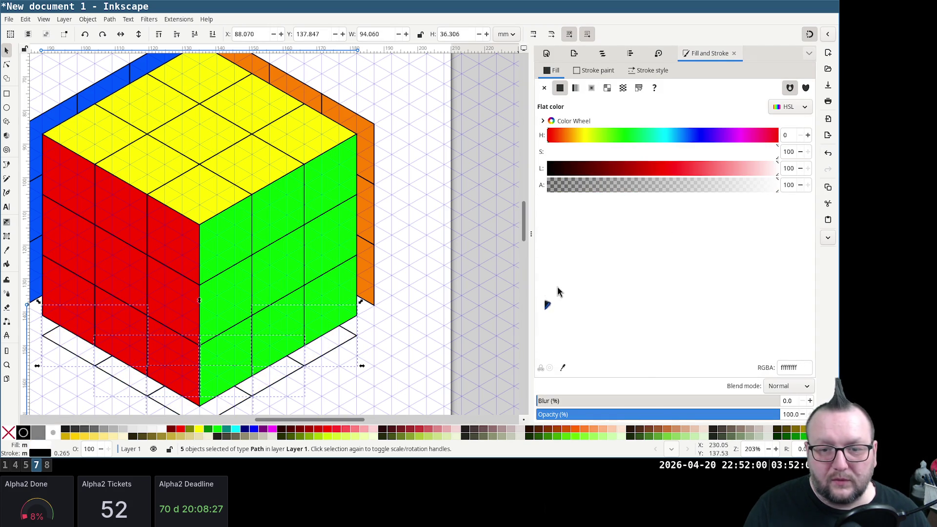
click(420, 338)
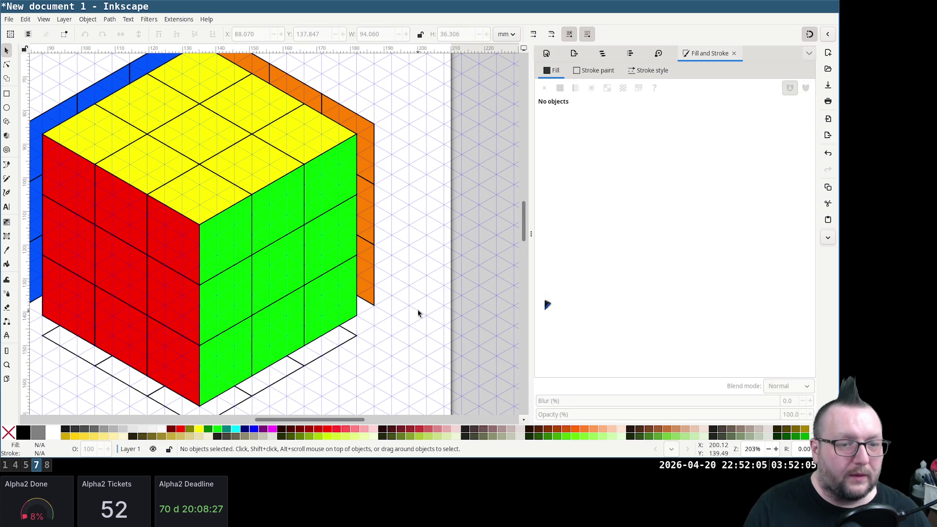
scroll(418, 315, down, 3)
scroll(414, 309, up, 1)
scroll(415, 307, up, 1)
ctrl+scroll(412, 304, down, 1)
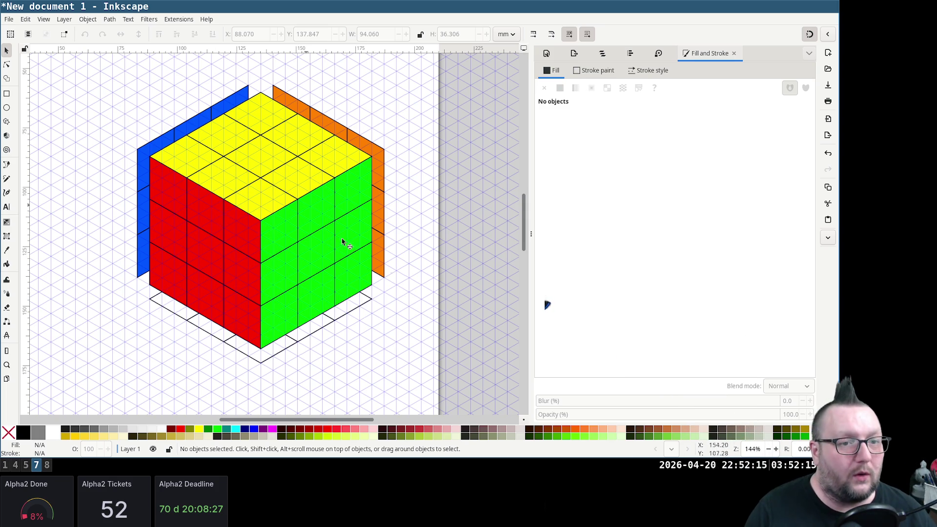
scroll(421, 264, up, 4)
scroll(420, 264, down, 6)
scroll(420, 264, up, 3)
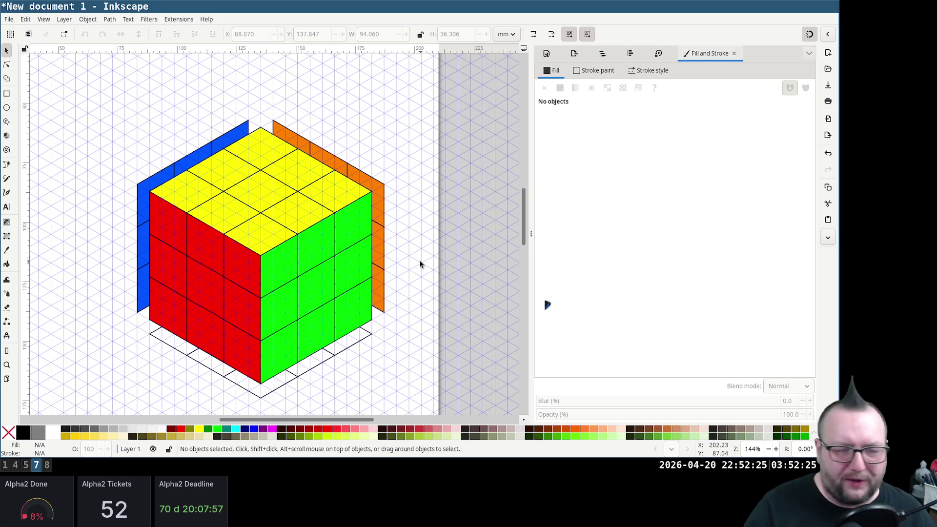
scroll(213, 216, up, 2)
scroll(213, 215, down, 2)
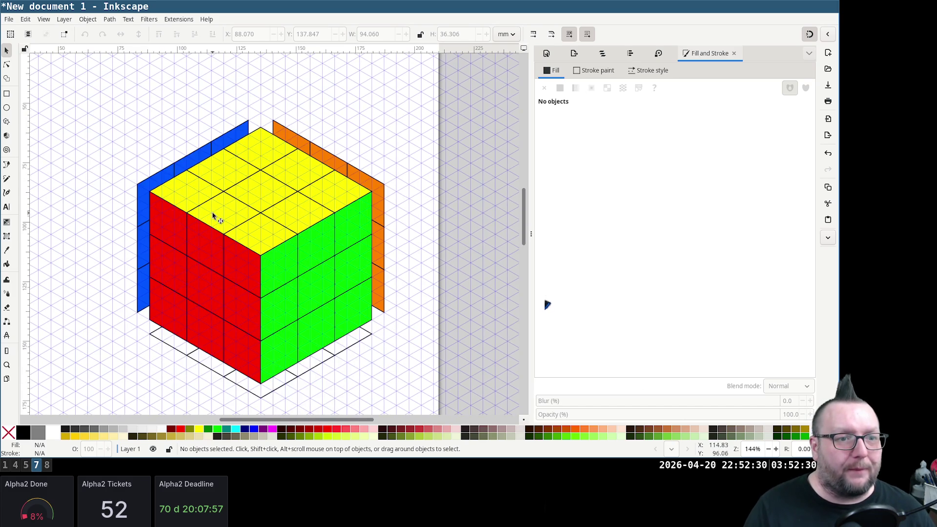
scroll(330, 207, down, 2)
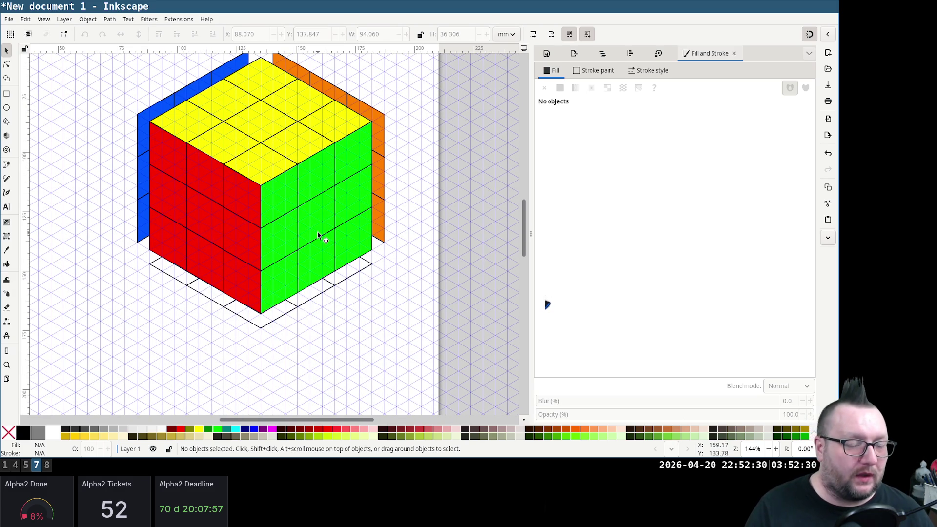
ctrl+scroll(333, 232, down, 1)
ctrl+scroll(332, 232, down, 1)
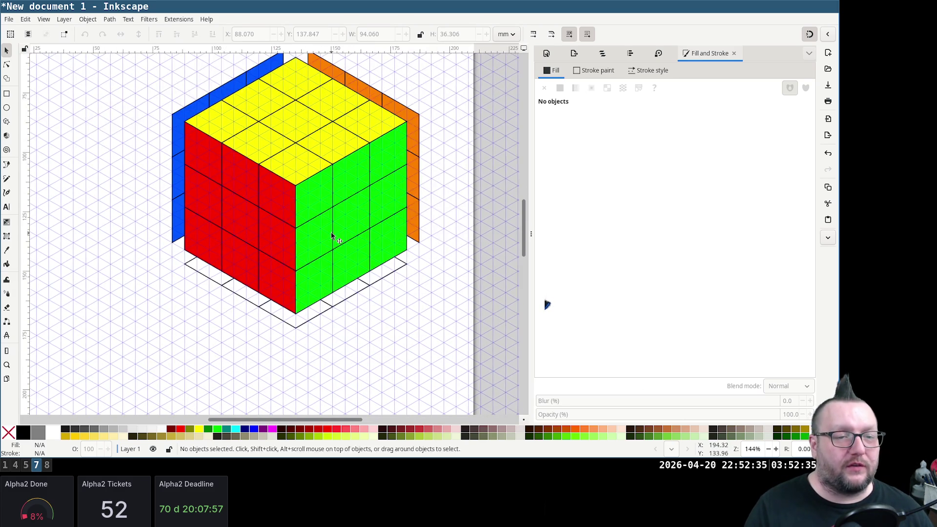
ctrl+scroll(334, 233, down, 1)
drag(240, 132, 404, 317)
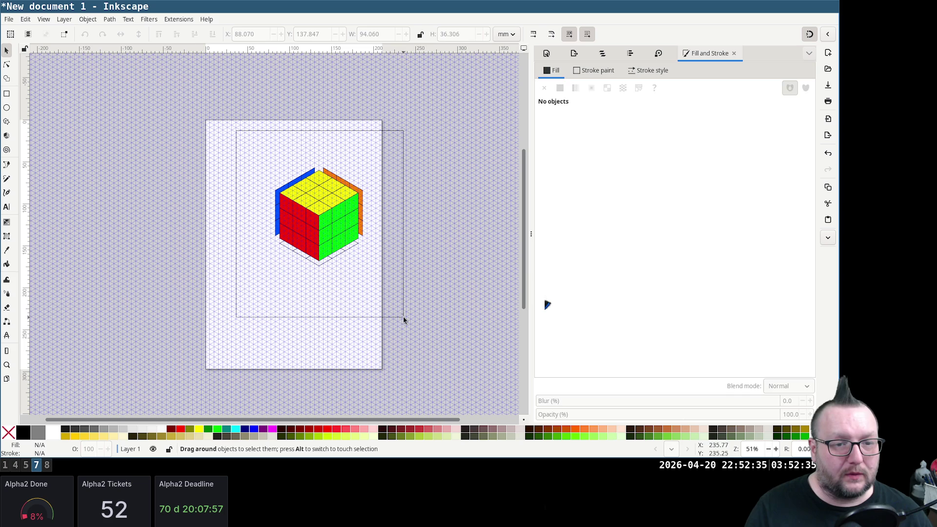
drag(325, 227, 260, 185)
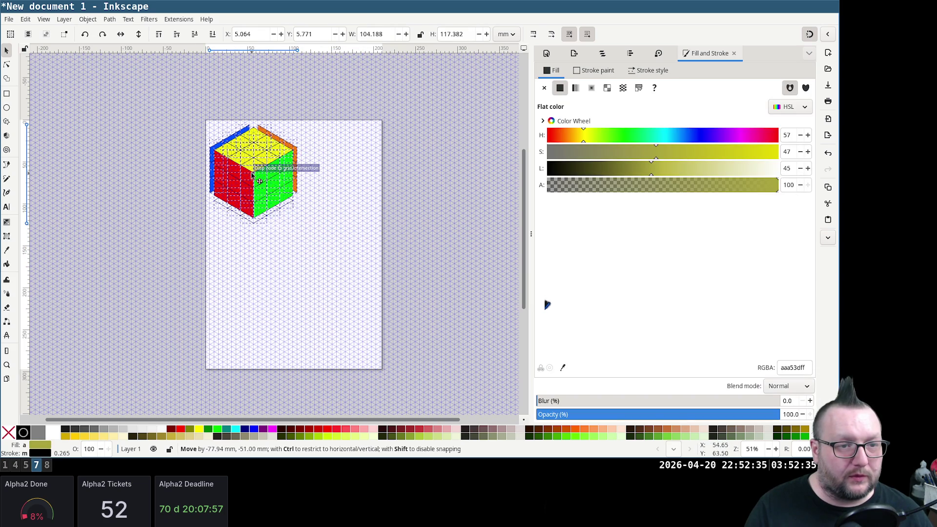
click(299, 256)
scroll(298, 257, up, 2)
ctrl+scroll(278, 232, up, 1)
ctrl+scroll(279, 232, up, 1)
ctrl+scroll(279, 233, up, 2)
click(205, 162)
Select the green face panels and place a copy below the first cube as the second cube's side
shift+click(209, 203)
shift+click(220, 265)
shift+click(260, 260)
shift+click(291, 238)
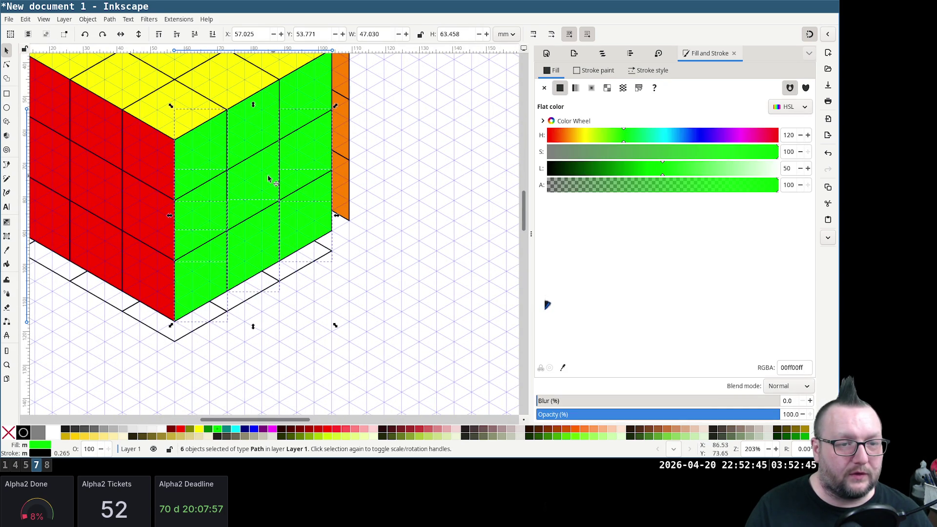
shift+click(260, 136)
shift+click(318, 88)
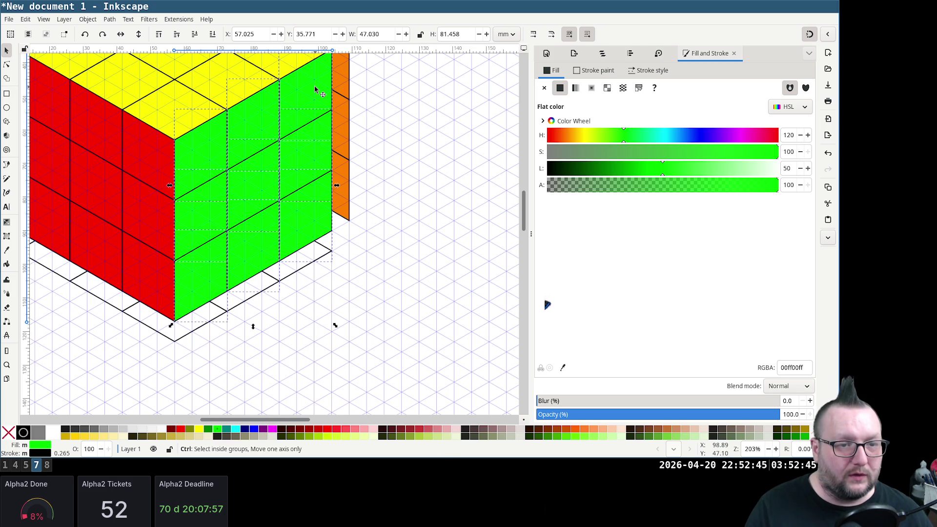
drag(264, 163, 382, 336)
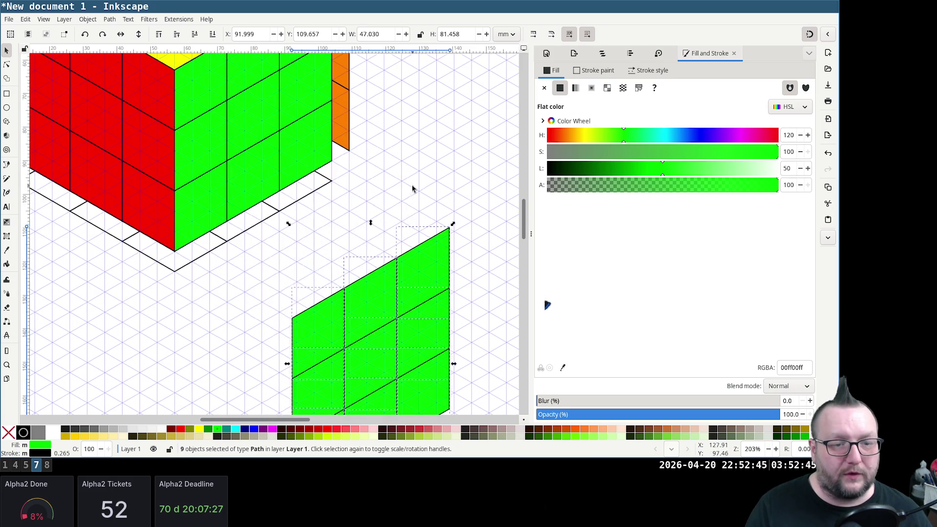
scroll(373, 243, down, 5)
drag(370, 206, 377, 269)
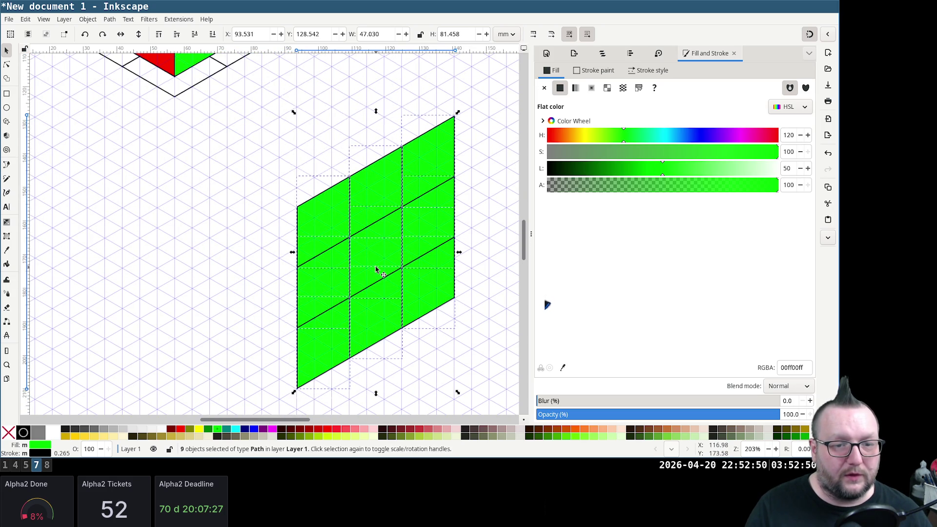
click(179, 236)
scroll(347, 187, down, 2)
Shift the left column left and the bottom row down to grow the green panel toward four-by-four
click(318, 146)
shift+click(333, 228)
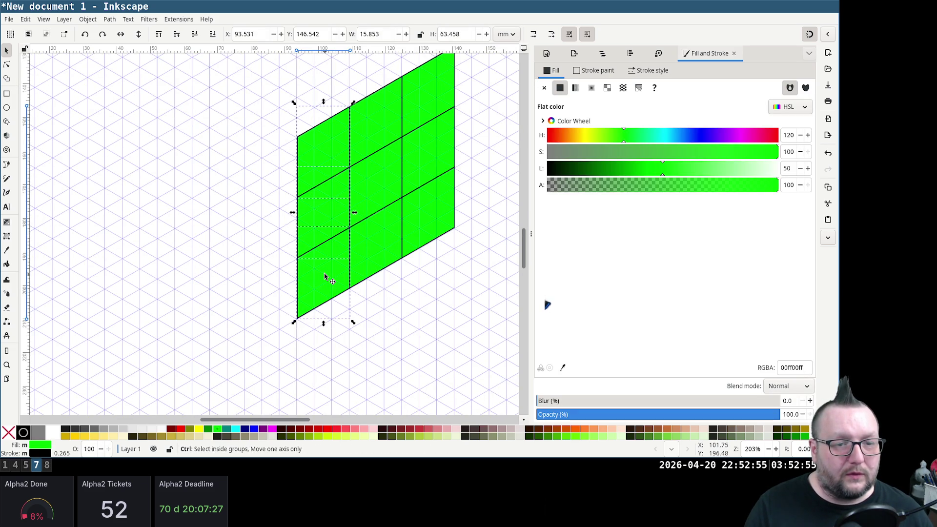
drag(319, 219, 263, 245)
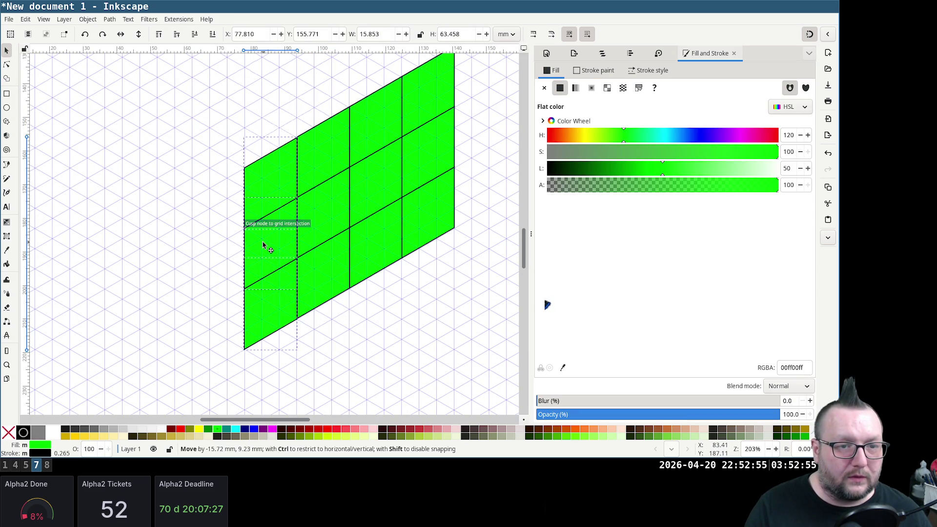
click(194, 224)
scroll(346, 238, down, 2)
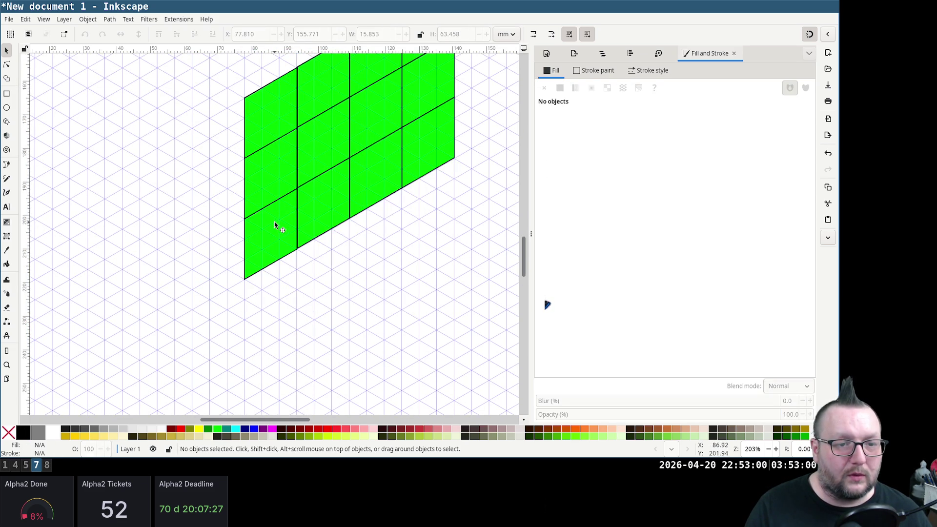
key(ctrl+a)
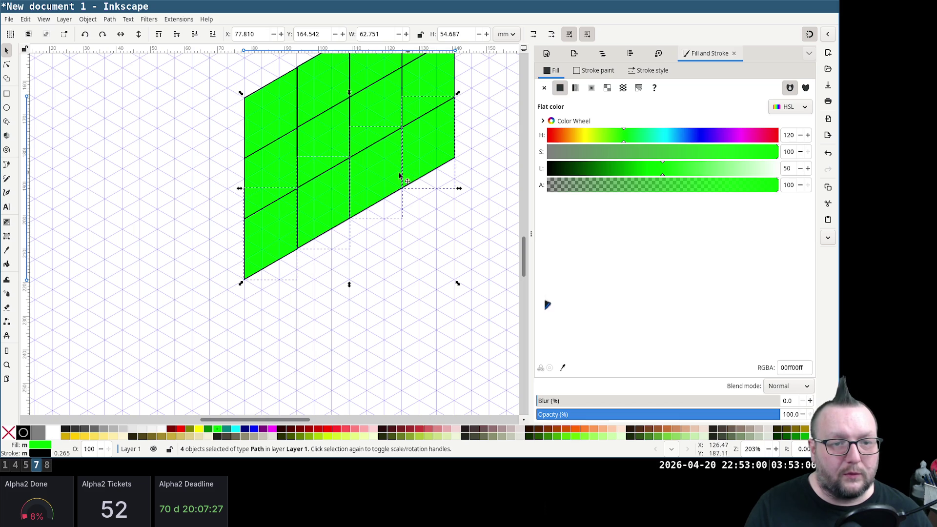
drag(406, 176, 383, 241)
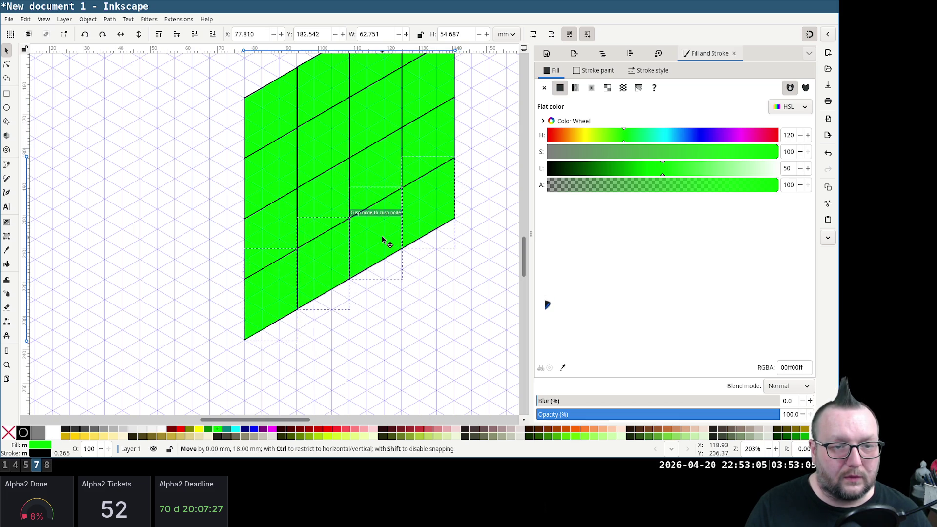
click(395, 279)
scroll(282, 230, down, 1)
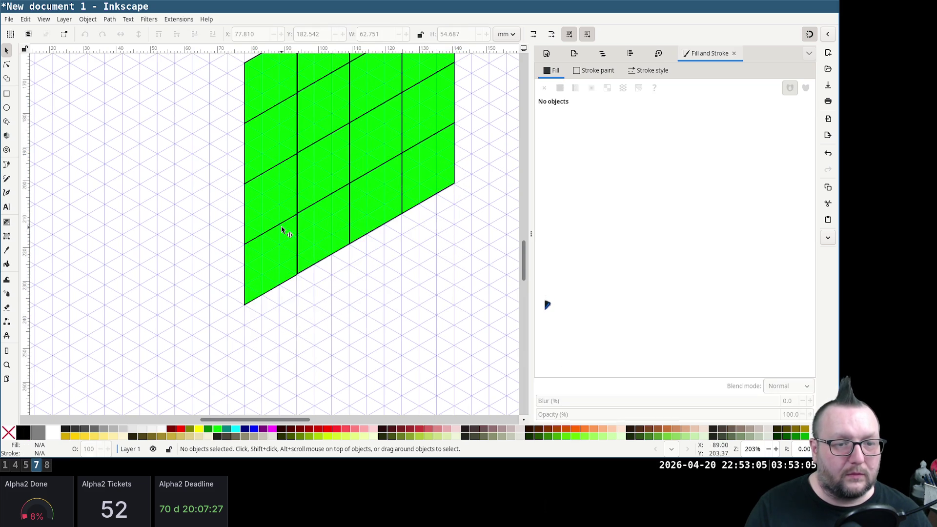
scroll(283, 230, down, 2)
scroll(282, 219, up, 1)
scroll(370, 210, up, 2)
scroll(190, 153, up, 1)
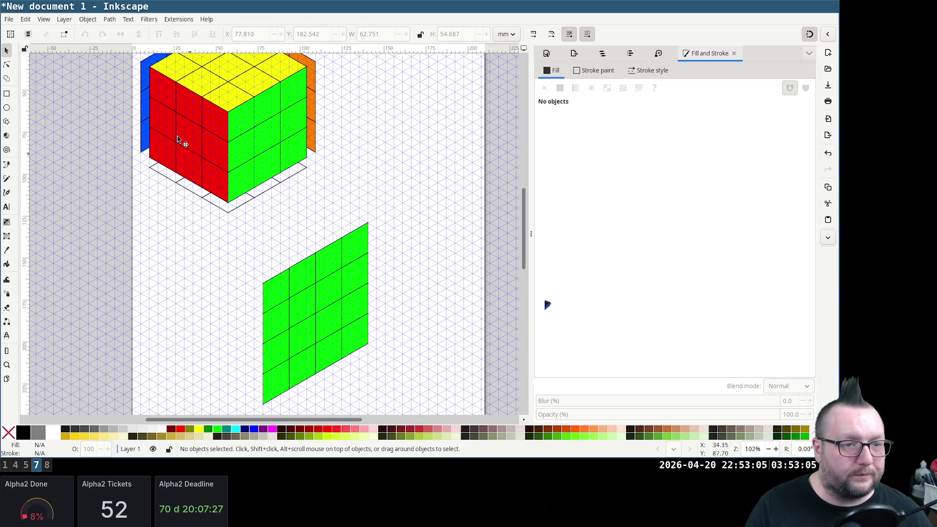
Move the copied red face down beside the new green side of the second cube
click(189, 153)
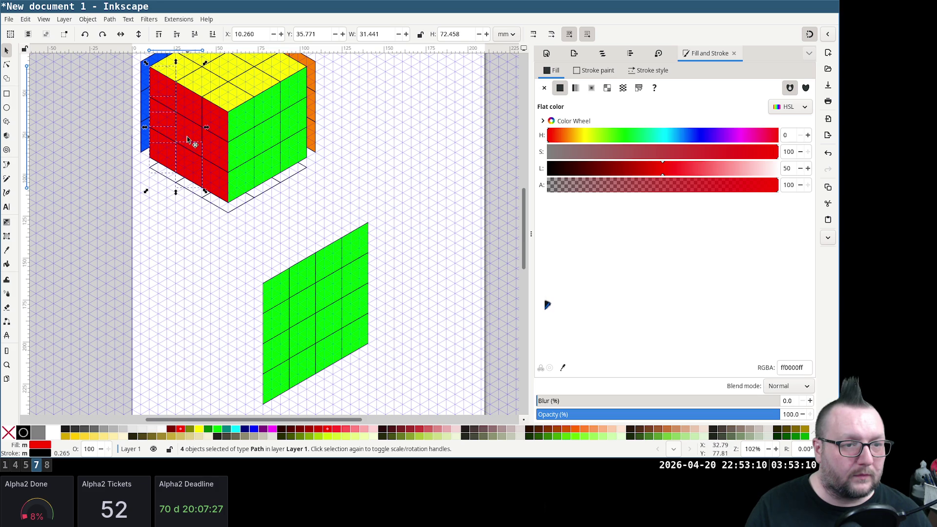
shift+click(218, 152)
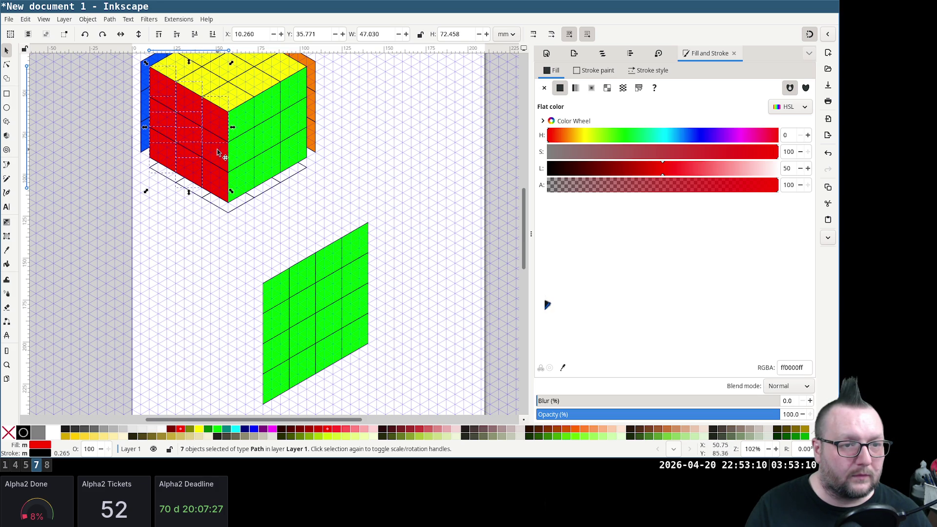
mouse_move(215, 182)
mouse_down()
mouse_move(236, 365)
mouse_move(251, 354)
mouse_up()
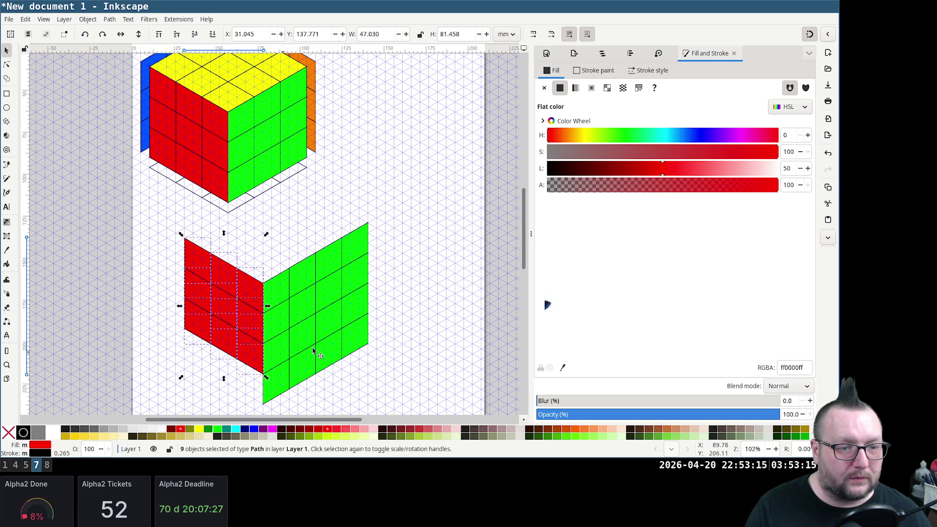
scroll(353, 250, down, 3)
key(Escape)
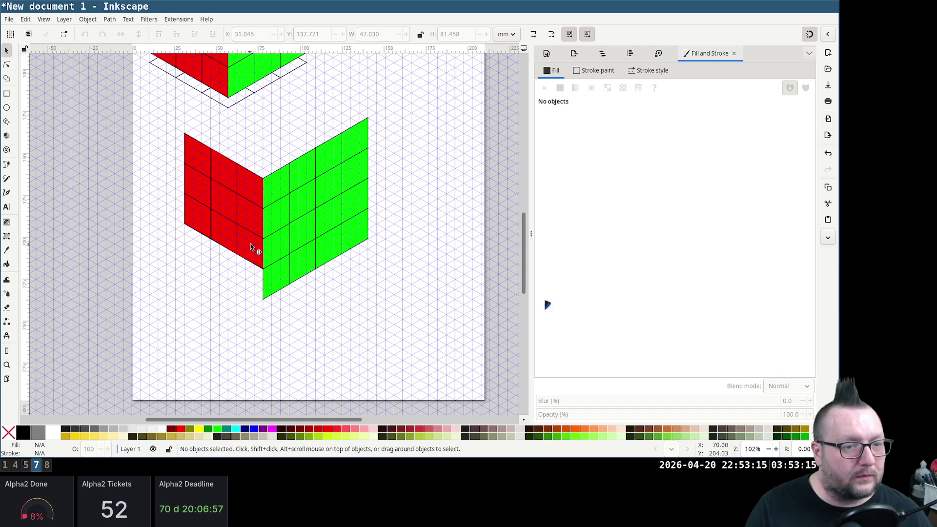
Try moving the bottom row of red cells down, then undo the move
shift+click(232, 245)
shift+click(204, 228)
shift+click(206, 228)
mouse_move(220, 244)
mouse_down()
mouse_move(220, 281)
mouse_move(220, 246)
mouse_up()
click(232, 321)
scroll(225, 242, up, 2)
scroll(225, 242, down, 2)
scroll(224, 240, up, 1)
scroll(225, 240, up, 1)
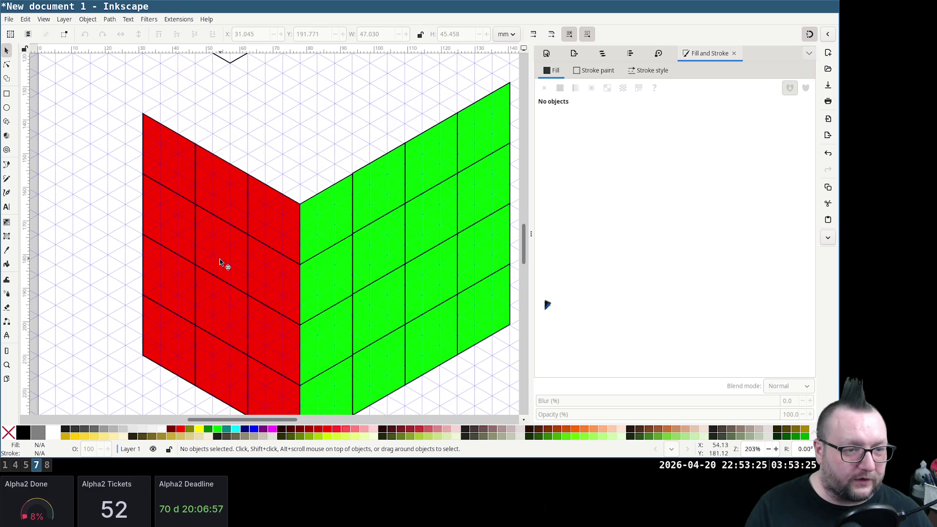
scroll(219, 258, down, 1)
Shift the left column of red cells outward to make room for a fourth column
click(171, 293)
shift+click(180, 245)
shift+click(182, 205)
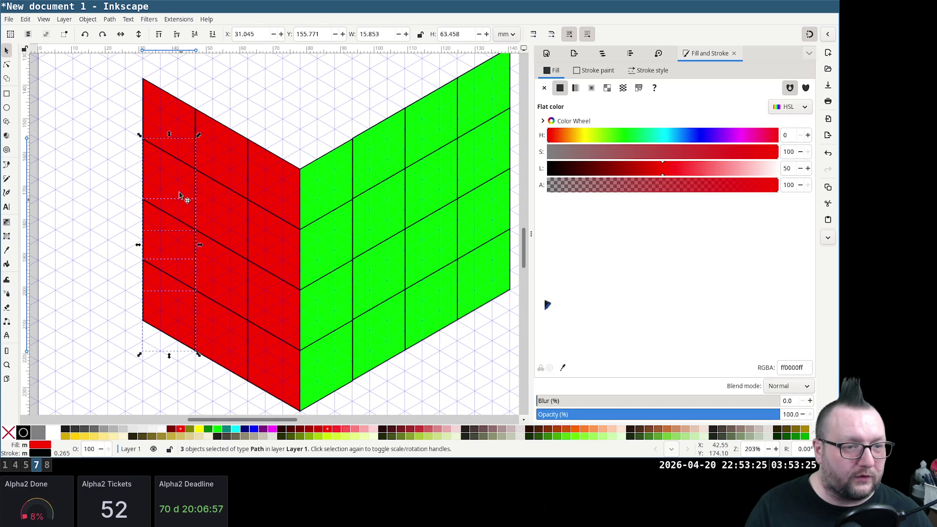
mouse_move(167, 126)
mouse_down()
mouse_move(109, 113)
mouse_move(119, 103)
mouse_up()
click(301, 69)
scroll(297, 224, down, 1)
scroll(275, 227, up, 1)
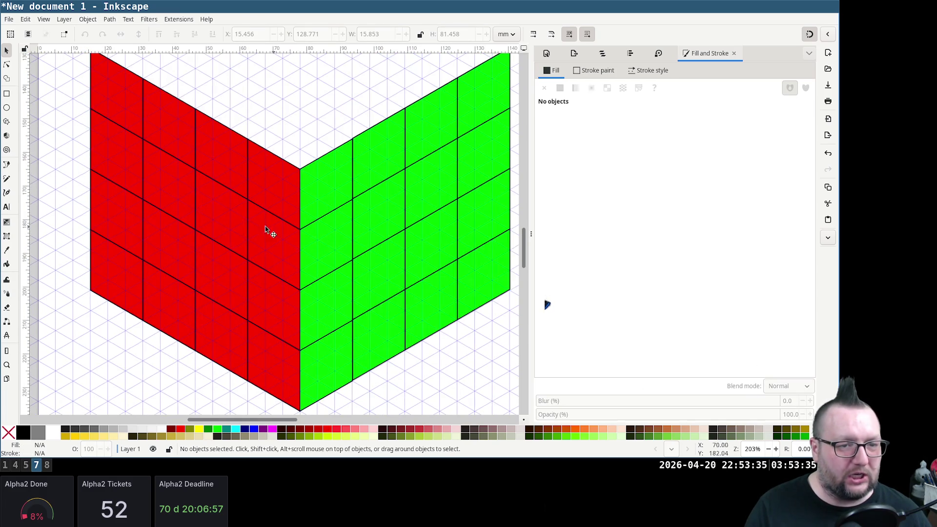
ctrl+scroll(266, 141, down, 3)
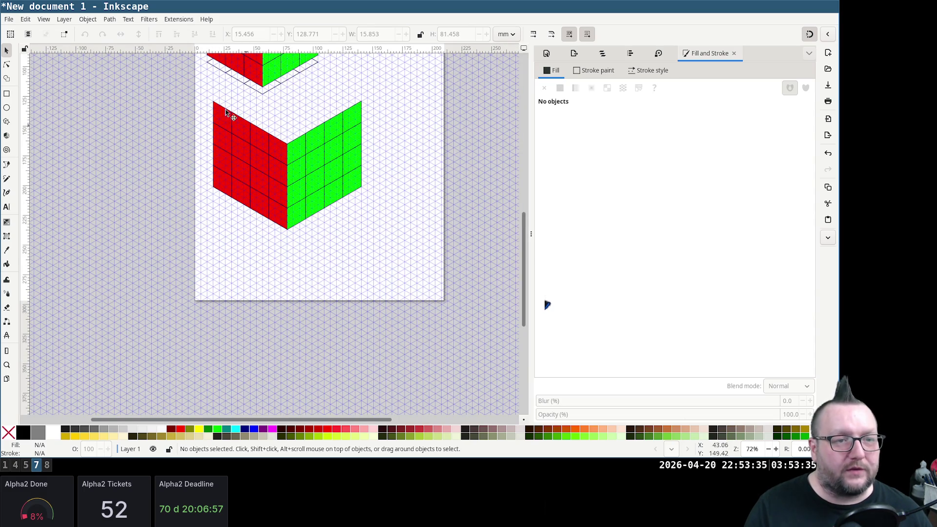
Drag the red and green 4×4 faces lower right on the page and deselect them
drag(183, 90, 428, 284)
drag(309, 187, 363, 306)
click(329, 176)
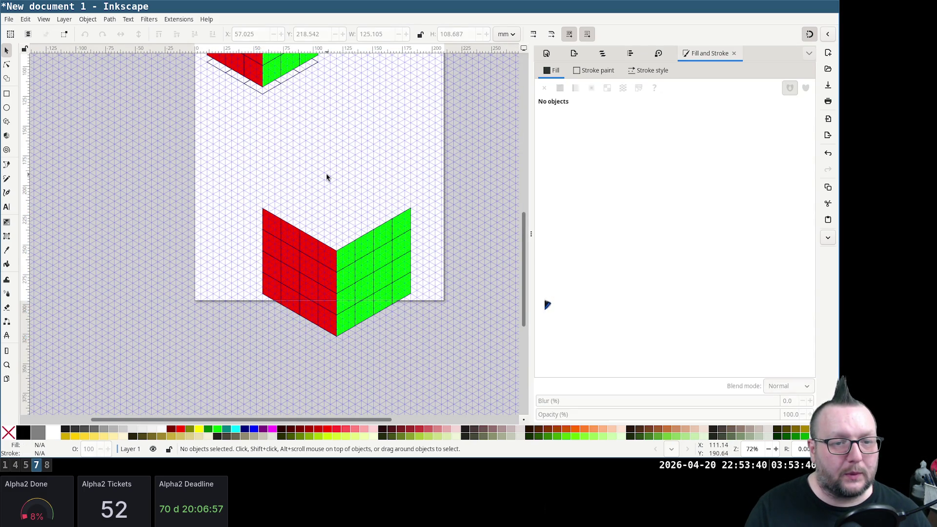
scroll(276, 108, up, 2)
scroll(276, 108, up, 2)
Start selecting yellow top squares of the first cube and nudge one square up-right
click(250, 123)
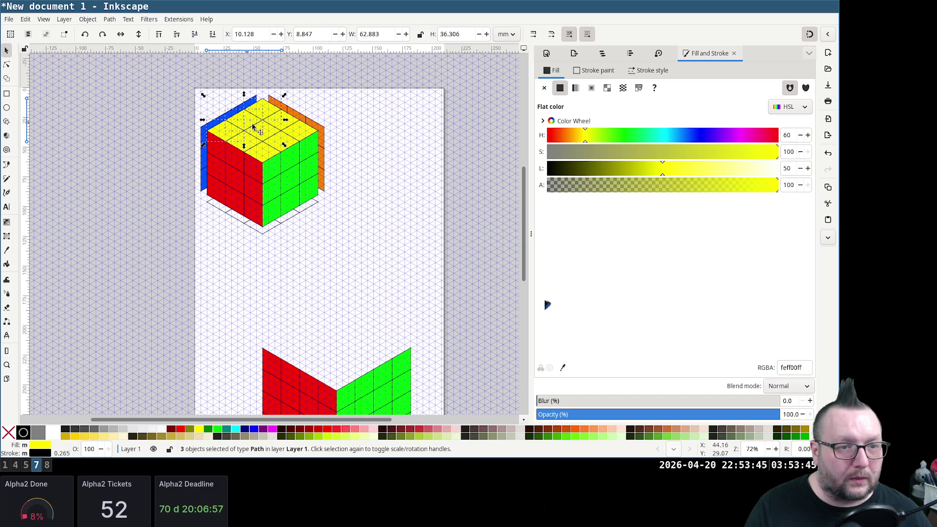
shift+click(277, 132)
shift+click(249, 147)
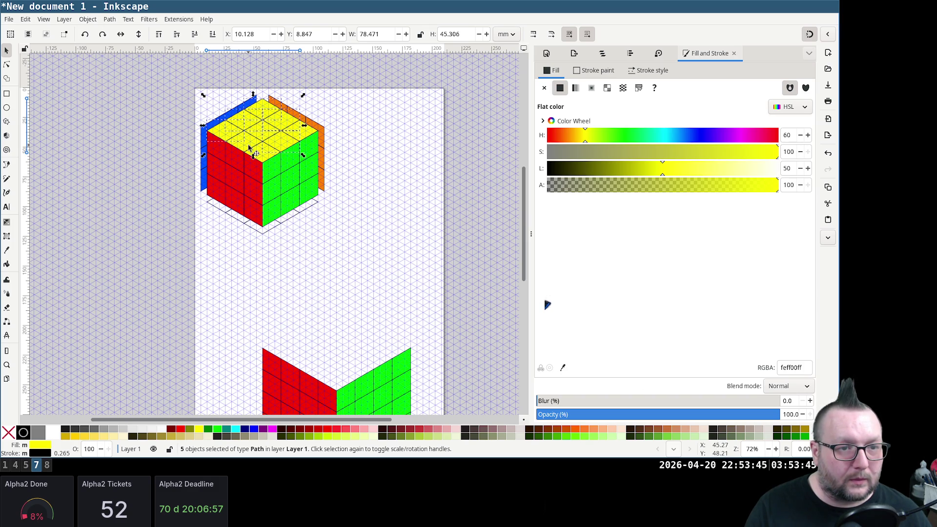
shift+click(285, 151)
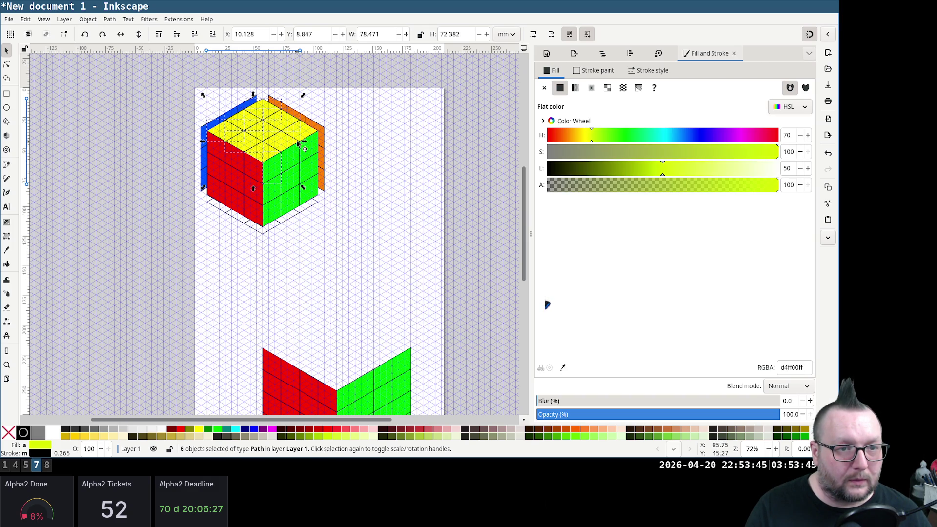
click(413, 189)
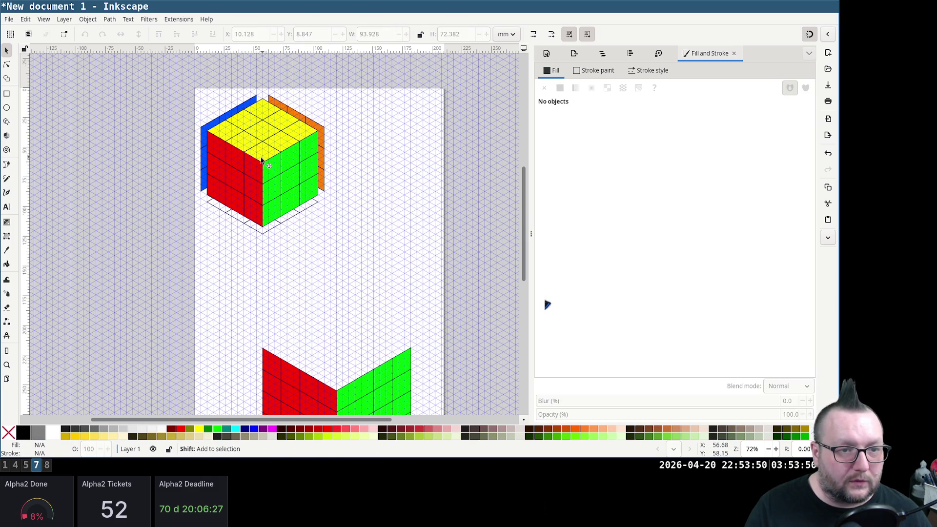
click(286, 150)
drag(290, 153, 303, 137)
Shift-select the remaining yellow squares until all nine of the top face are selected
click(289, 148)
click(275, 145)
ctrl+scroll(278, 151, up, 3)
shift+click(273, 137)
shift+click(185, 130)
scroll(296, 132, up, 2)
shift+click(292, 93)
shift+click(222, 76)
shift+click(120, 130)
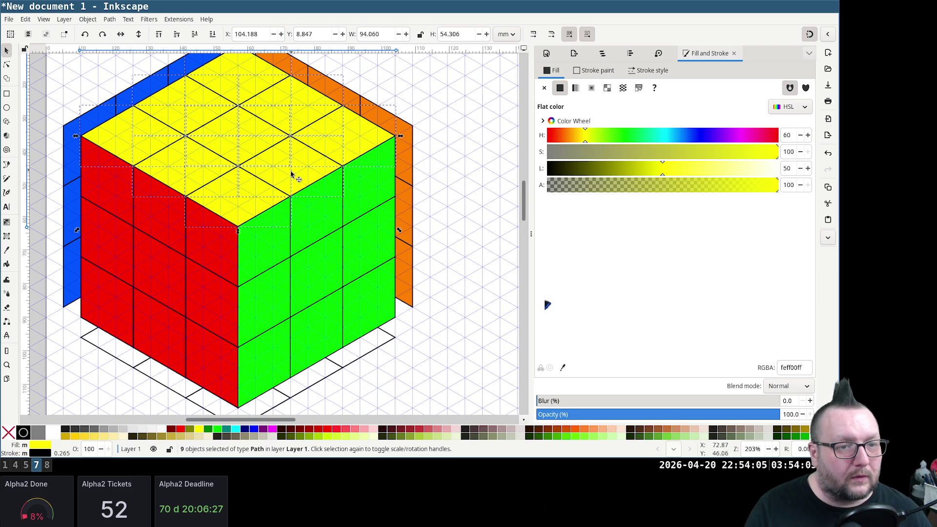
Drag the nine yellow squares down onto the 4×4 cube's top and snap them into place
drag(292, 173, 347, 424)
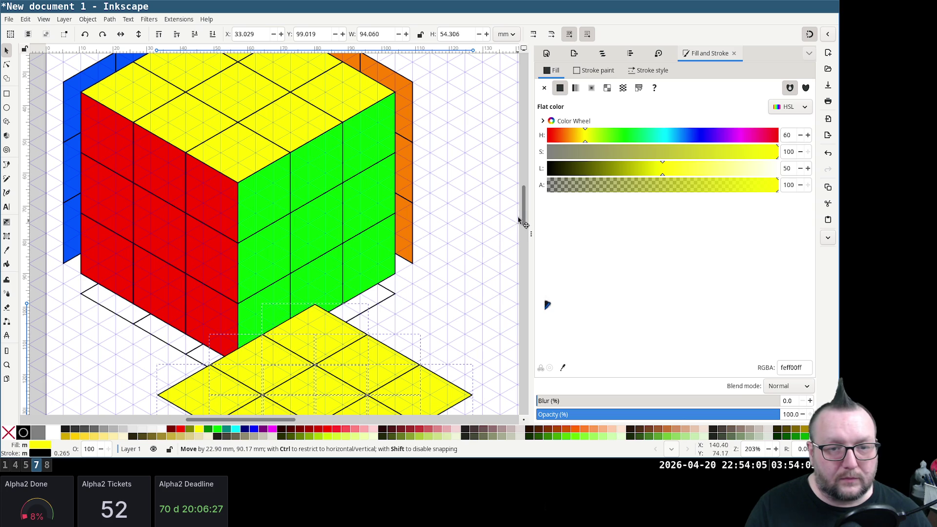
mouse_move(520, 211)
mouse_down()
mouse_move(444, 388)
mouse_move(443, 302)
mouse_up()
scroll(440, 288, down, 5)
scroll(445, 265, down, 2)
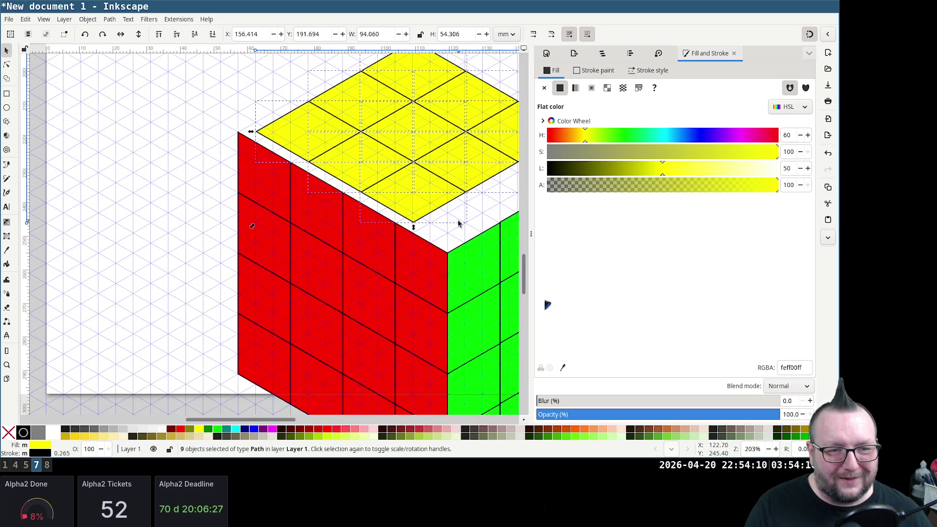
scroll(399, 205, right, 4)
scroll(344, 220, up, 1)
scroll(314, 233, up, 1)
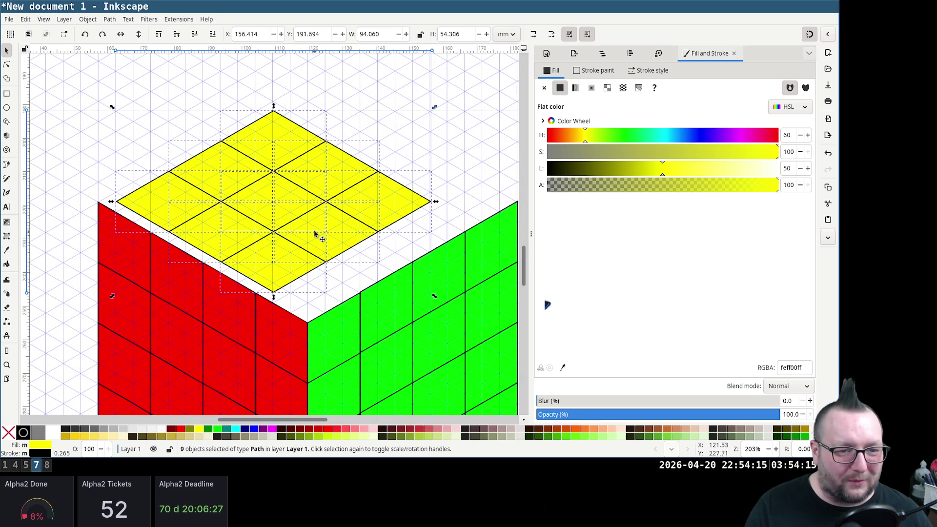
drag(315, 243, 351, 277)
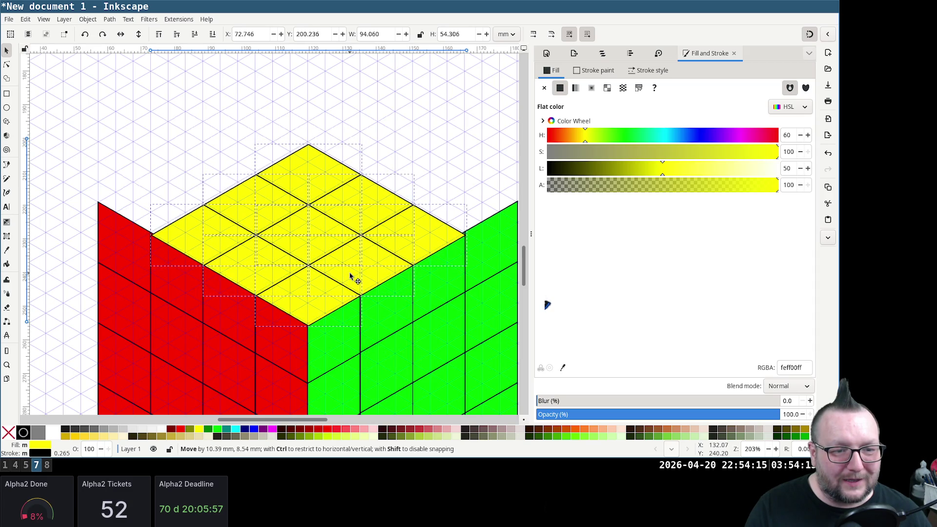
drag(351, 275, 345, 277)
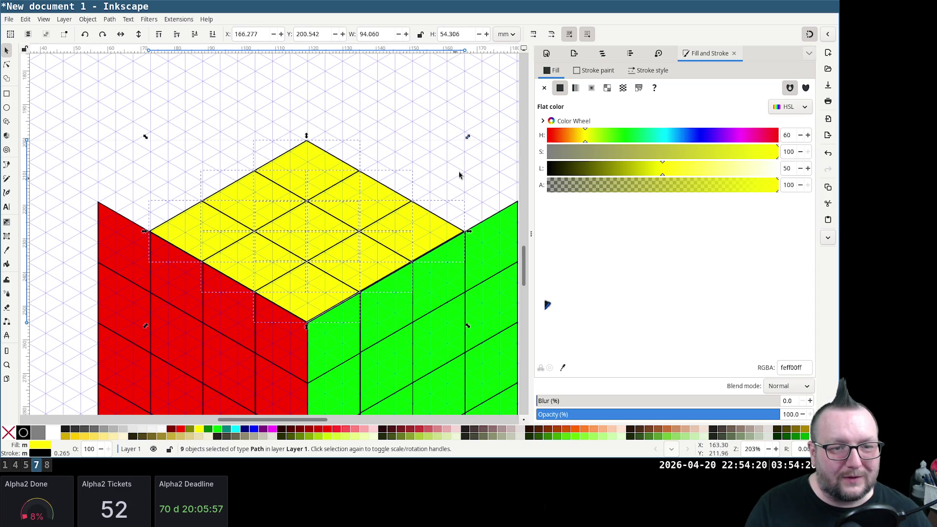
key(Escape)
scroll(432, 296, down, 3)
click(329, 234)
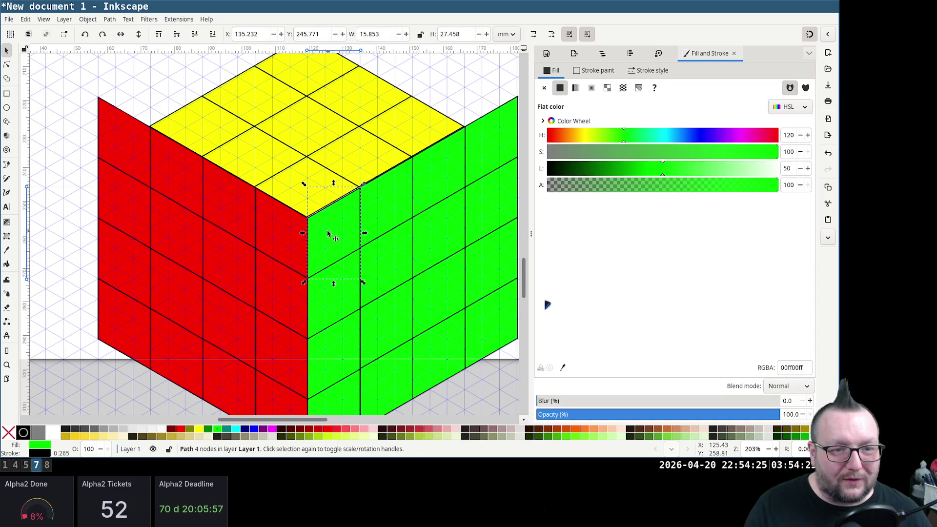
Select most of the green face squares and nudge them onto the grid beneath the yellow top
drag(329, 234, 332, 232)
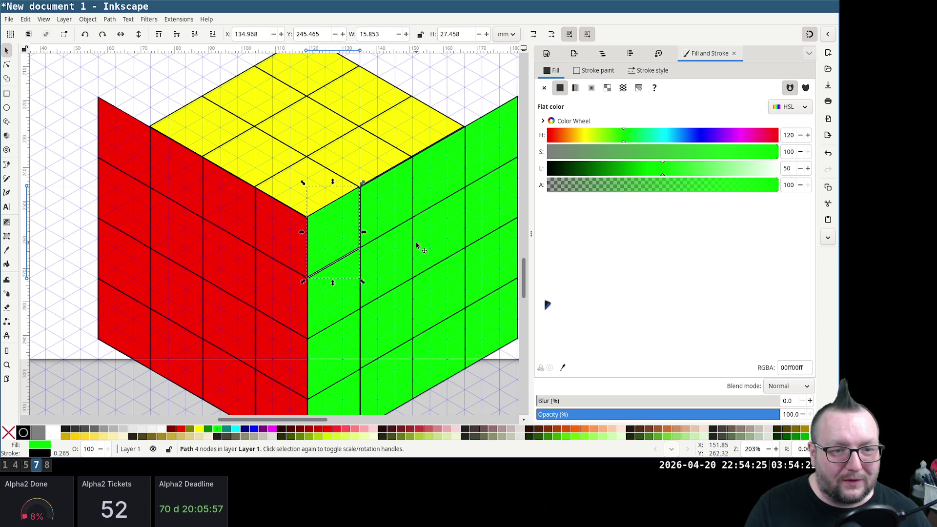
shift+click(397, 204)
shift+click(490, 157)
shift+click(440, 176)
shift+click(429, 254)
shift+click(380, 277)
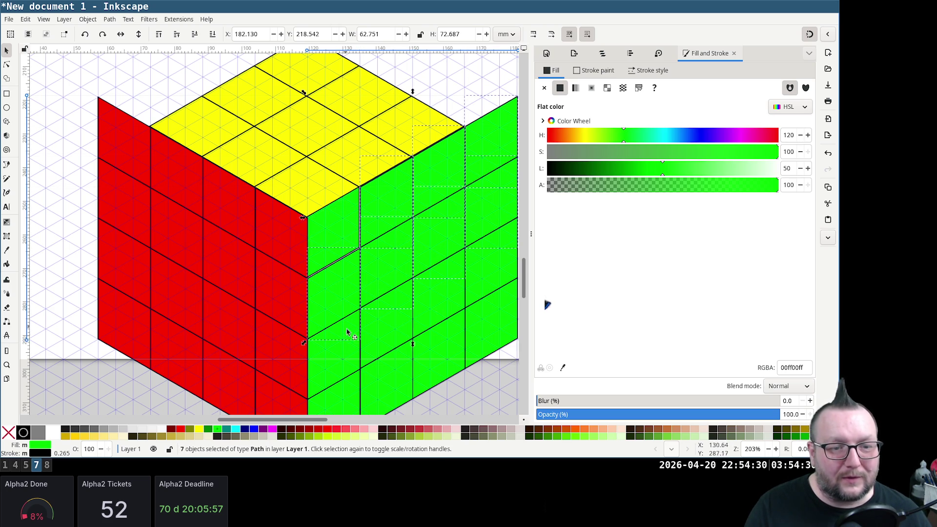
shift+click(345, 329)
shift+click(384, 341)
shift+click(483, 288)
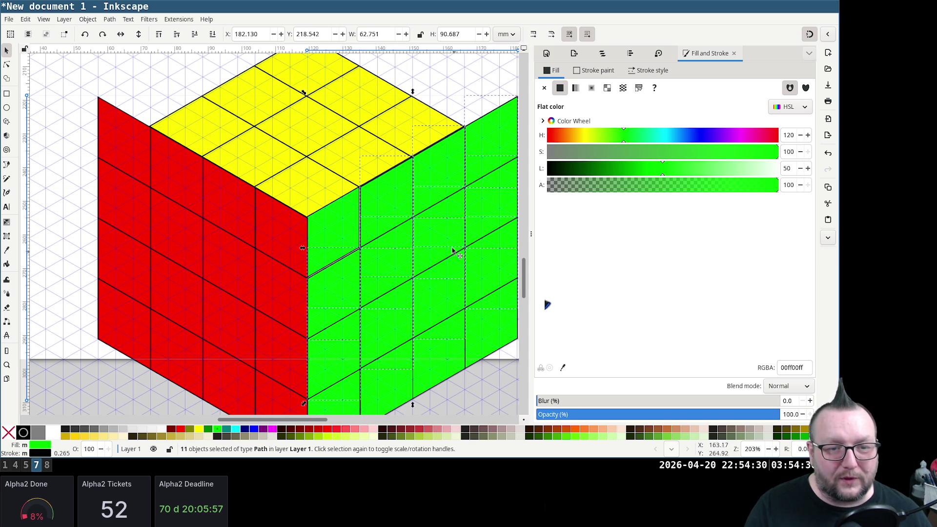
drag(439, 235, 436, 233)
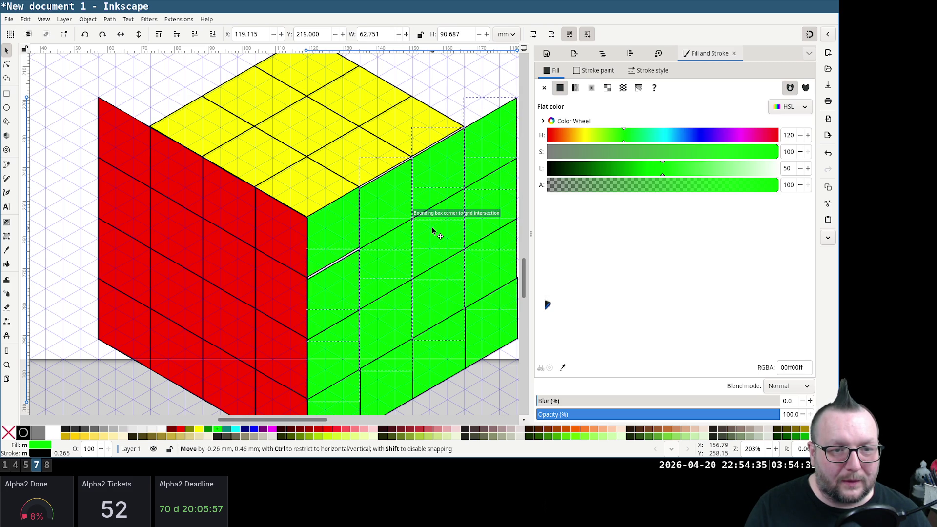
drag(433, 229, 433, 231)
click(485, 392)
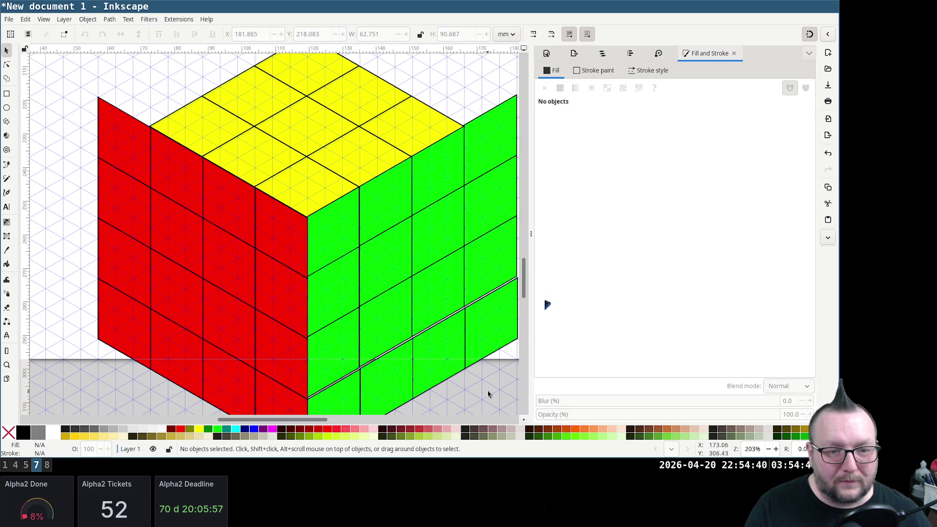
scroll(486, 374, down, 2)
Move one diagonal row of green squares up into line, then switch to the browser
click(348, 340)
shift+click(393, 324)
shift+click(445, 293)
shift+click(489, 269)
drag(445, 279, 445, 277)
click(459, 355)
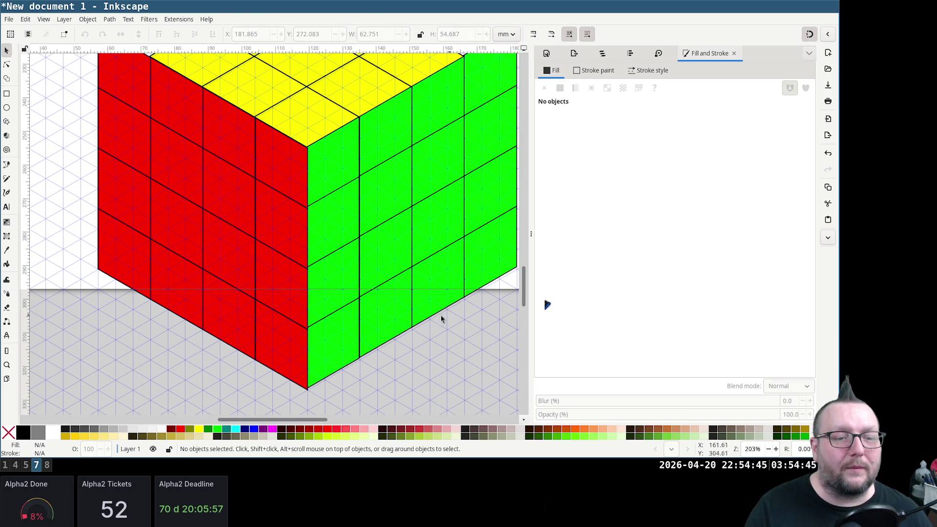
scroll(434, 342, down, 1)
scroll(428, 344, down, 1)
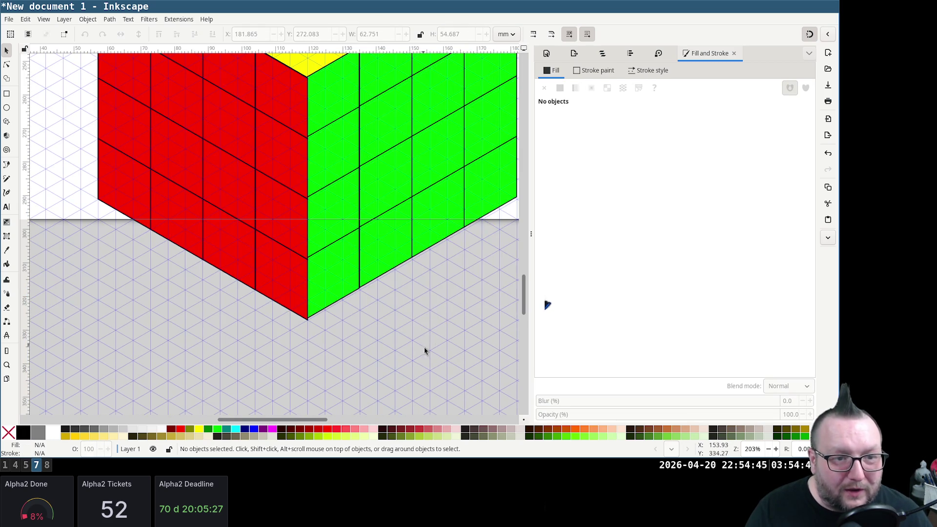
scroll(427, 360, up, 3)
scroll(427, 361, up, 1)
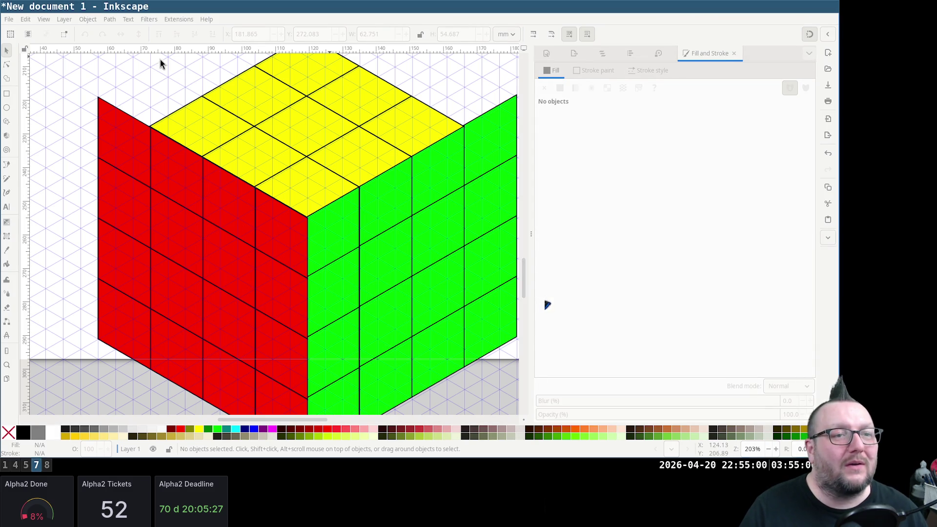
key(super+4)
Open the pasted Reddit 2x2x4 Rubik's Tower post in a new tab and read it
key(ctrl+t)
text(www.reddit.com/r/Rubiks_Cubes/comments/195wsgq/help_on_how_to_solve_this_2x2x4_rubiks_tower/)
key(Return)
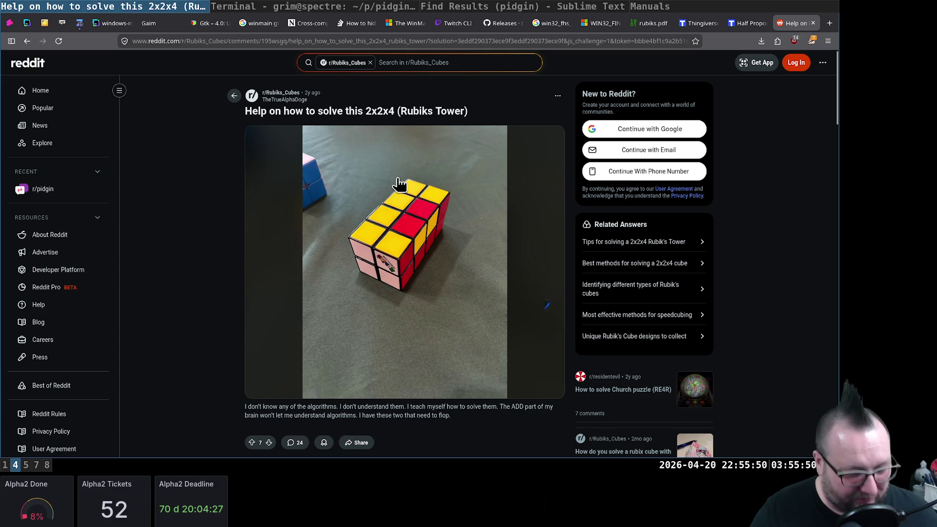
Search Google for "4x4 parity algorithms" and open the speedcube.com.au result
key(ctrl+t)
text(4x4 parity algorithms)
key(Return)
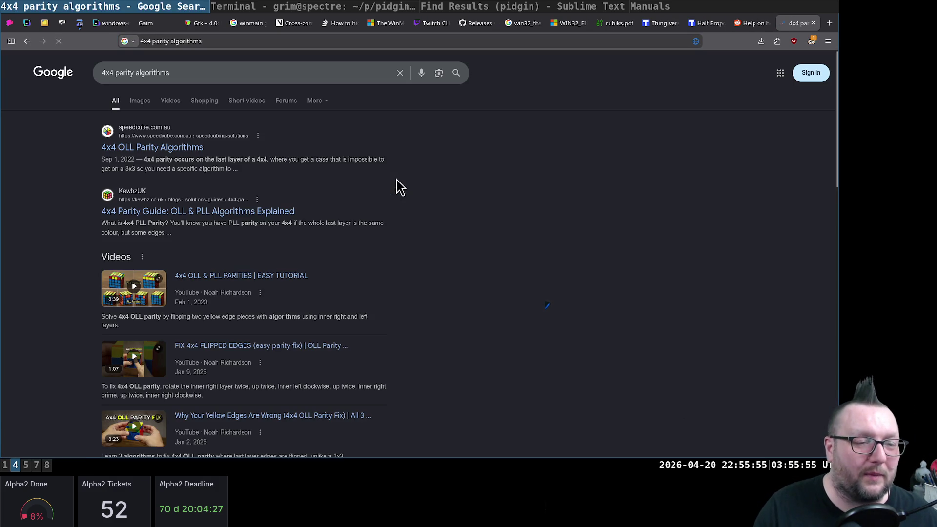
click(183, 149)
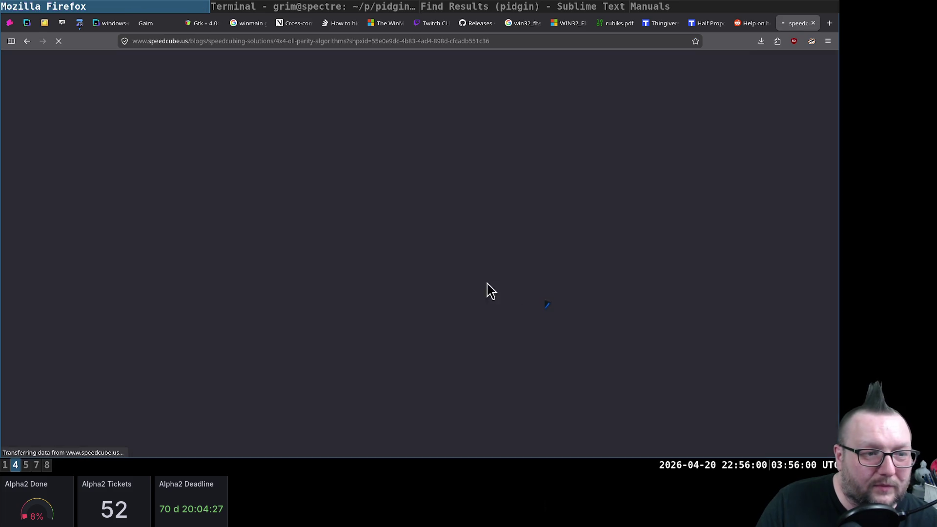
scroll(515, 230, down, 5)
scroll(471, 230, down, 3)
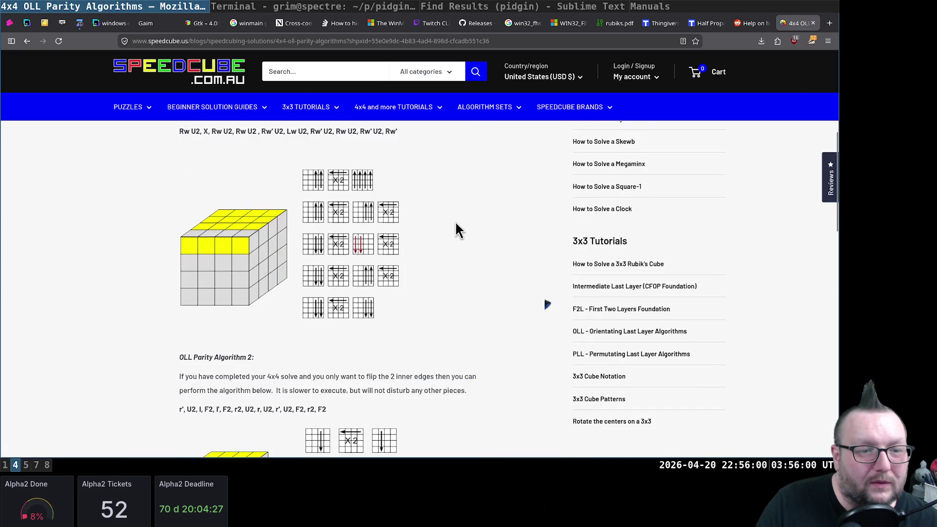
scroll(458, 255, down, 3)
scroll(211, 257, down, 2)
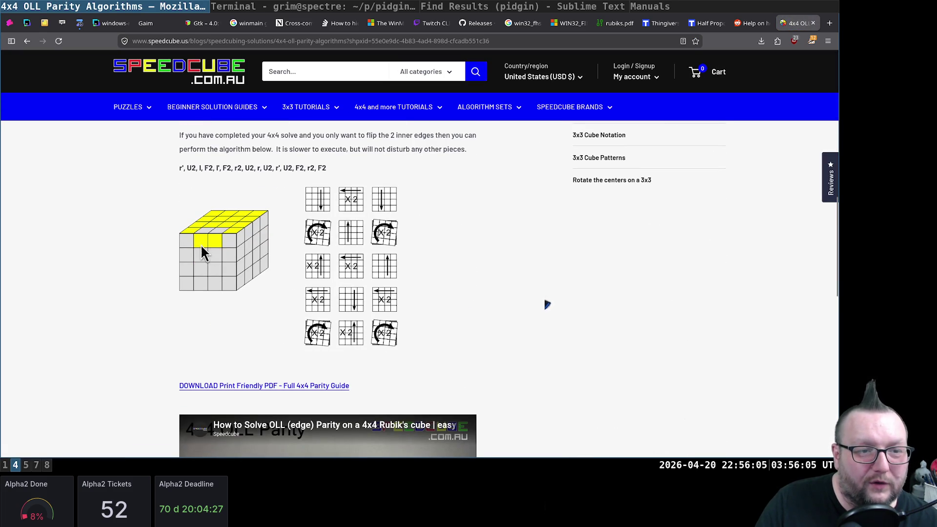
Select the OLL Parity Algorithm 2 move line and the page URL, then return to Inkscape
triple_click(215, 174)
click(350, 174)
click(279, 41)
key(Escape)
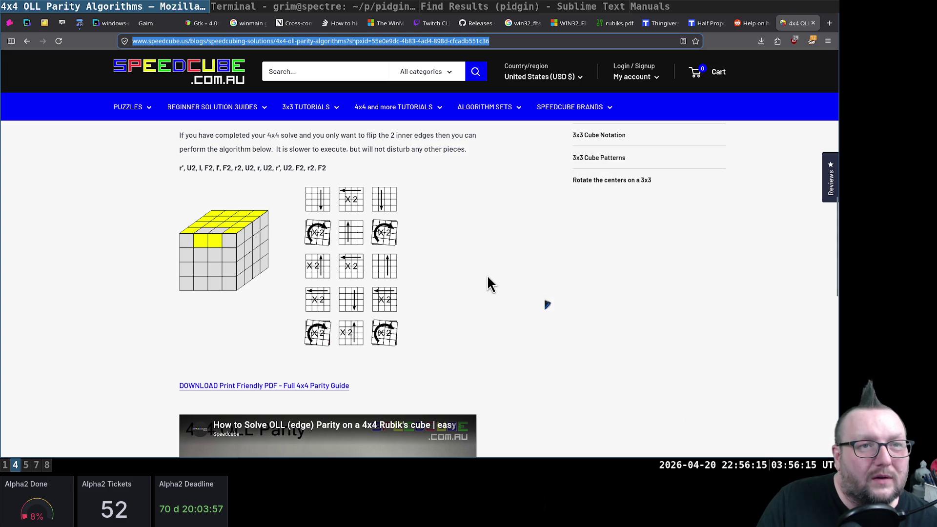
scroll(492, 282, down, 3)
scroll(493, 264, down, 5)
scroll(514, 262, up, 3)
scroll(515, 263, down, 1)
scroll(517, 264, down, 4)
scroll(519, 264, up, 9)
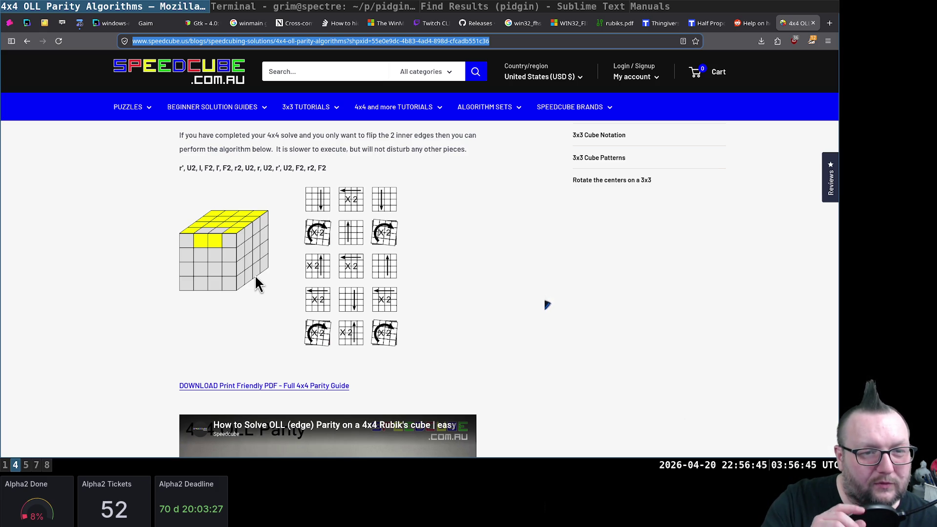
scroll(276, 329, up, 3)
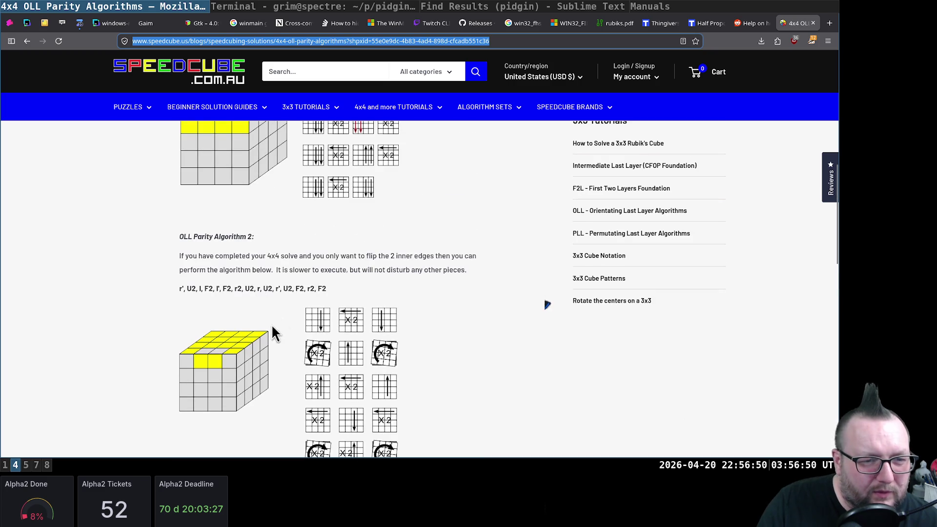
scroll(216, 351, up, 3)
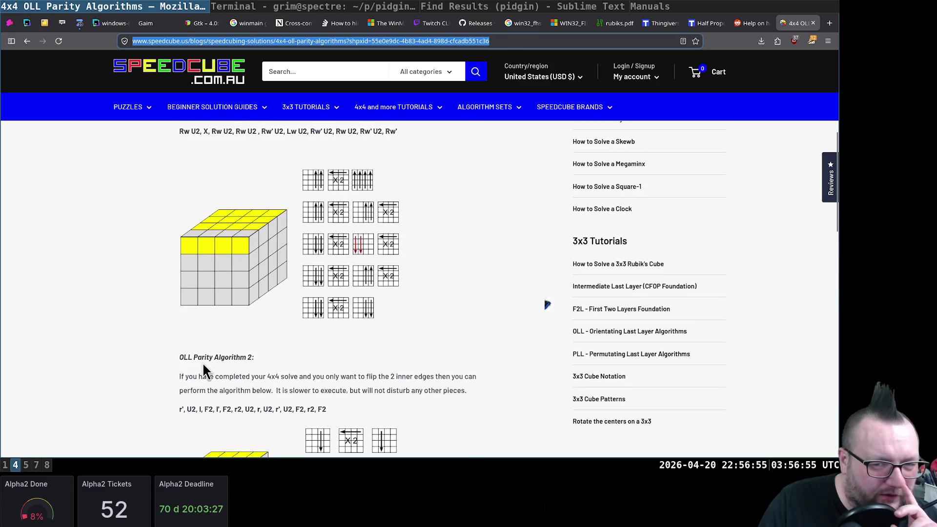
scroll(202, 358, down, 3)
scroll(170, 320, down, 2)
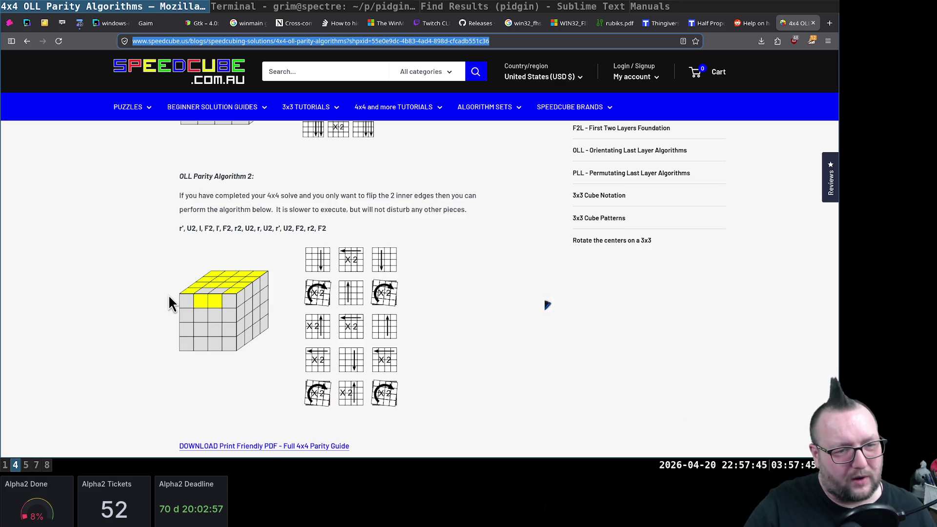
key(super+7)
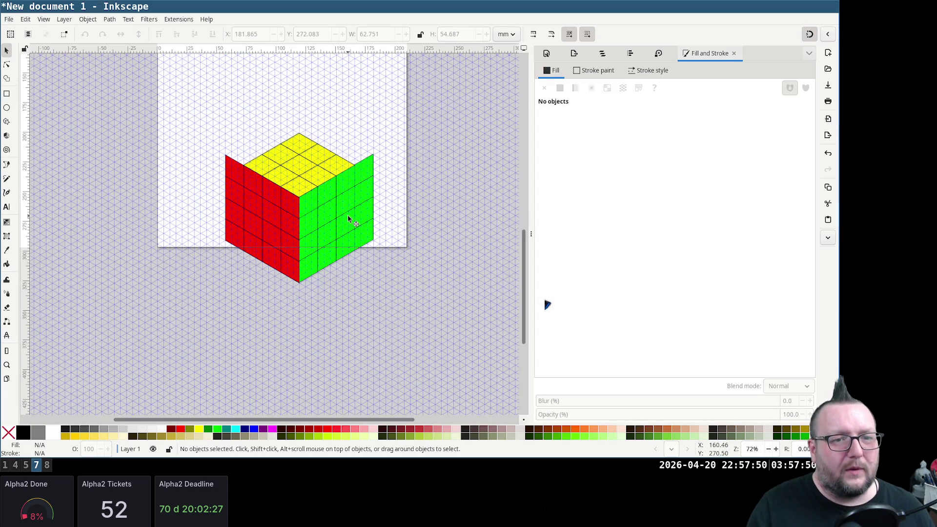
ctrl+scroll(350, 218, down, 3)
scroll(339, 210, up, 1)
ctrl+scroll(340, 211, down, 2)
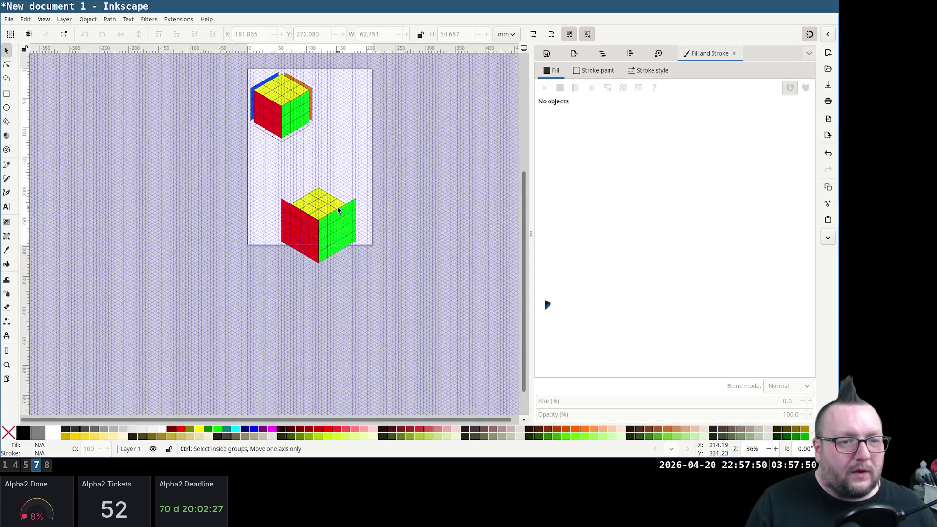
ctrl+scroll(339, 210, up, 2)
ctrl+scroll(336, 210, up, 2)
ctrl+scroll(334, 209, up, 1)
ctrl+scroll(332, 209, down, 1)
Rubber-band select the whole lower cube copy and delete it
click(250, 206)
click(130, 142)
ctrl+scroll(159, 152, down, 2)
drag(112, 135, 339, 328)
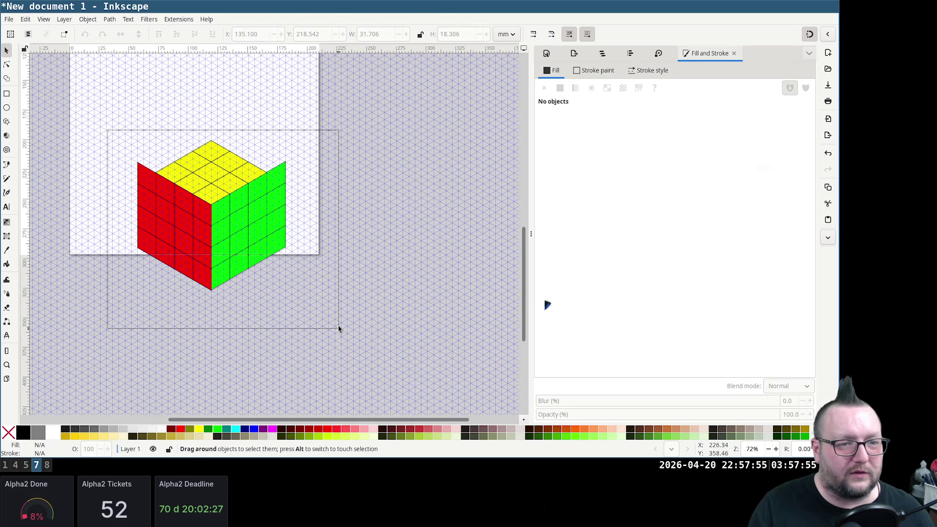
key(Delete)
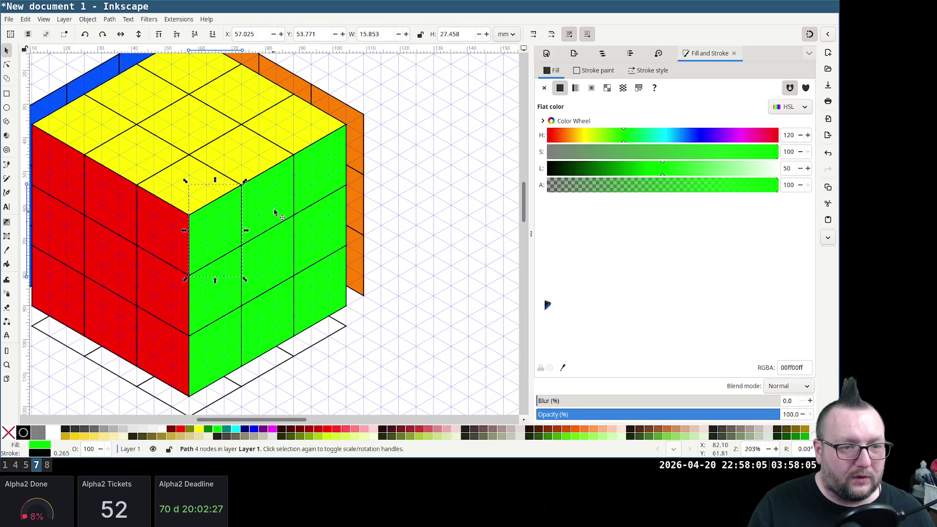
Group the nine green tiles of the 3×3 cube into one face
shift+click(322, 192)
shift+click(216, 276)
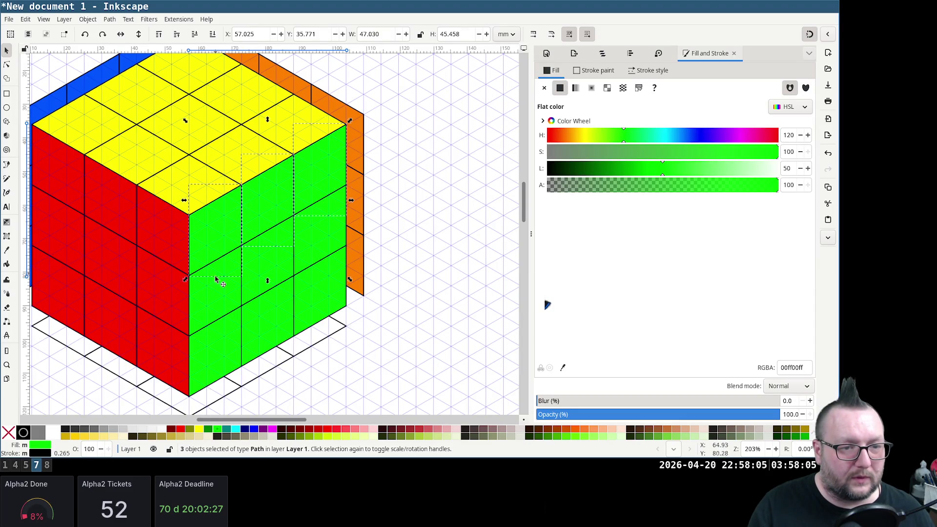
shift+click(216, 302)
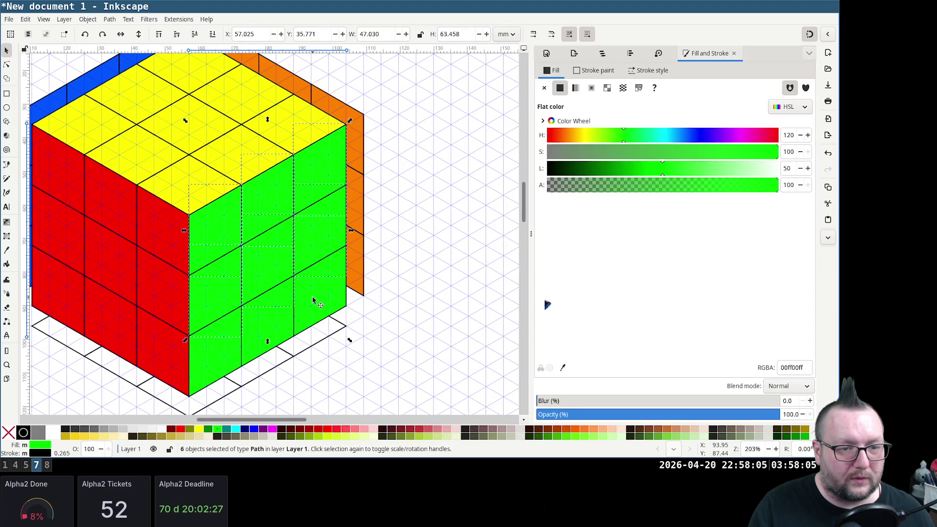
shift+click(205, 366)
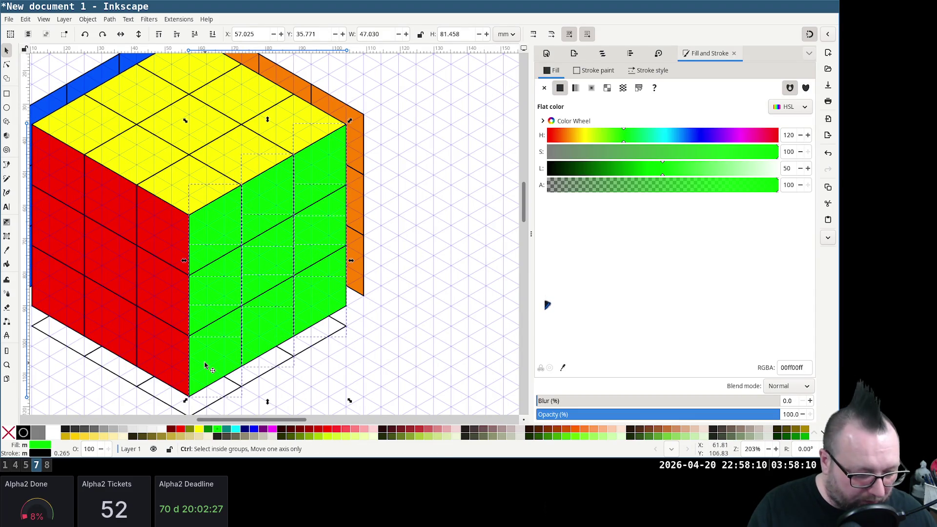
key(ctrl+g)
Group the red left-face tiles into one face
click(426, 286)
click(185, 233)
shift+click(125, 217)
shift+click(63, 184)
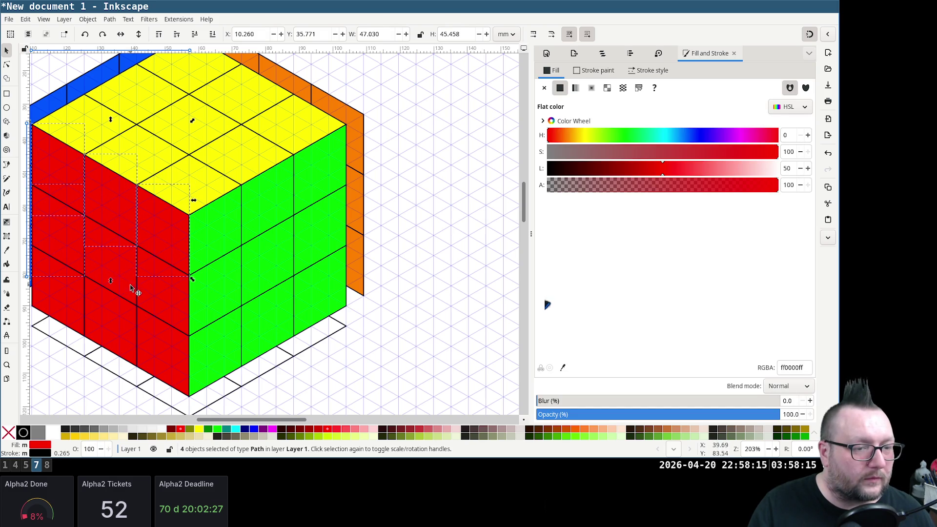
shift+click(170, 351)
shift+click(125, 336)
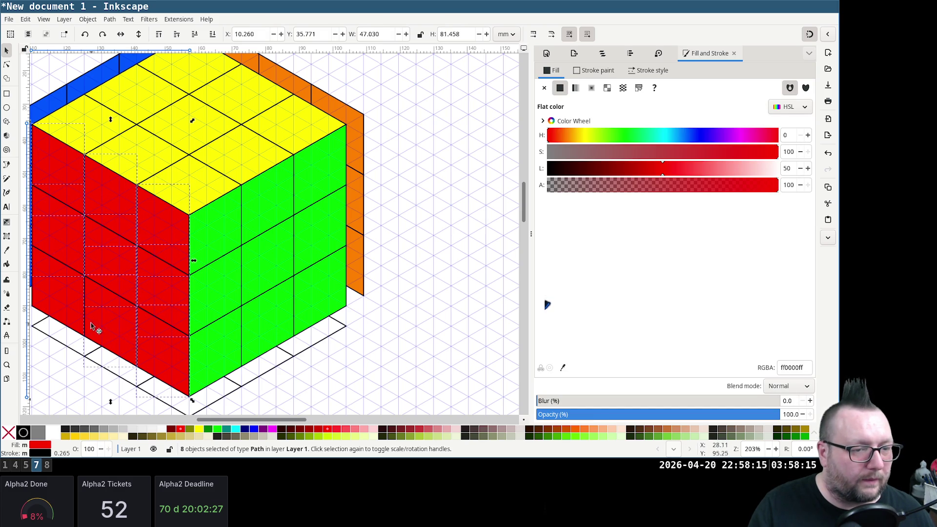
key(ctrl+g)
click(52, 374)
Group the white floor outline tiles together
click(89, 349)
shift+click(114, 368)
shift+click(139, 382)
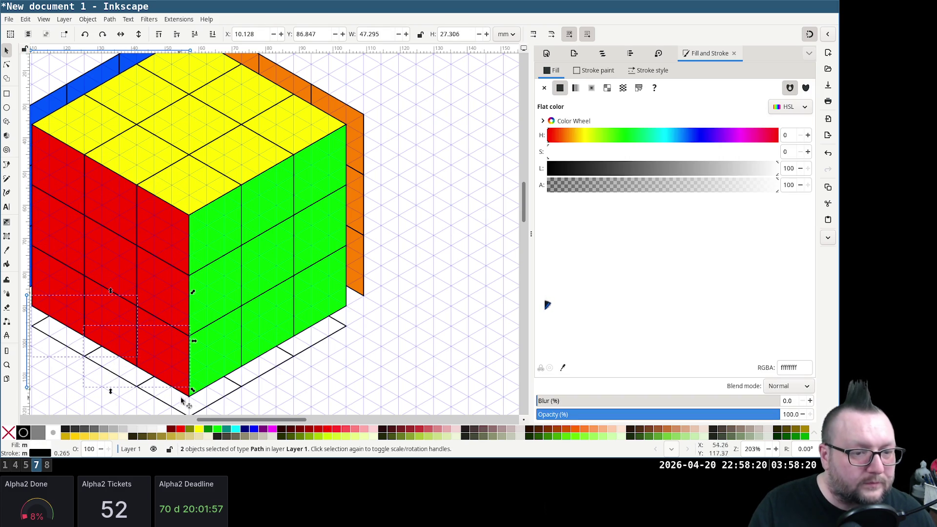
shift+click(279, 371)
shift+click(315, 355)
key(ctrl+g)
Group the orange side pieces together
click(357, 263)
shift+click(359, 182)
shift+click(328, 104)
shift+click(247, 68)
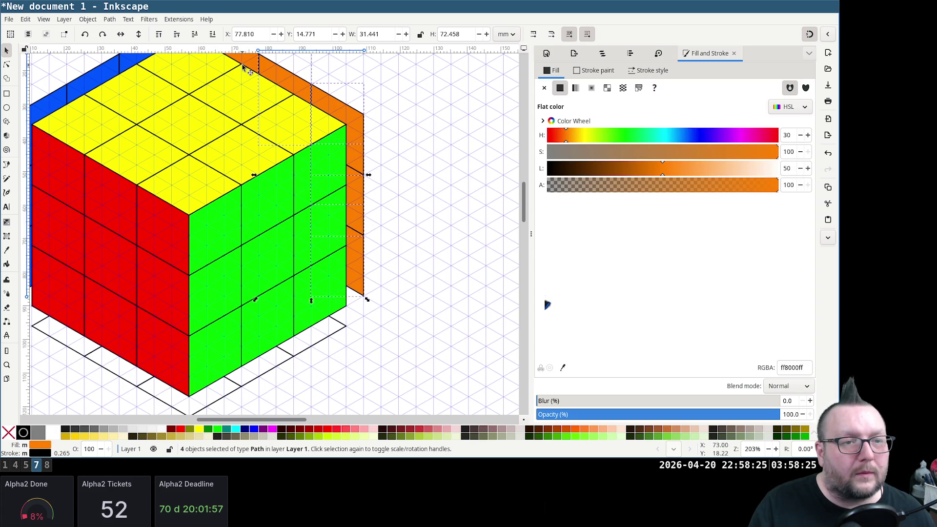
shift+click(247, 64)
key(ctrl+g)
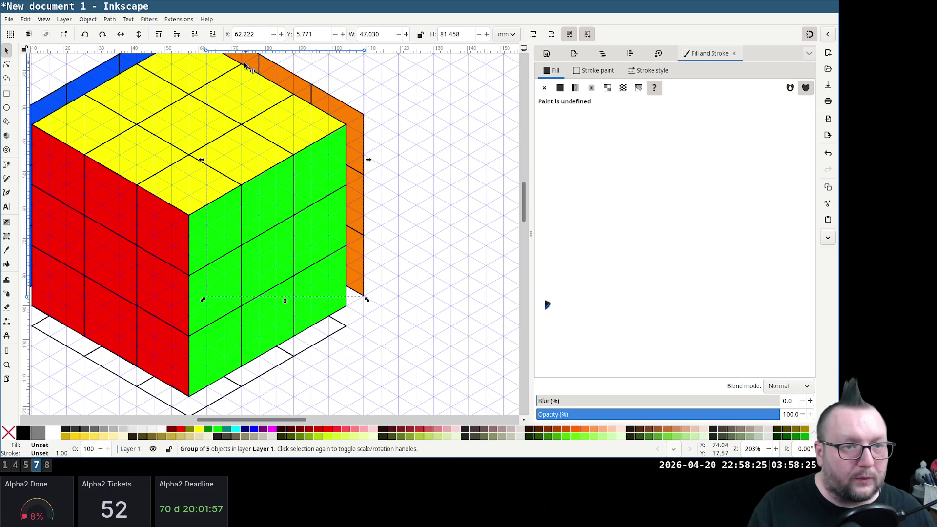
scroll(246, 68, up, 1)
Group the blue side pieces together
click(130, 93)
scroll(130, 93, left, 2)
shift+click(161, 117)
shift+click(93, 191)
shift+click(89, 243)
shift+click(92, 286)
key(ctrl+g)
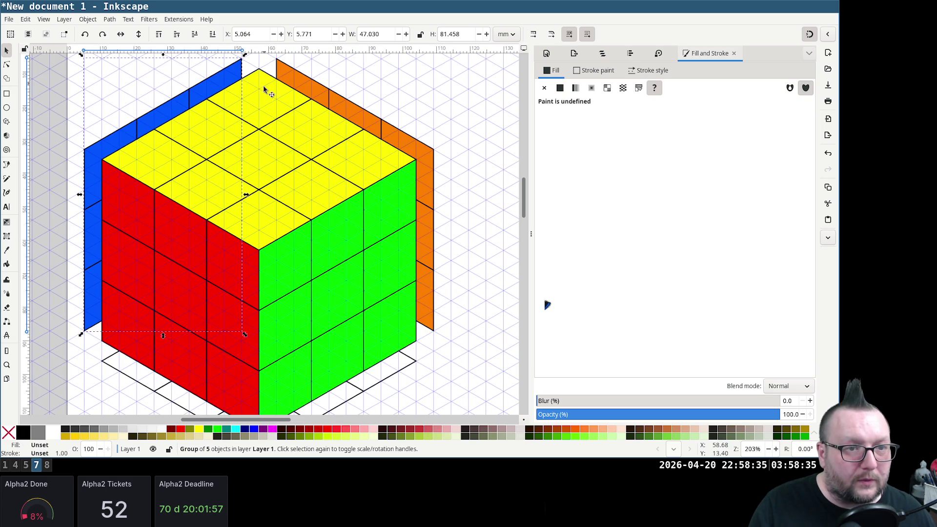
Group the nine yellow top tiles, then select the face groups together
click(268, 224)
shift+click(320, 204)
shift+click(368, 161)
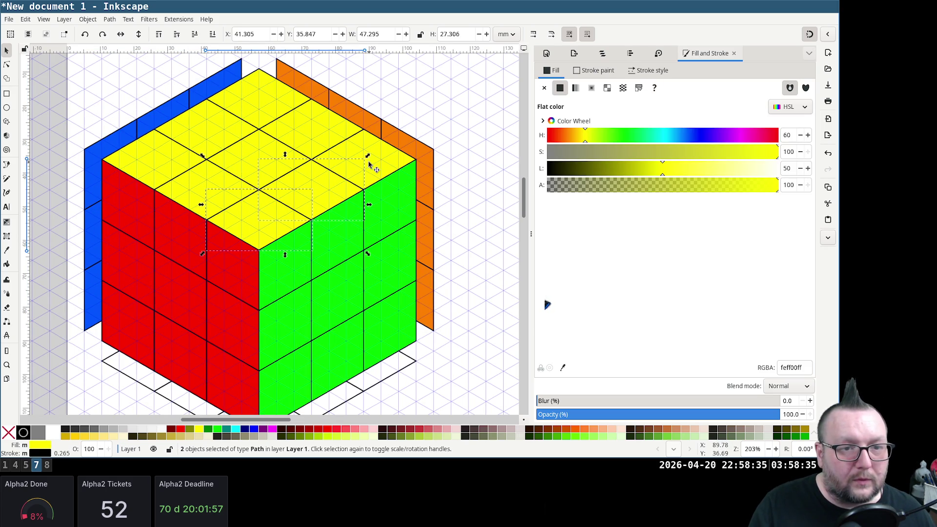
shift+click(279, 152)
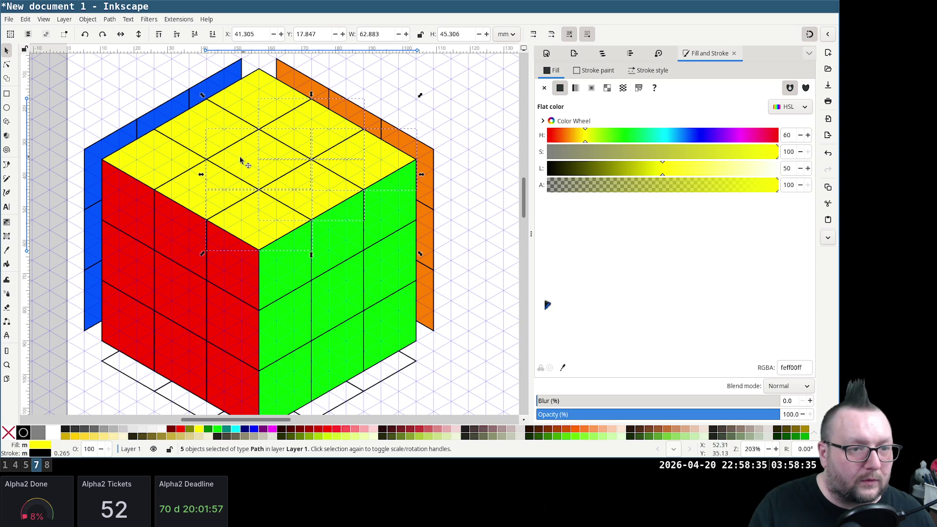
shift+click(185, 190)
shift+click(148, 151)
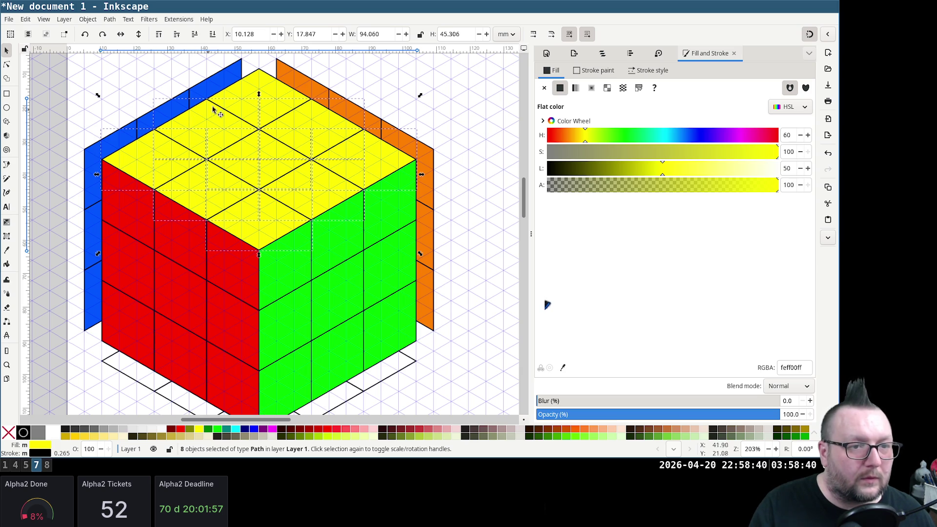
shift+click(249, 82)
key(ctrl+g)
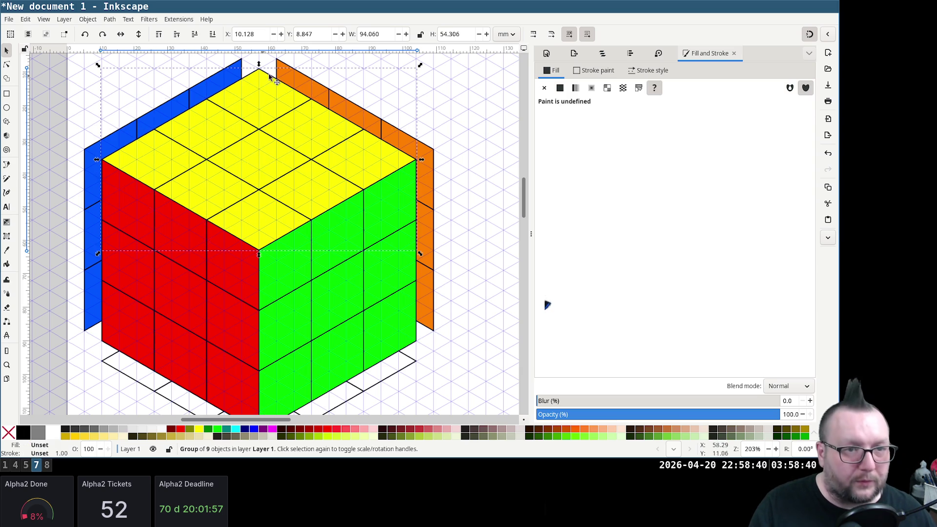
scroll(322, 204, down, 4)
scroll(337, 206, up, 2)
shift+click(163, 230)
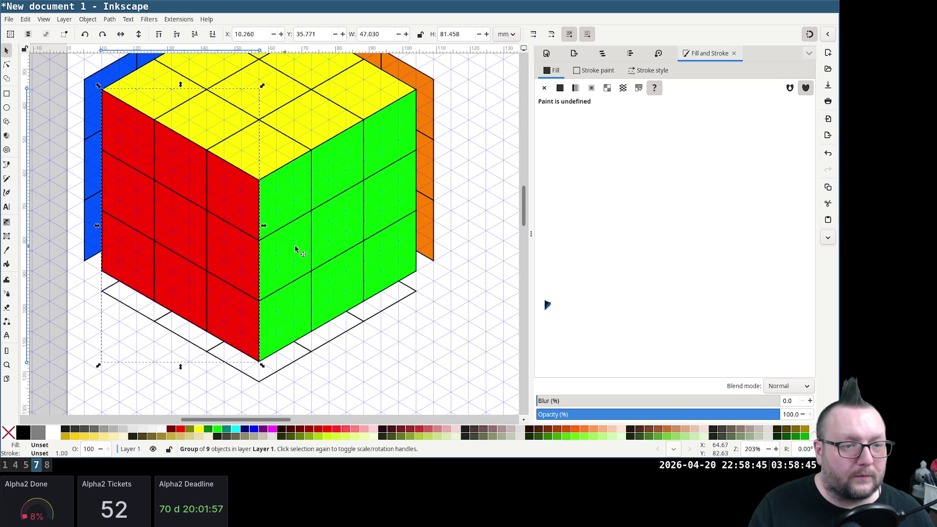
shift+click(302, 177)
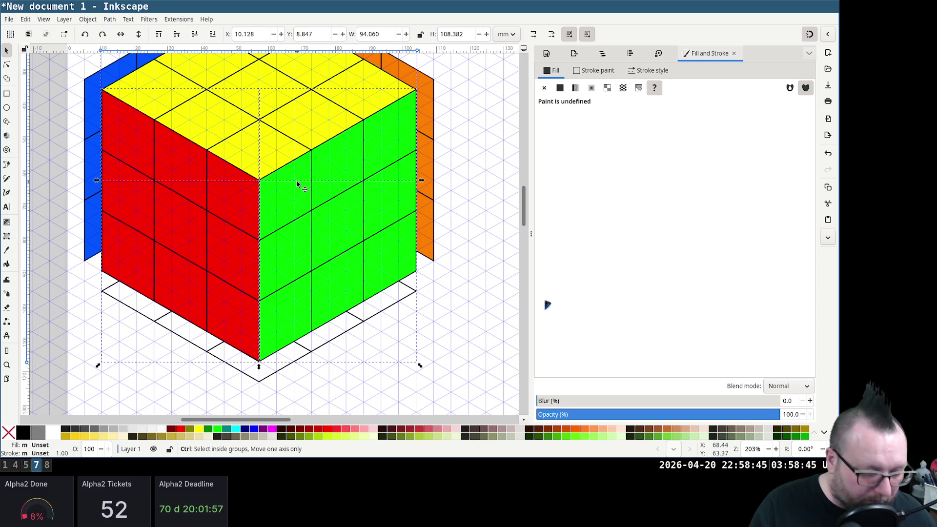
scroll(386, 325, down, 2)
scroll(386, 325, down, 1)
scroll(385, 326, down, 1)
mouse_move(291, 151)
mouse_down()
mouse_move(344, 376)
mouse_move(332, 352)
mouse_move(346, 350)
mouse_up()
Ungroup the green face and pull its right column out to extend the face rightward
click(466, 238)
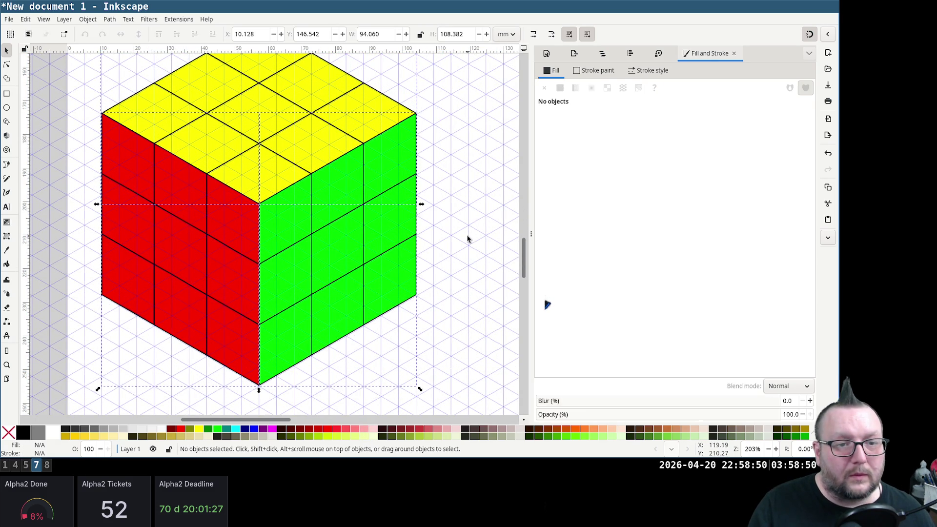
click(401, 226)
key(ctrl+shift+g)
key(Escape)
click(405, 202)
shift+click(395, 219)
shift+click(408, 278)
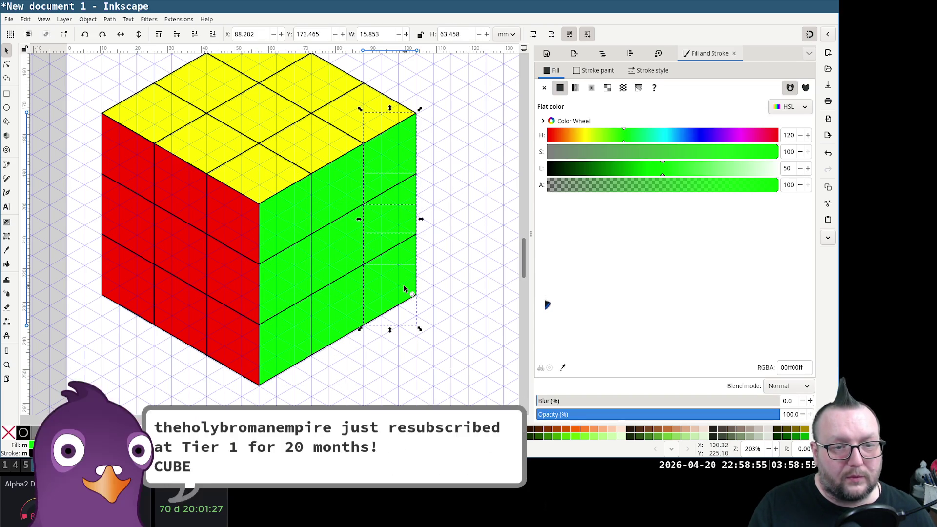
drag(399, 219, 460, 168)
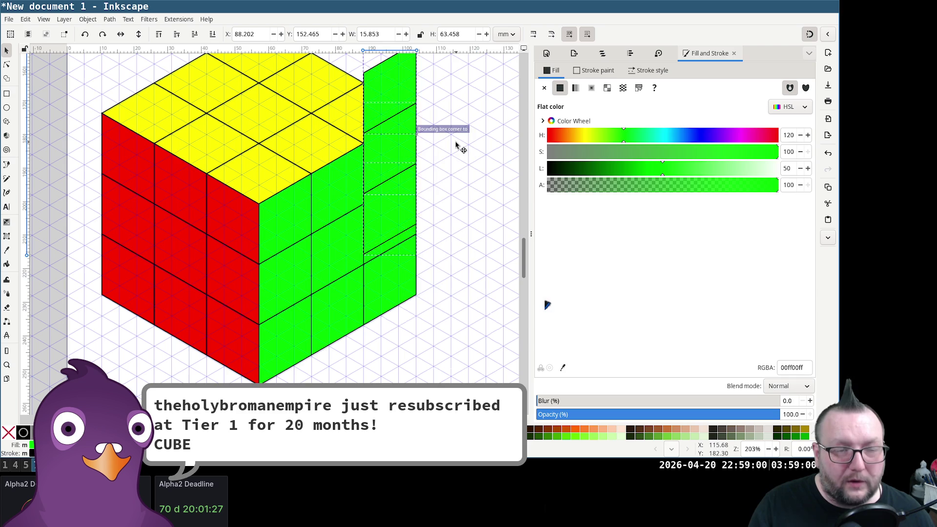
mouse_move(460, 168)
mouse_down()
mouse_move(458, 193)
mouse_move(453, 142)
mouse_move(503, 171)
mouse_move(467, 172)
mouse_move(451, 186)
mouse_up()
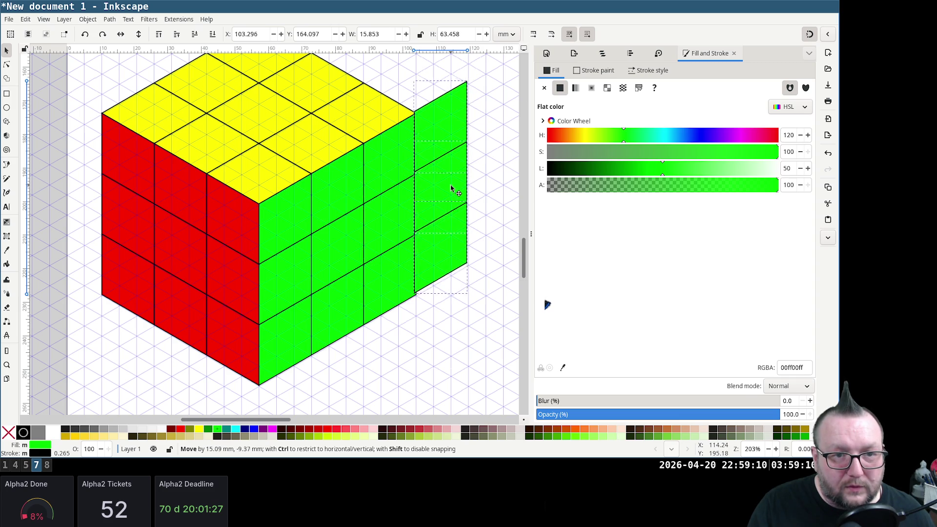
drag(451, 184, 454, 183)
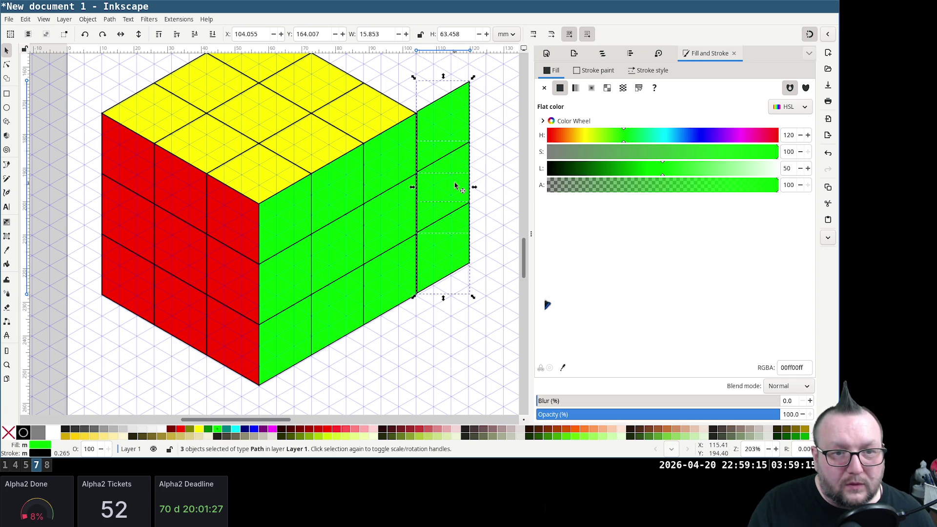
scroll(454, 206, up, 4)
scroll(453, 200, down, 1)
scroll(446, 199, down, 2)
scroll(446, 198, up, 1)
scroll(476, 147, up, 3)
Snap the upper and lower tiles of the new green column onto their neighbours
click(499, 92)
click(454, 112)
drag(439, 121, 438, 135)
click(502, 208)
click(457, 251)
drag(458, 256, 454, 252)
drag(384, 233, 390, 231)
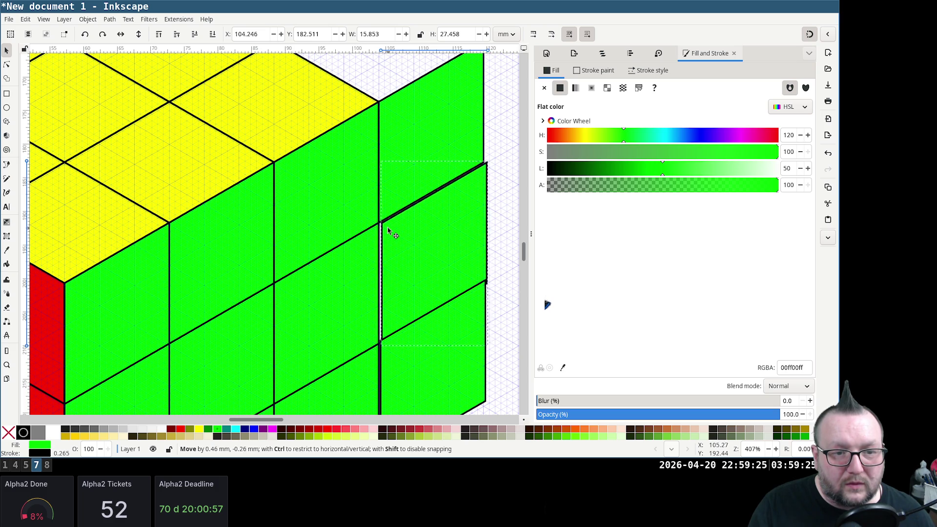
click(500, 167)
scroll(488, 210, down, 2)
scroll(464, 278, down, 2)
scroll(402, 223, down, 2)
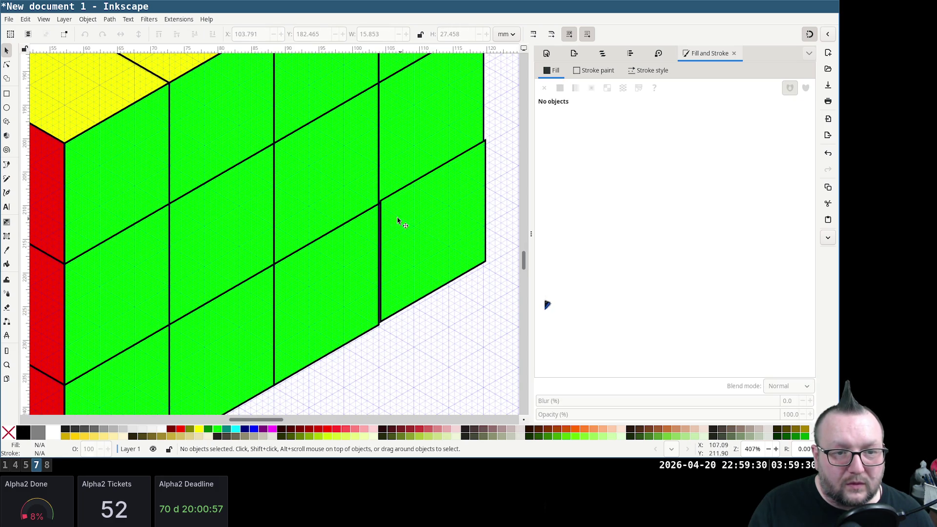
Abandon the extra green column and undo it with Ctrl+Z
drag(393, 214, 387, 211)
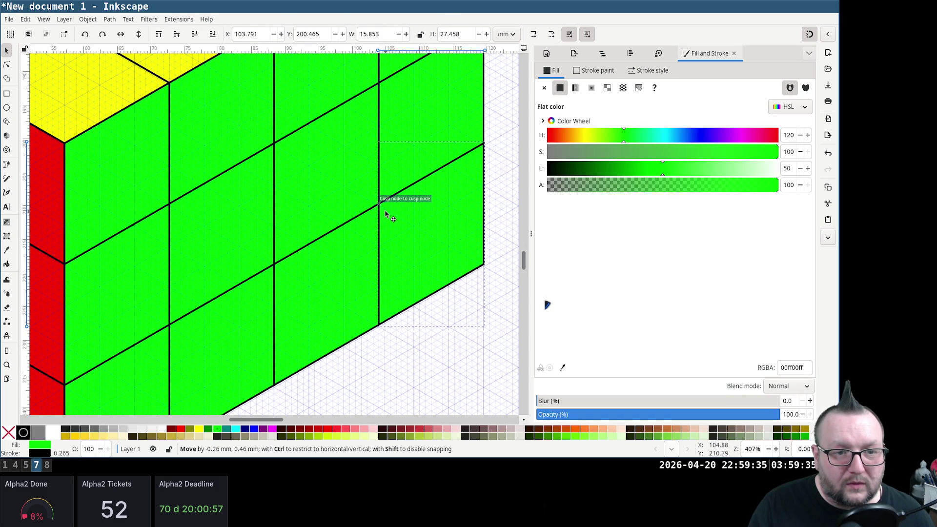
click(424, 356)
scroll(410, 332, down, 3)
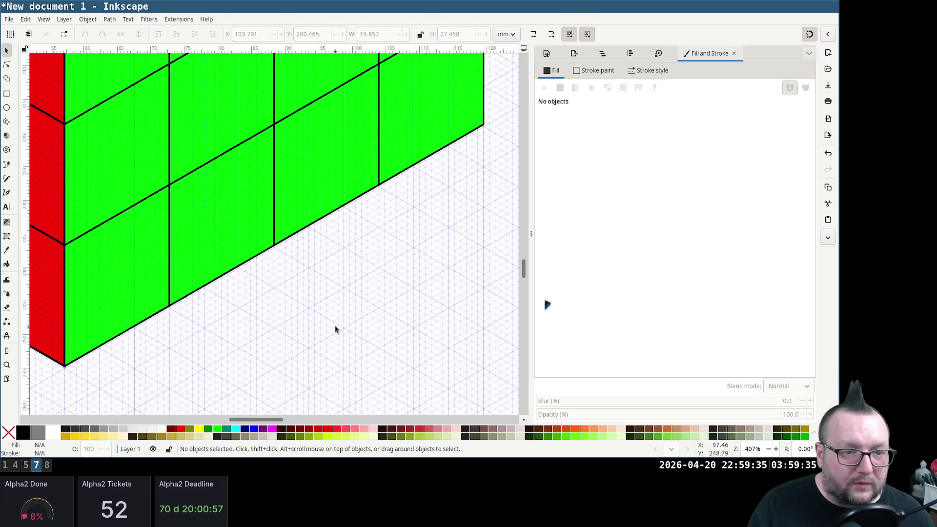
key(ctrl)
scroll(161, 320, up, 3)
scroll(166, 320, up, 3)
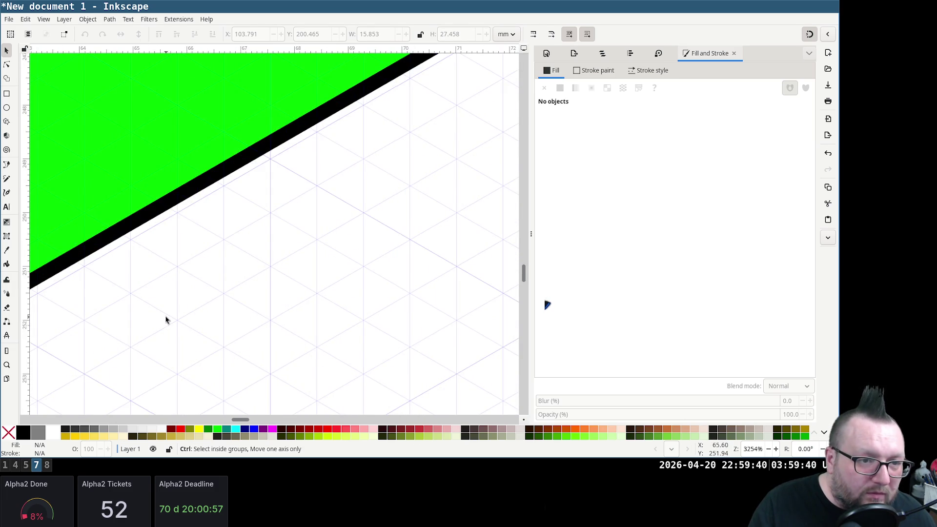
scroll(167, 317, down, 4)
scroll(170, 314, down, 4)
scroll(172, 312, down, 3)
scroll(172, 310, up, 2)
scroll(171, 310, up, 1)
key(ctrl+z)
key(ctrl+z)
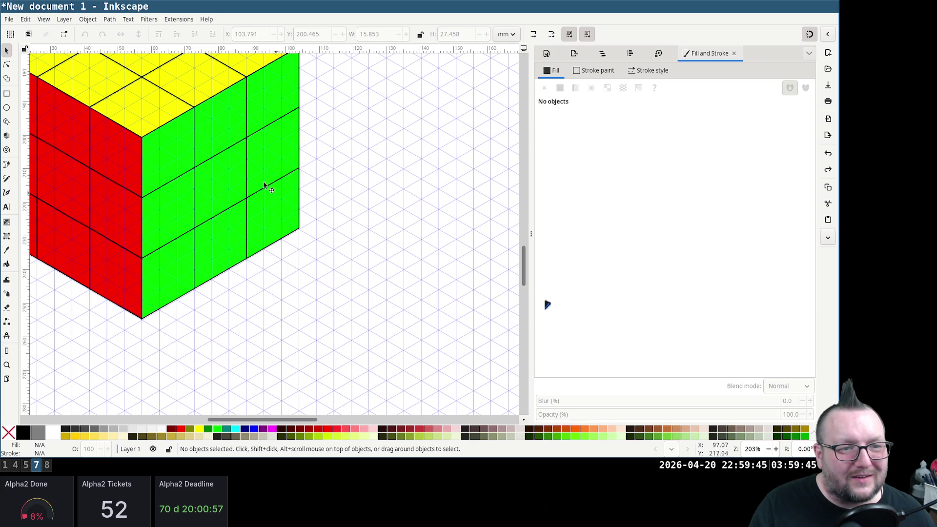
Accidentally delete the whole cube drawing with Ctrl+A and restore it with undo
click(256, 177)
key(Escape)
click(250, 170)
key(ctrl+a)
key(Delete)
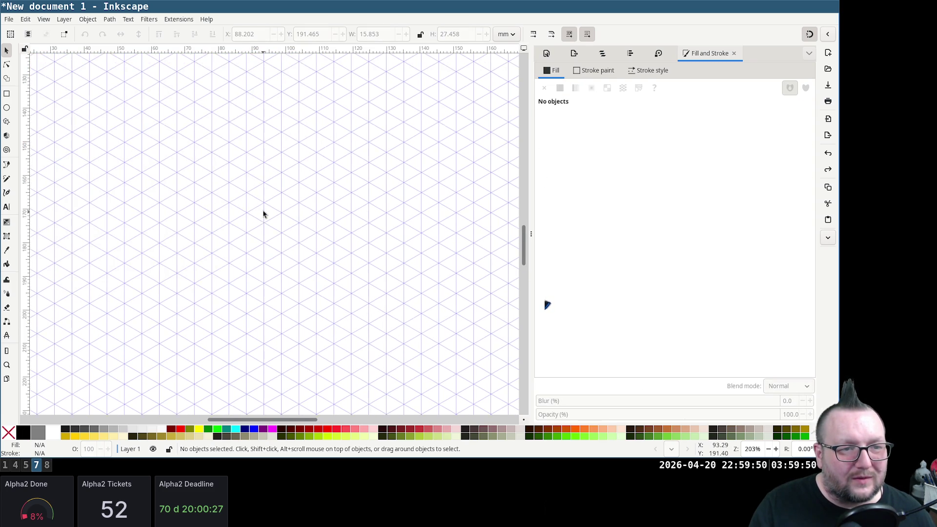
key(ctrl+z)
key(ctrl+z)
key(ctrl+z)
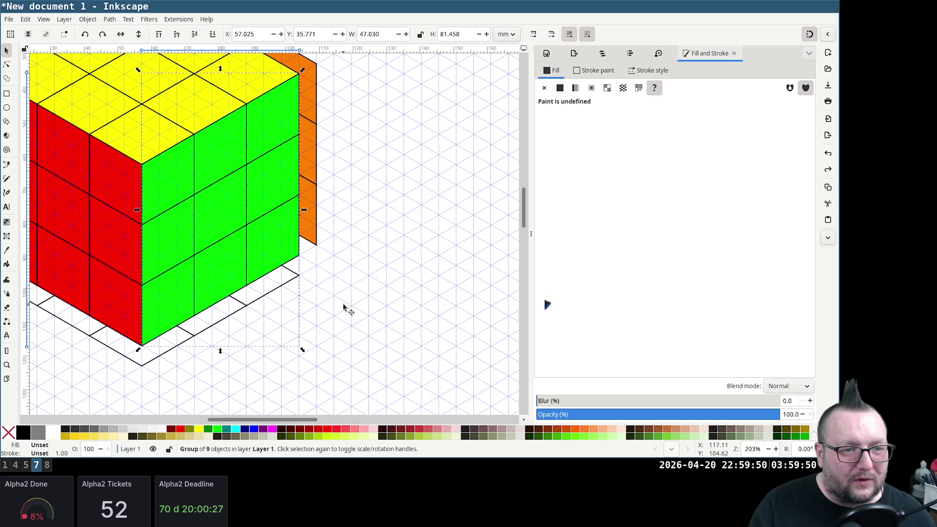
scroll(300, 320, up, 3)
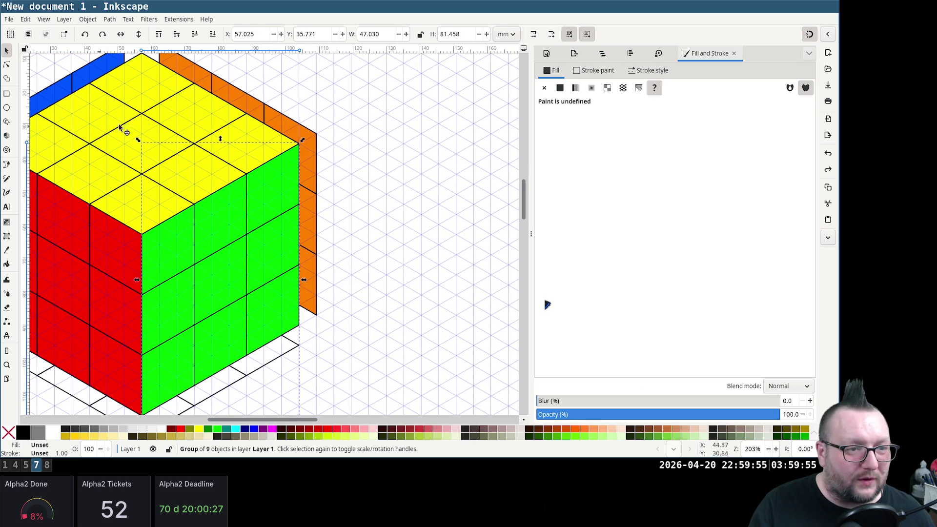
Undo stray moves of the yellow top and green face groups, leaving the cube intact
drag(100, 129, 244, 120)
key(ctrl+z)
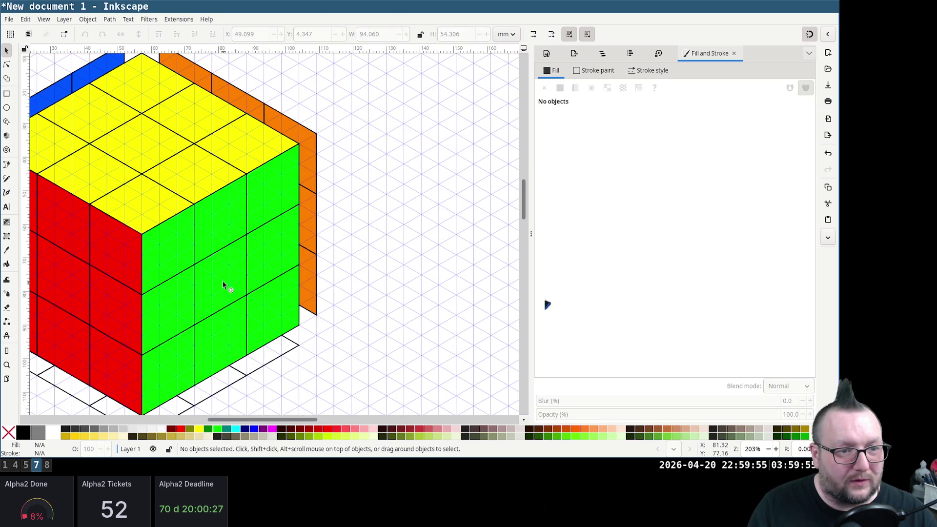
click(109, 283)
key(Escape)
scroll(198, 287, down, 2)
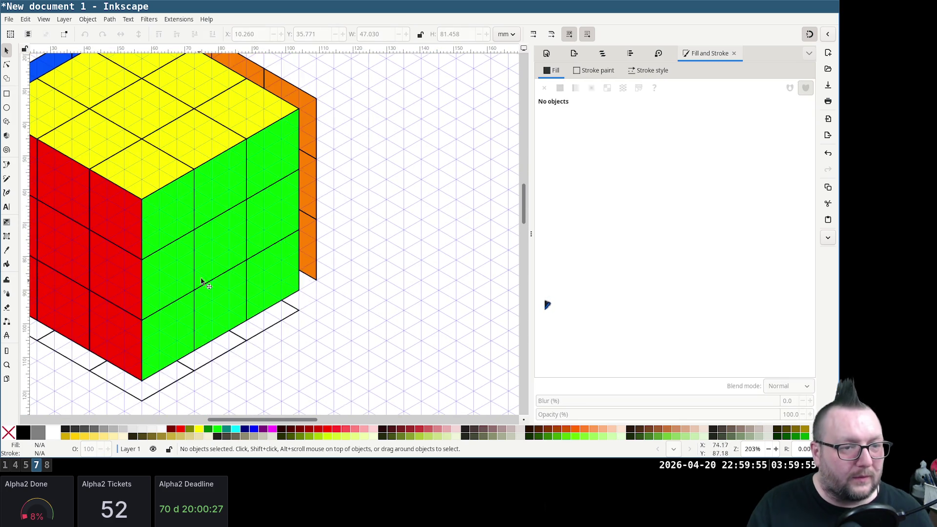
drag(198, 286, 279, 293)
key(ctrl+z)
scroll(288, 318, down, 3)
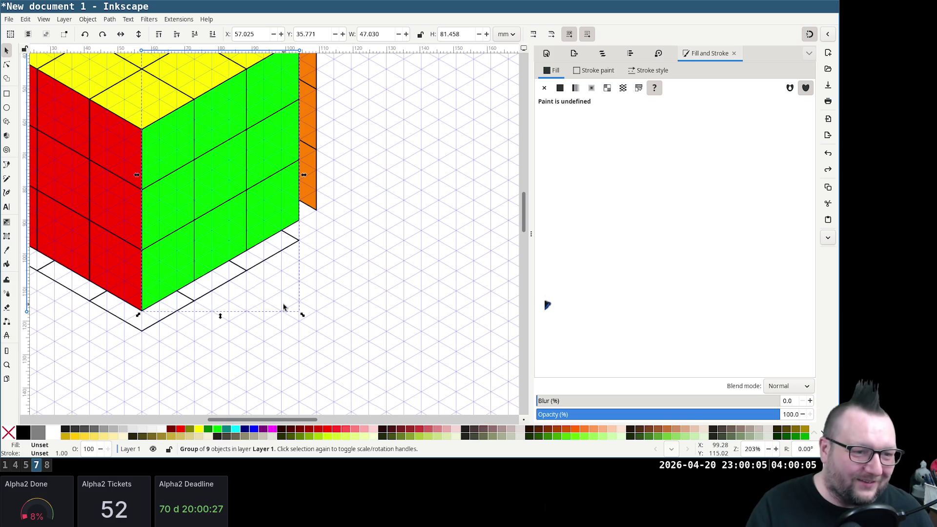
scroll(202, 231, up, 1)
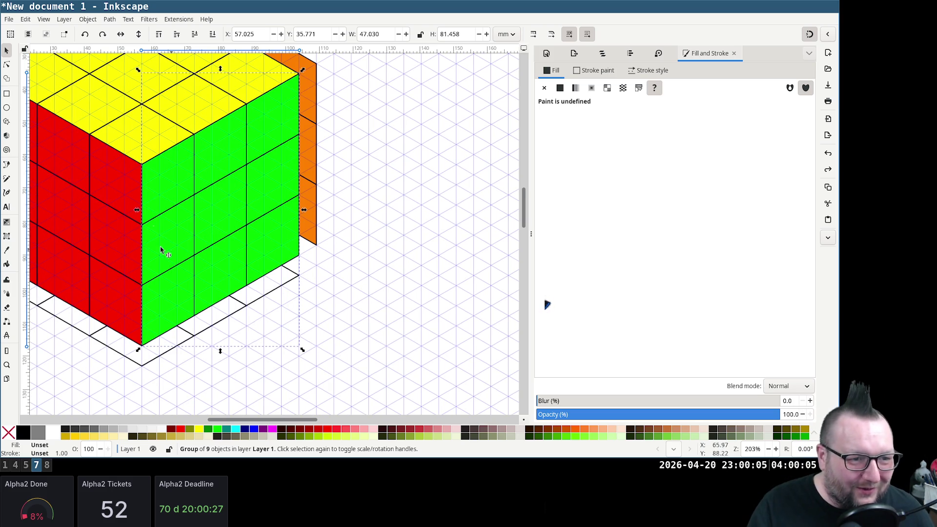
Select the red, green and yellow face groups and move a copy below-right onto the grid
ctrl+click(118, 184)
click(274, 210)
shift+click(94, 214)
scroll(147, 110, up, 2)
scroll(149, 139, down, 1)
shift+click(151, 87)
scroll(145, 123, up, 2)
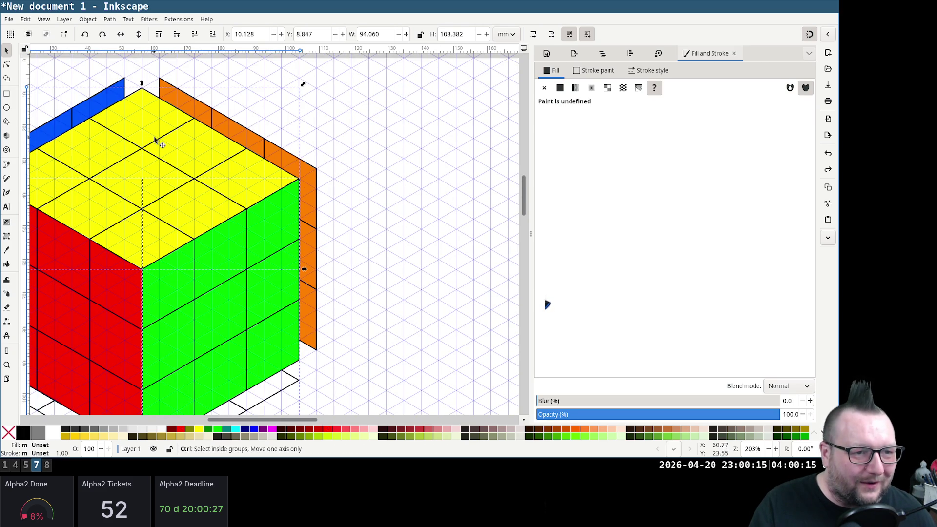
drag(141, 94, 440, 345)
scroll(456, 256, down, 5)
scroll(459, 247, down, 3)
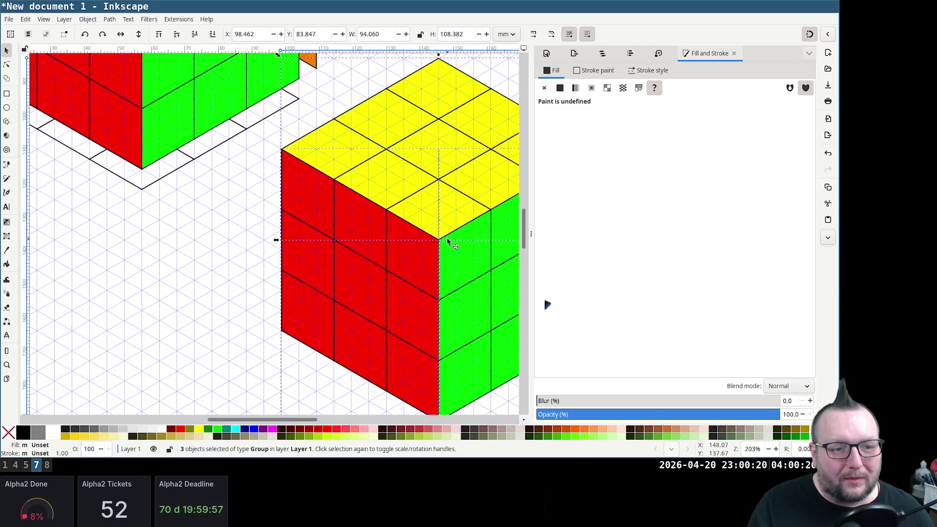
scroll(432, 308, down, 4)
ctrl+scroll(314, 217, up, 5)
ctrl+scroll(313, 217, down, 3)
ctrl+scroll(314, 217, down, 2)
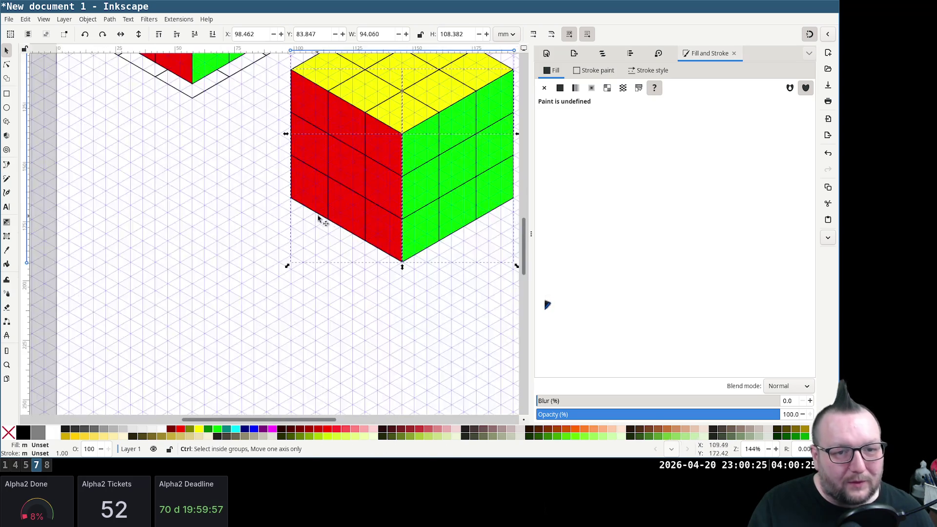
ctrl+scroll(333, 221, down, 4)
ctrl+scroll(351, 205, up, 2)
ctrl+scroll(360, 185, up, 1)
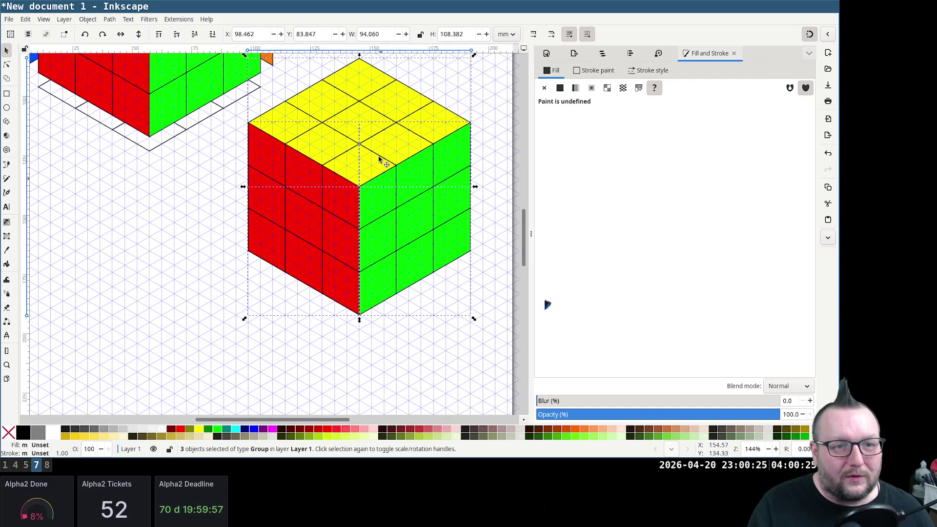
drag(358, 63, 298, 204)
Ungroup the second cube's yellow top and shift three cells one cell up-right
click(339, 144)
click(294, 254)
key(ctrl+shift+g)
click(369, 179)
click(298, 217)
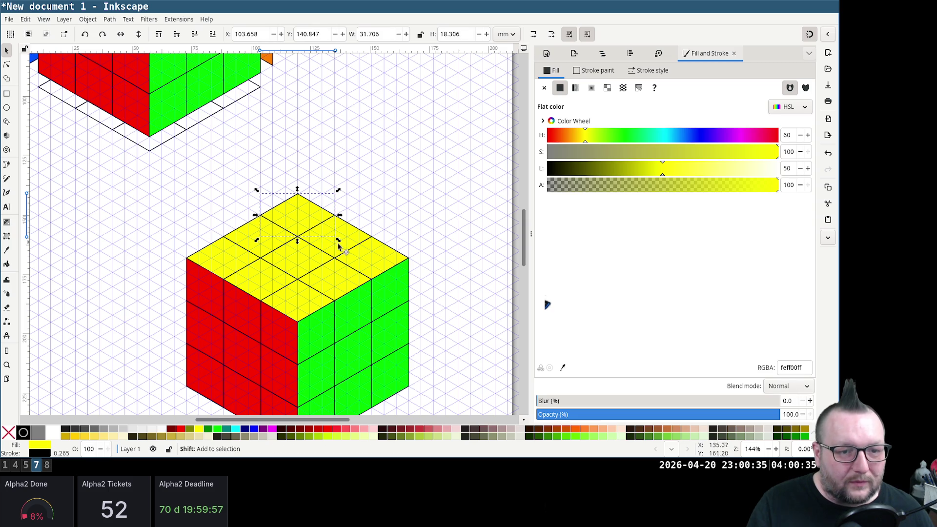
shift+click(349, 248)
shift+click(381, 261)
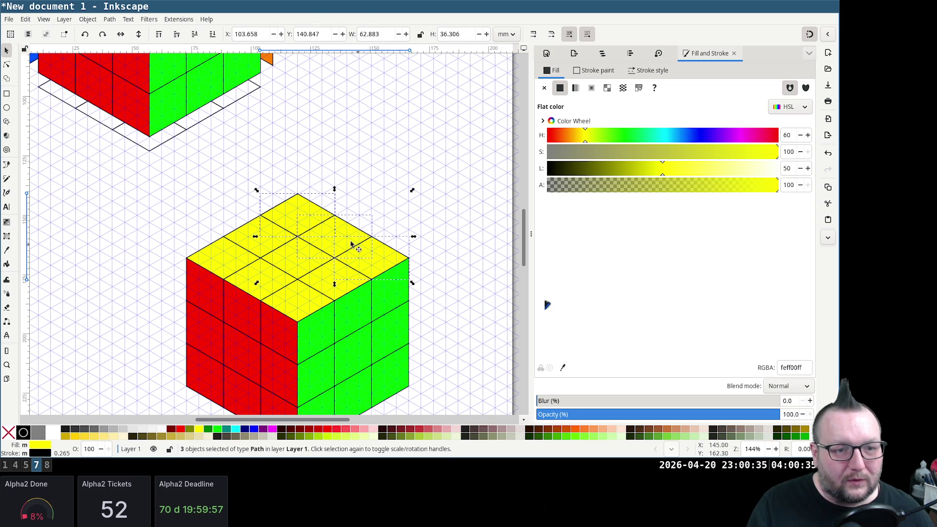
drag(299, 199, 335, 174)
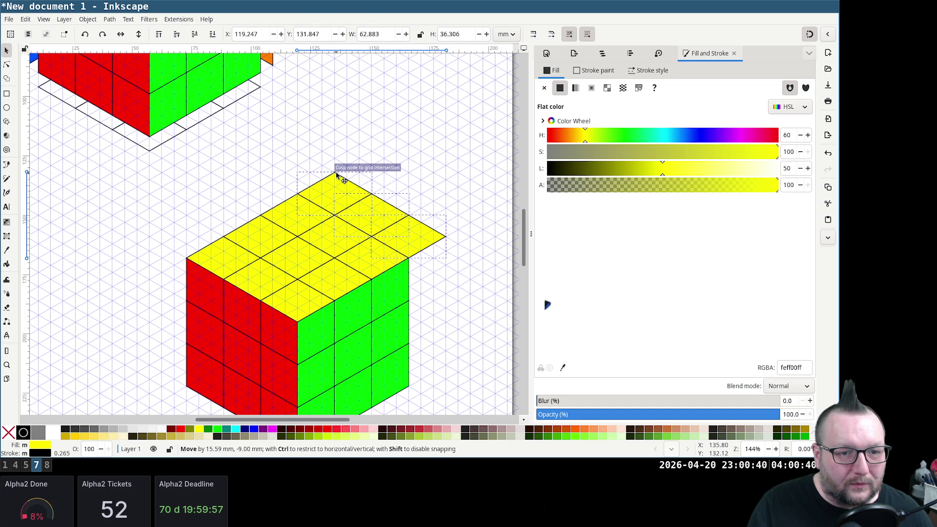
click(409, 175)
Shift four more yellow cells one cell up-left to extend the top face
click(333, 192)
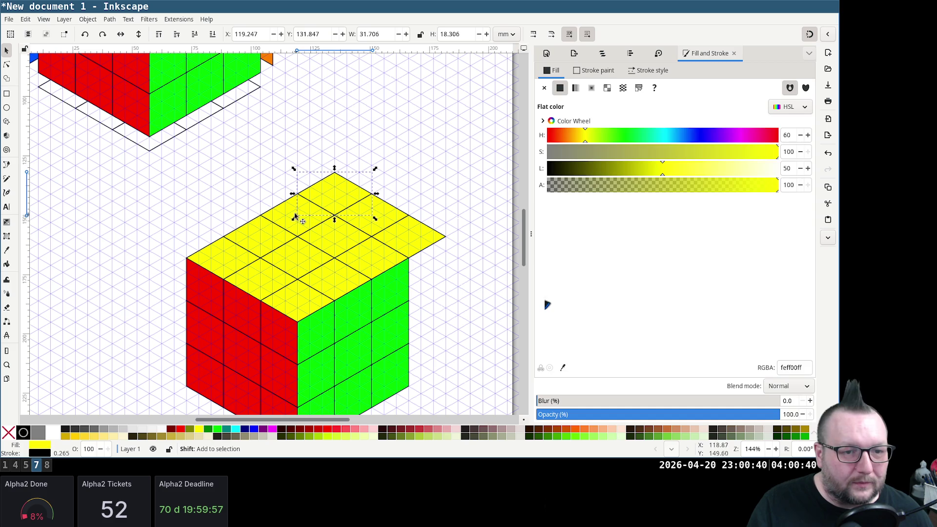
click(220, 262)
shift+click(217, 261)
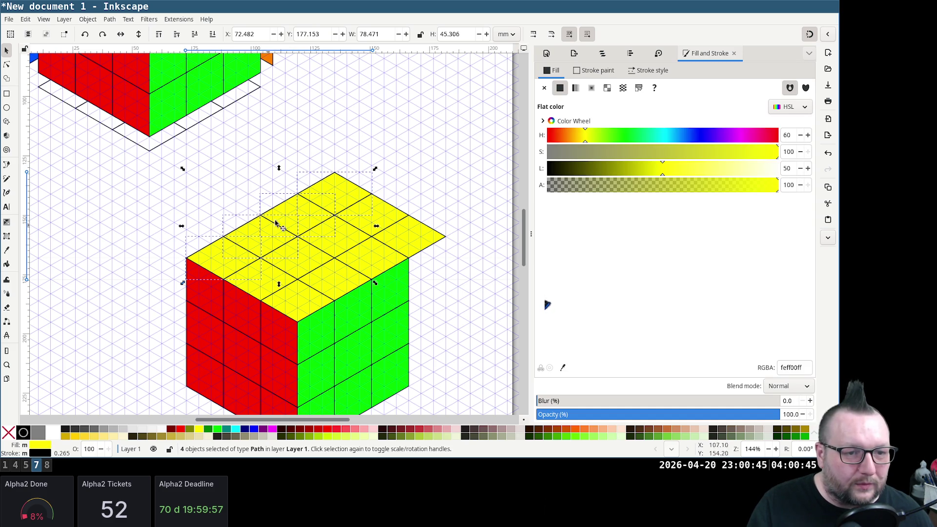
drag(332, 181, 294, 155)
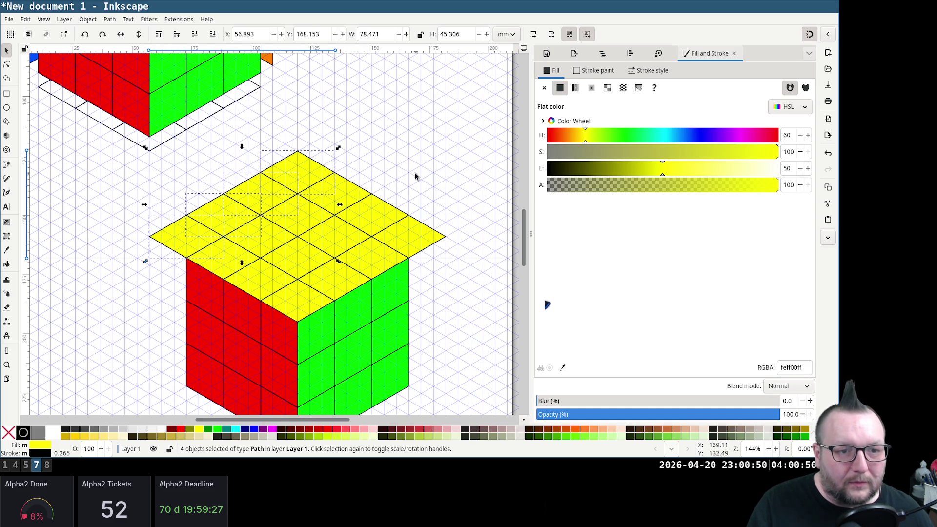
key(Escape)
Add lower and right-side yellow cells to complete the 4×4 top grid
click(196, 247)
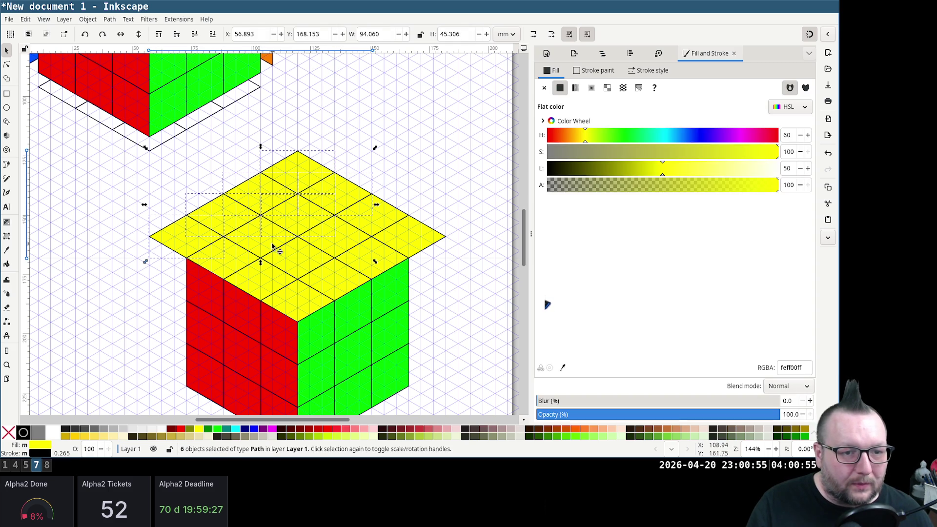
shift+click(271, 289)
shift+click(350, 249)
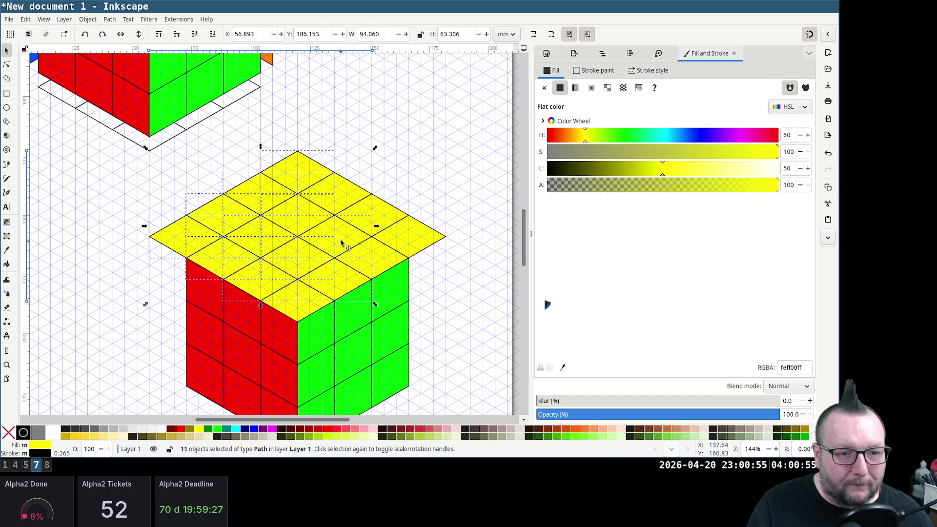
shift+click(386, 220)
shift+click(411, 245)
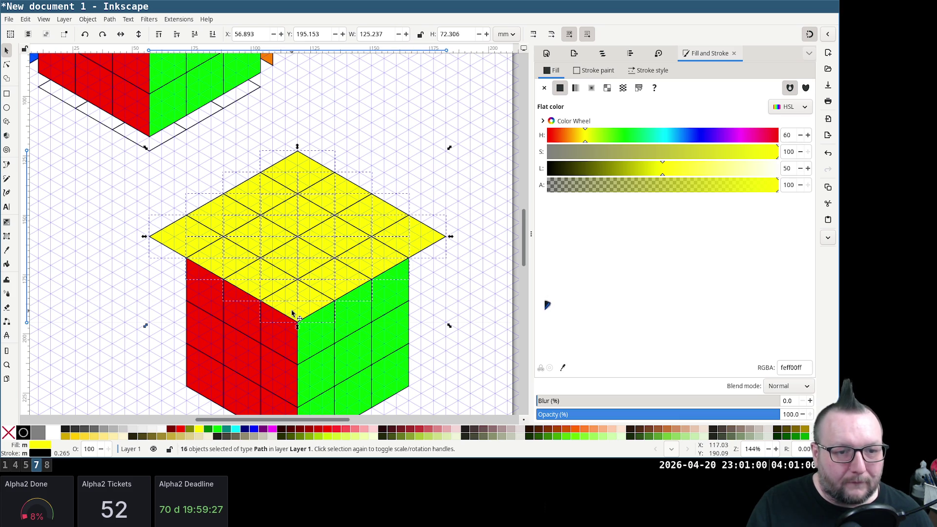
key(ctrl)
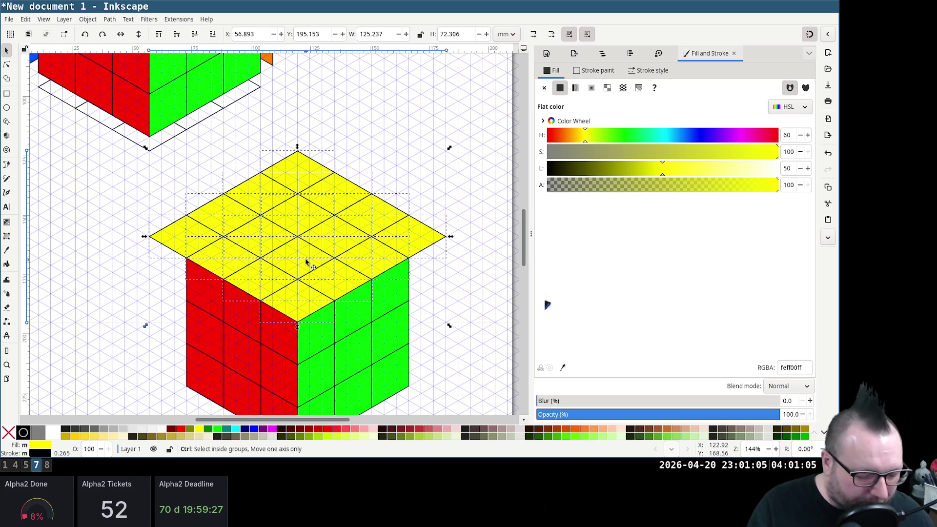
key(Escape)
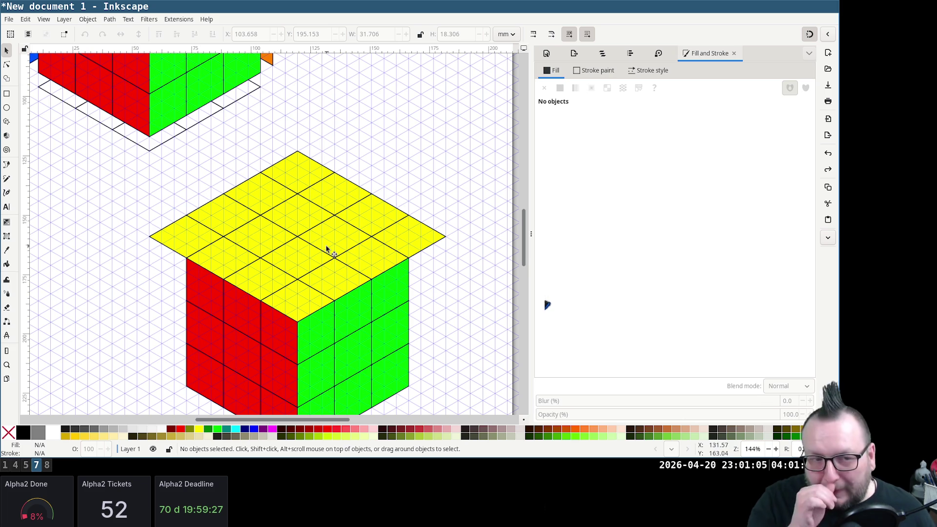
Rubber-band select all sixteen yellow top cells and group them with Ctrl+G
click(348, 240)
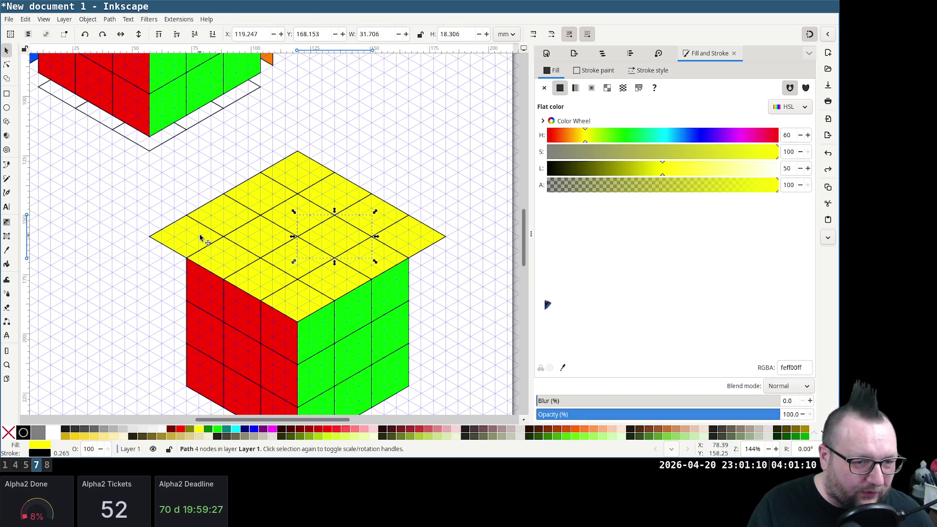
key(shift)
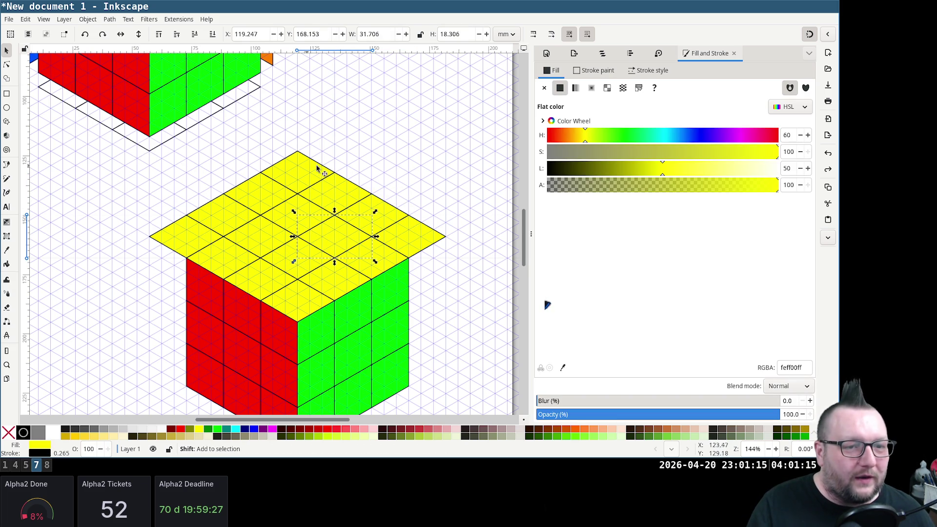
drag(496, 324, 125, 150)
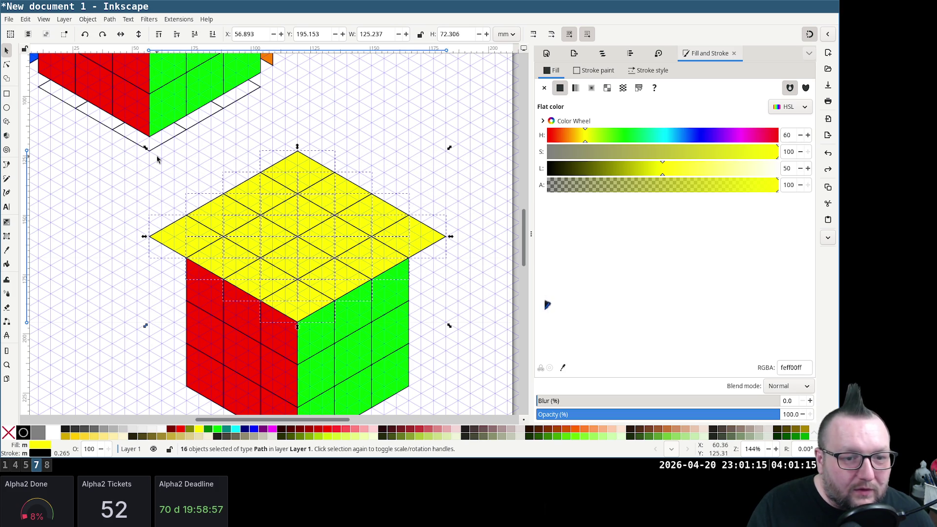
drag(300, 251, 352, 153)
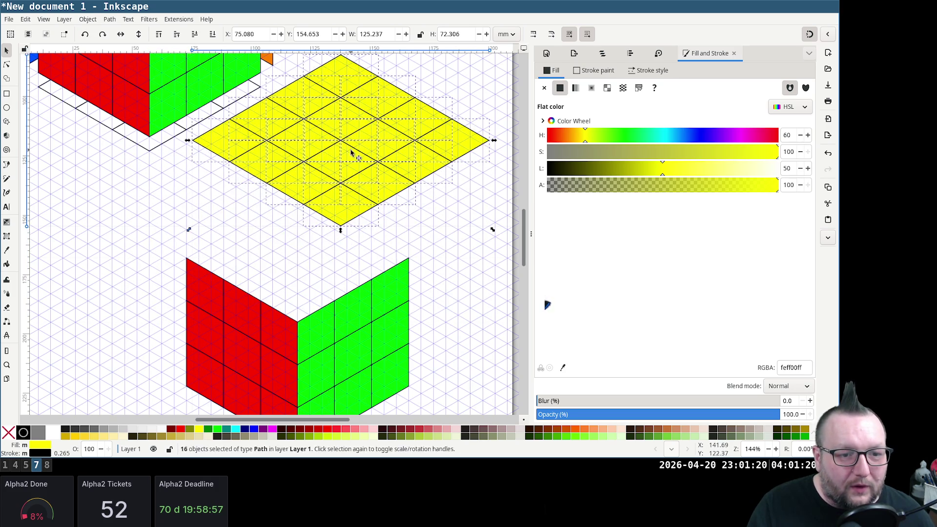
key(ctrl+z)
key(ctrl+g)
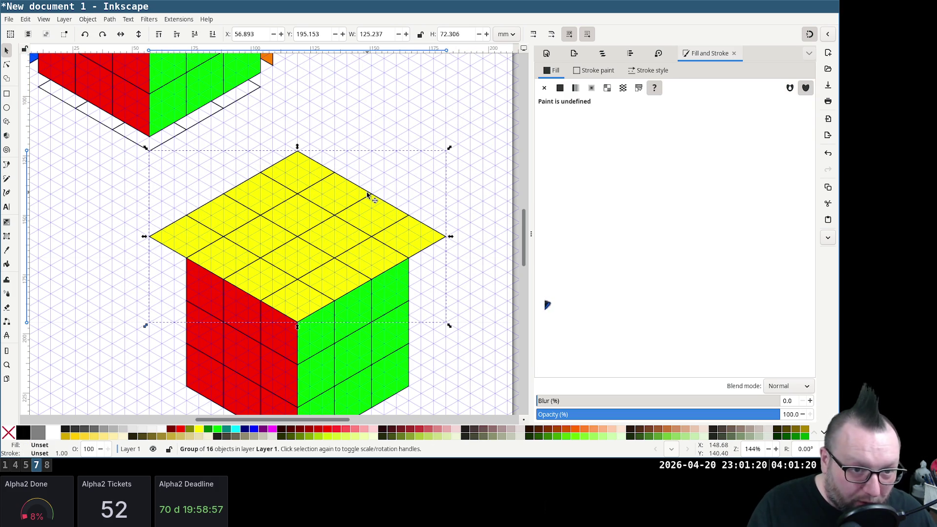
click(59, 286)
scroll(189, 278, down, 2)
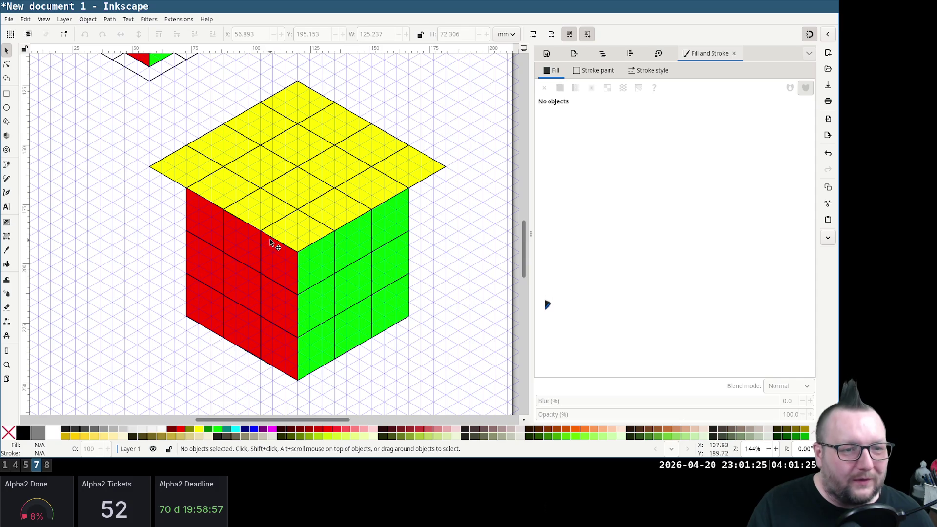
Enter the red face group and shift two red tiles up-left to widen it
click(214, 250)
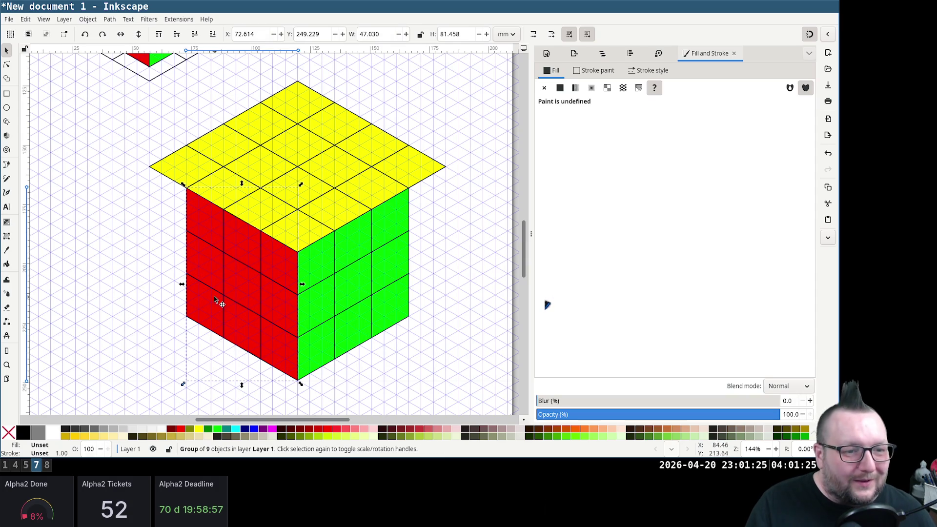
ctrl+click(216, 224)
shift+click(211, 269)
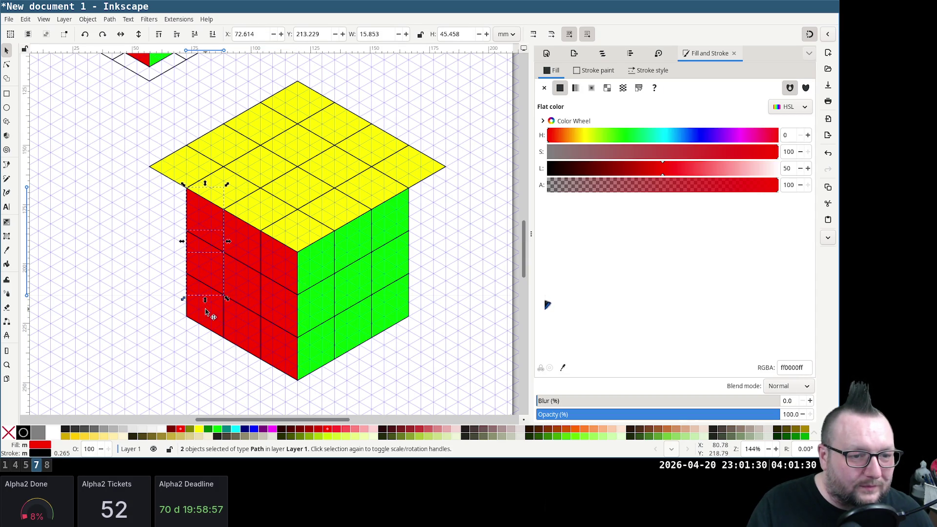
drag(213, 268, 166, 240)
scroll(167, 220, up, 4)
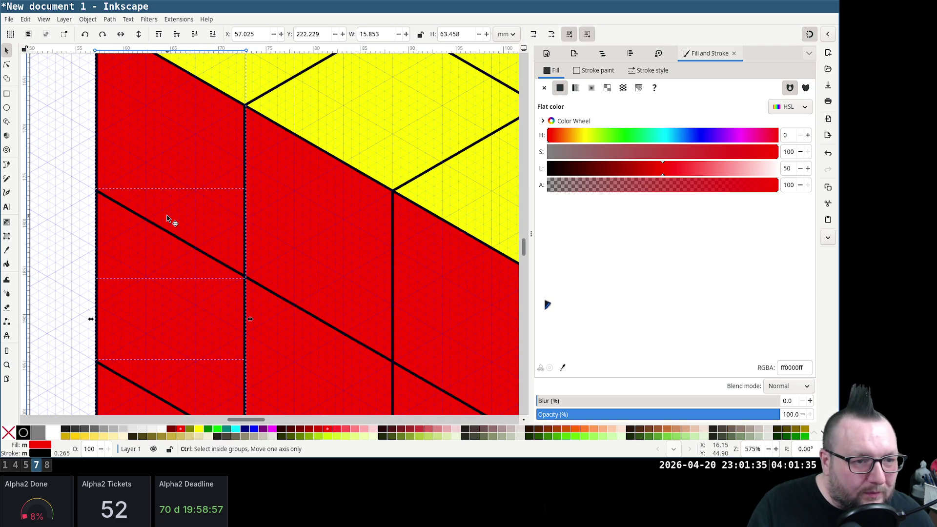
scroll(167, 219, up, 2)
scroll(167, 220, down, 2)
scroll(164, 216, down, 2)
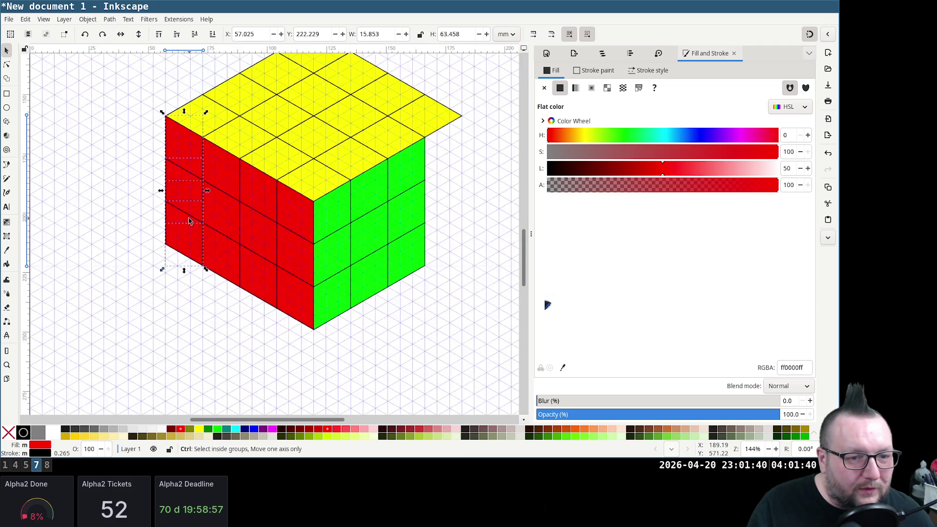
Move the bottom row of red tiles one cell down to make a fourth row
click(282, 302)
shift+click(246, 282)
shift+click(211, 268)
shift+click(185, 252)
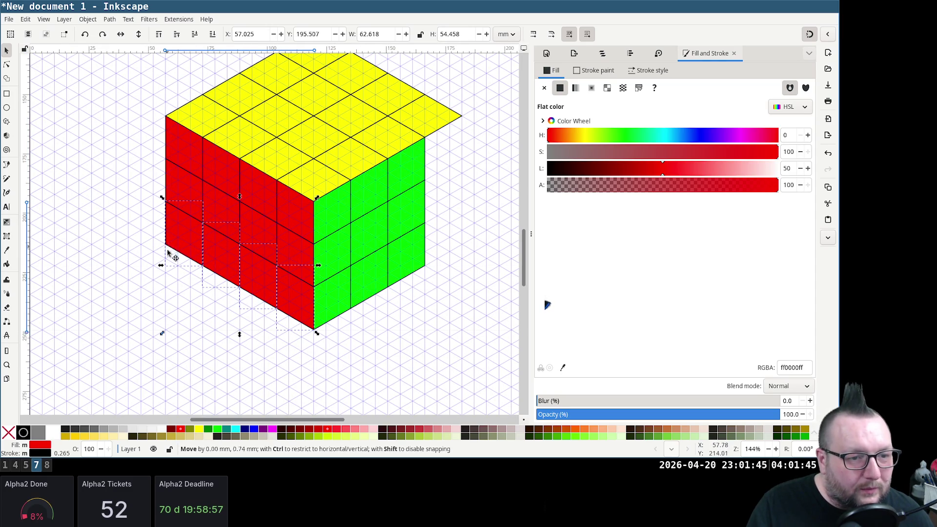
drag(167, 250, 166, 294)
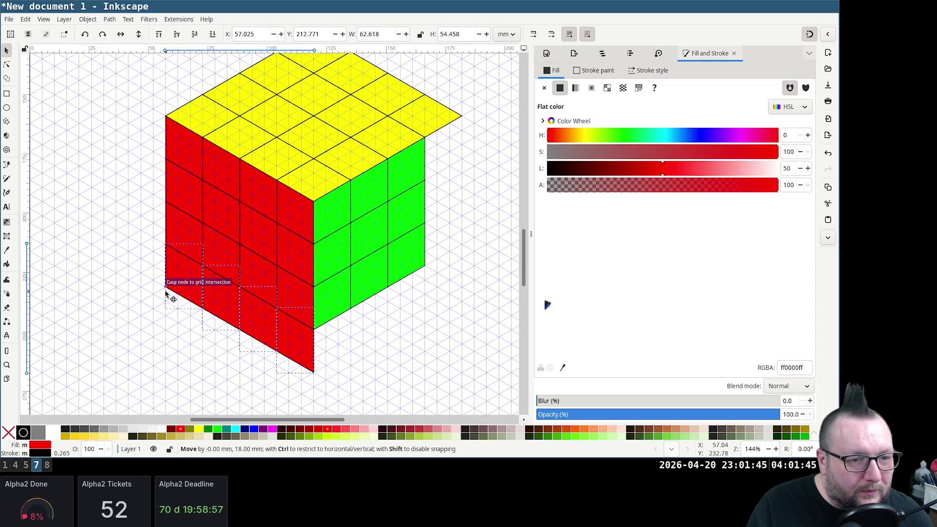
click(121, 220)
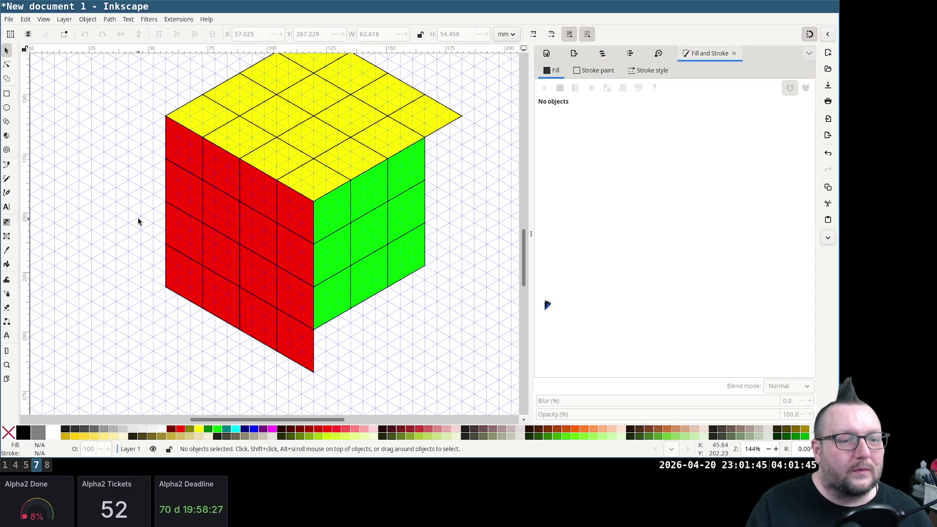
Rubber-band select all sixteen red tiles and group them with Ctrl+G
drag(147, 112, 326, 381)
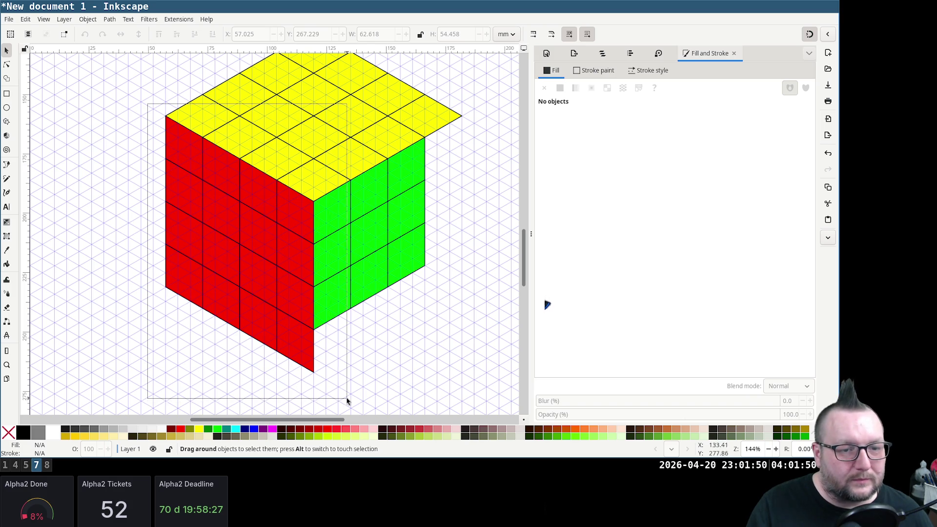
key(ctrl)
key(ctrl+g)
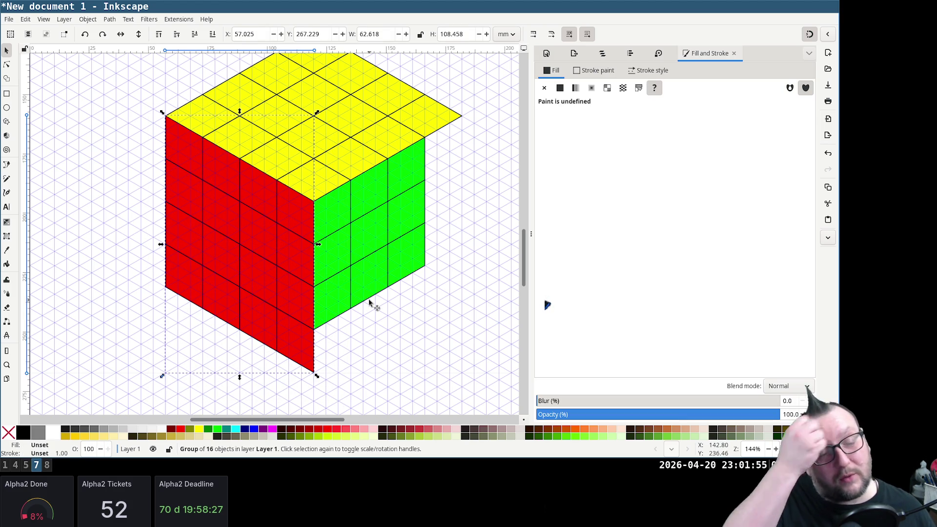
key(Escape)
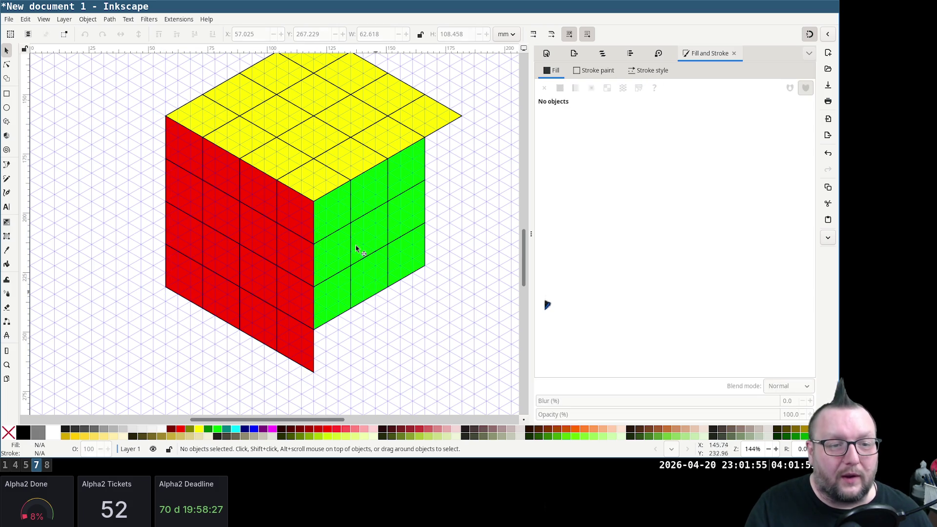
Ungroup the green face and shift two right-column tiles outward to widen it
click(338, 213)
key(ctrl+shift+g)
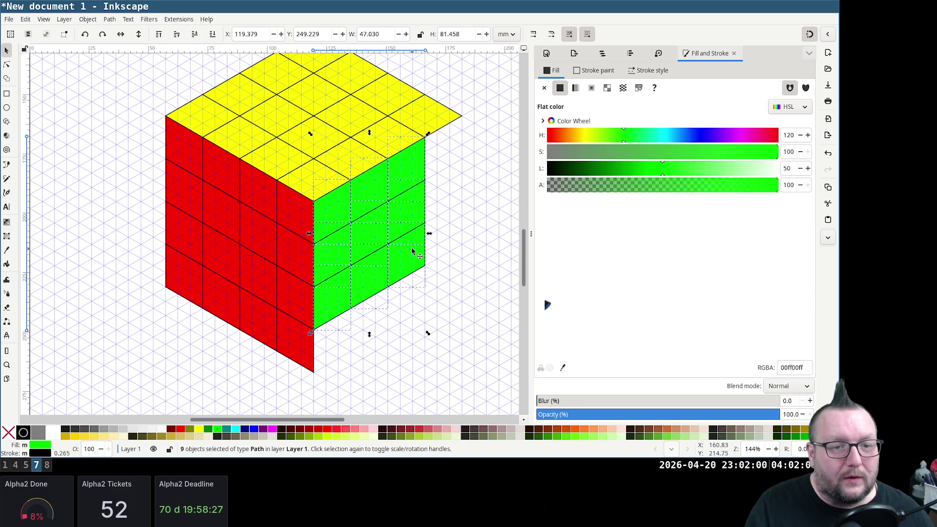
click(450, 271)
click(412, 178)
shift+click(415, 235)
drag(415, 217, 454, 197)
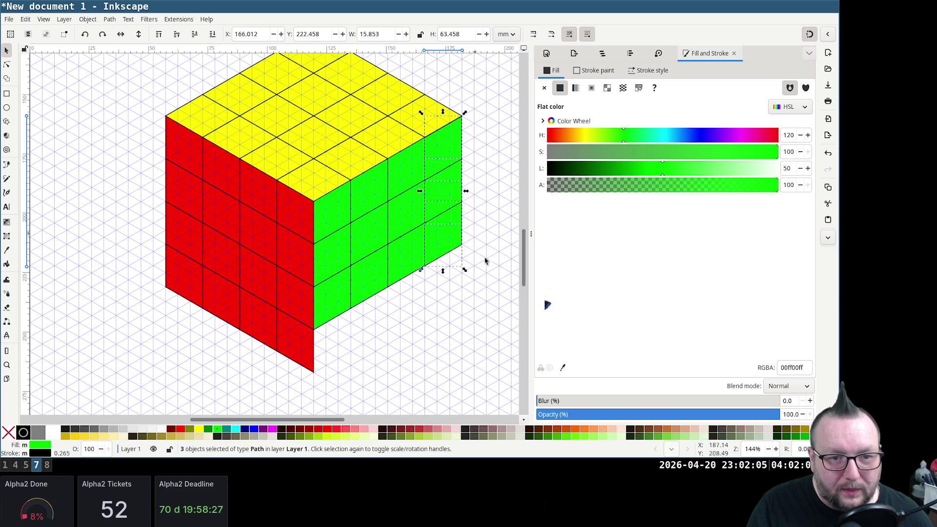
click(484, 296)
ctrl+scroll(454, 254, up, 4)
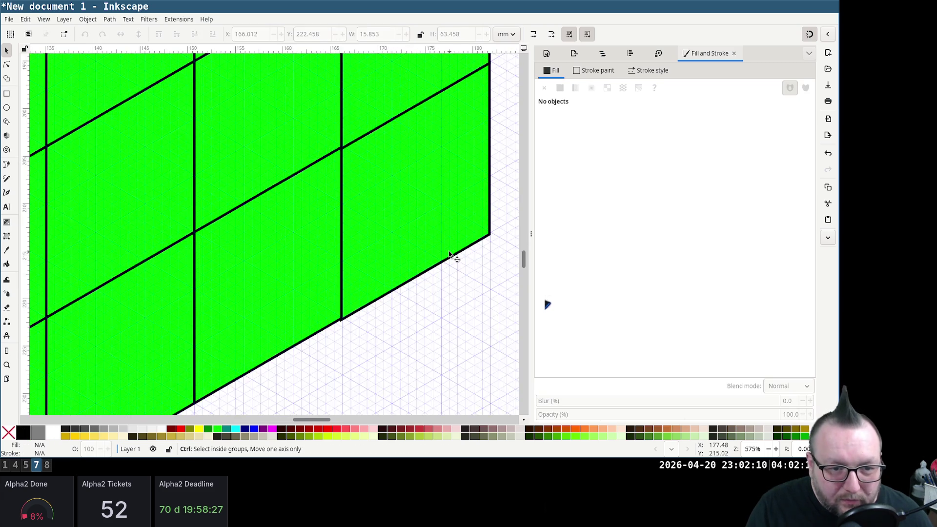
ctrl+scroll(448, 264, down, 2)
Nudge three edge green tiles into alignment with the grid
click(445, 225)
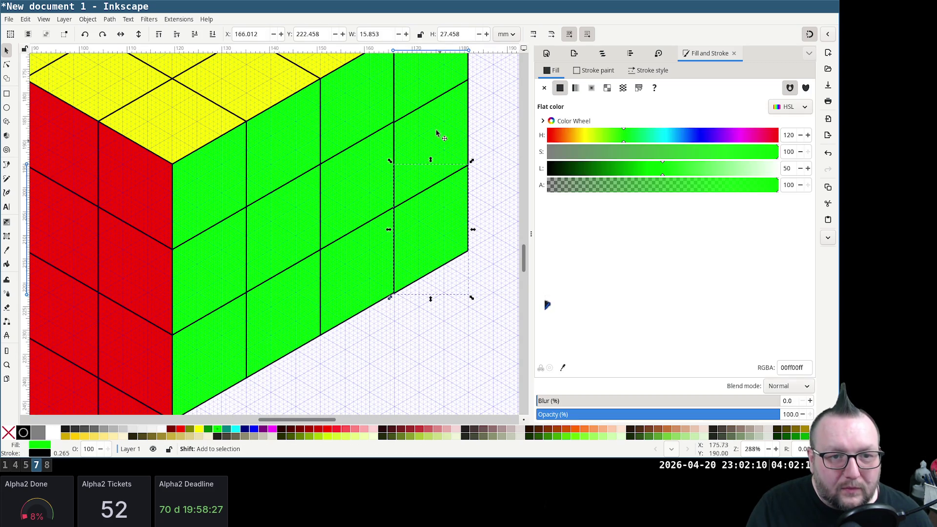
scroll(439, 109, up, 2)
scroll(472, 132, up, 2)
shift+click(470, 127)
drag(462, 110, 464, 230)
ctrl+scroll(464, 230, up, 2)
ctrl+scroll(352, 254, up, 2)
scroll(347, 248, up, 2)
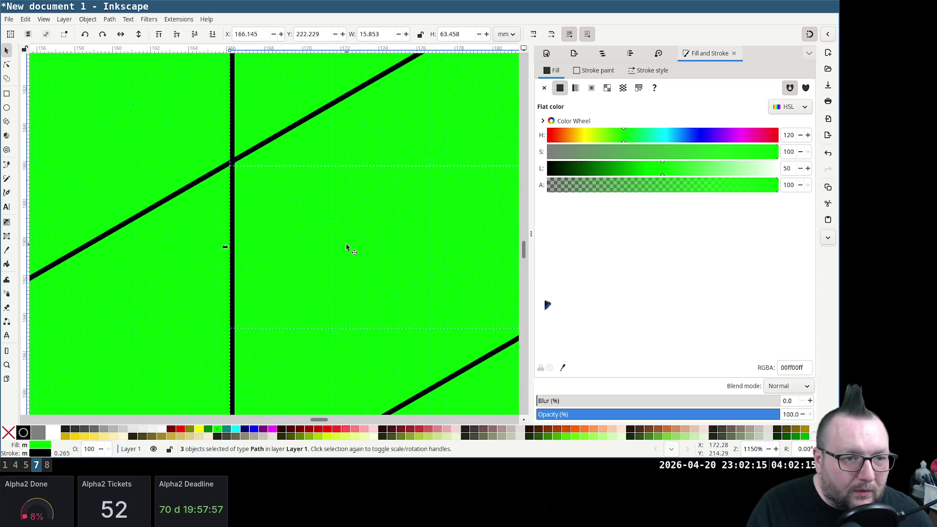
scroll(351, 258, down, 2)
ctrl+scroll(351, 257, down, 6)
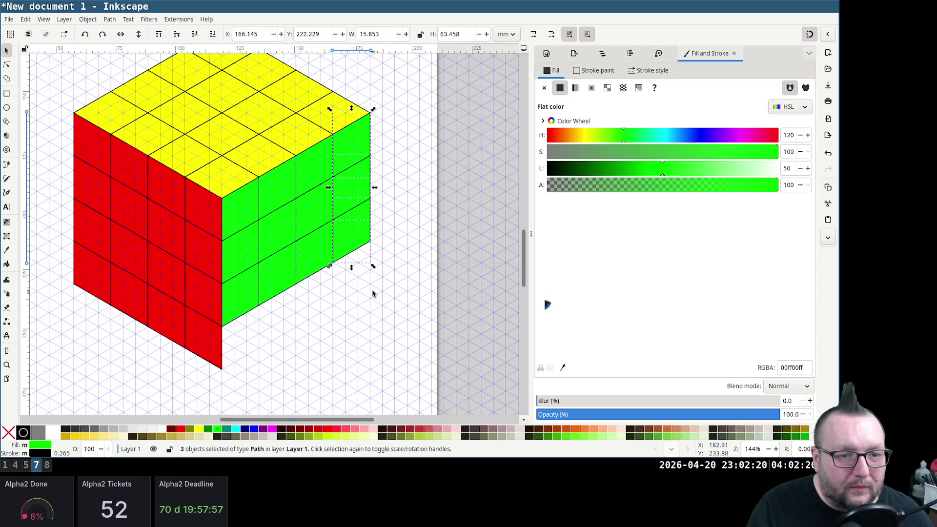
Move the bottom row of green tiles down one row to make a fourth row
click(372, 293)
click(236, 309)
shift+click(285, 288)
shift+click(315, 257)
shift+click(358, 249)
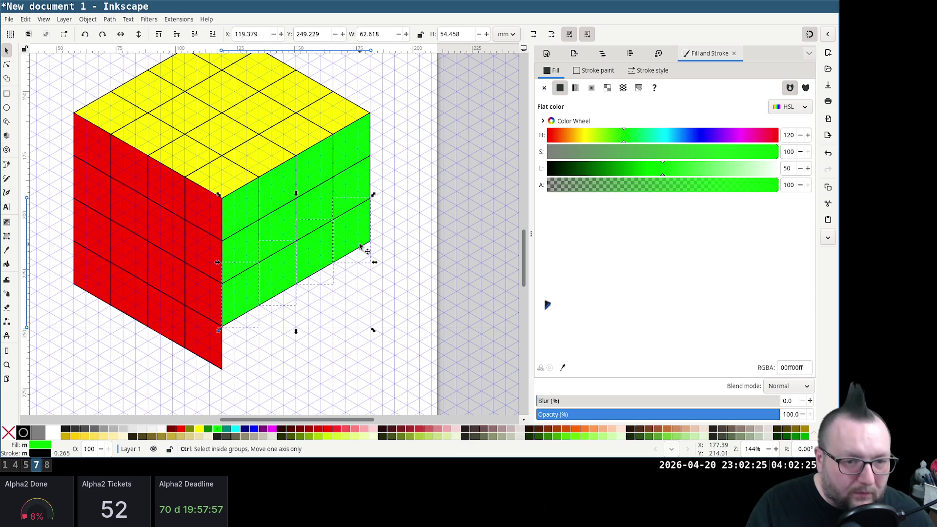
drag(361, 248, 369, 288)
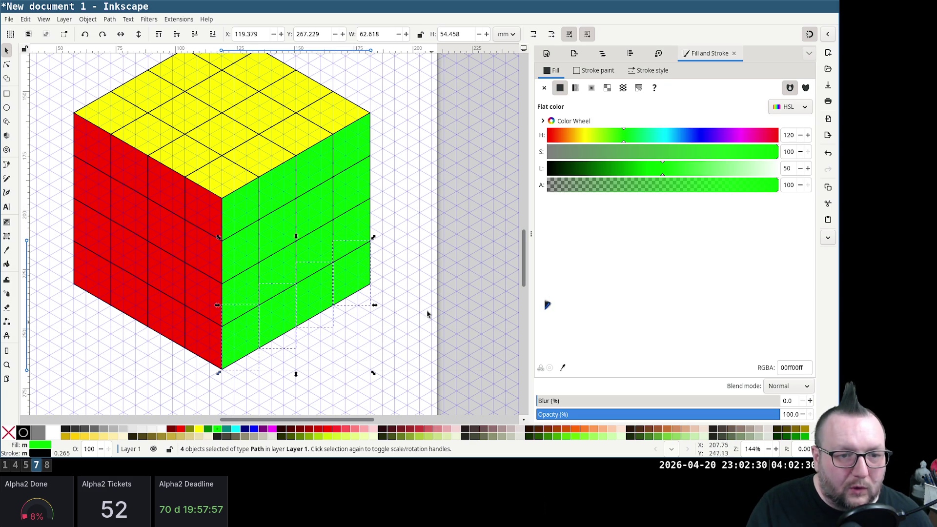
click(414, 256)
Rubber-band select all sixteen green tiles and group them with Ctrl+G
drag(406, 388, 199, 109)
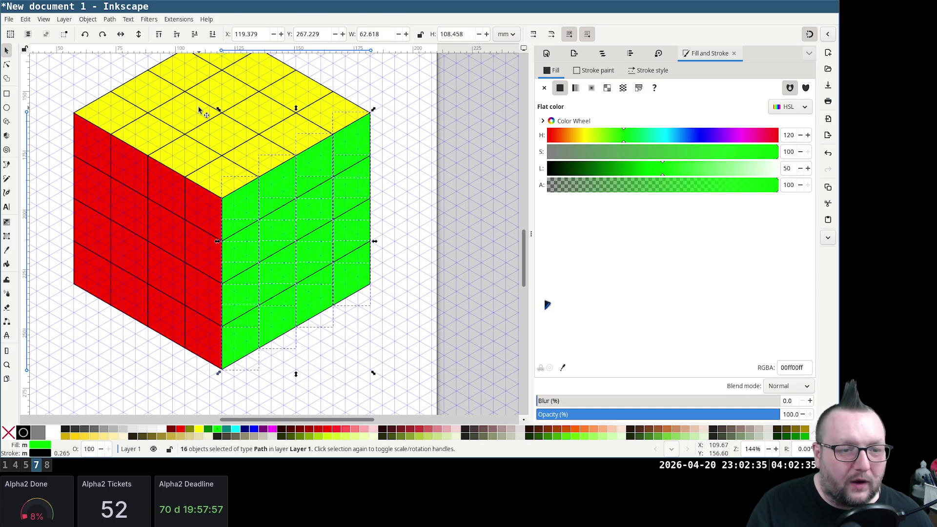
key(ctrl+g)
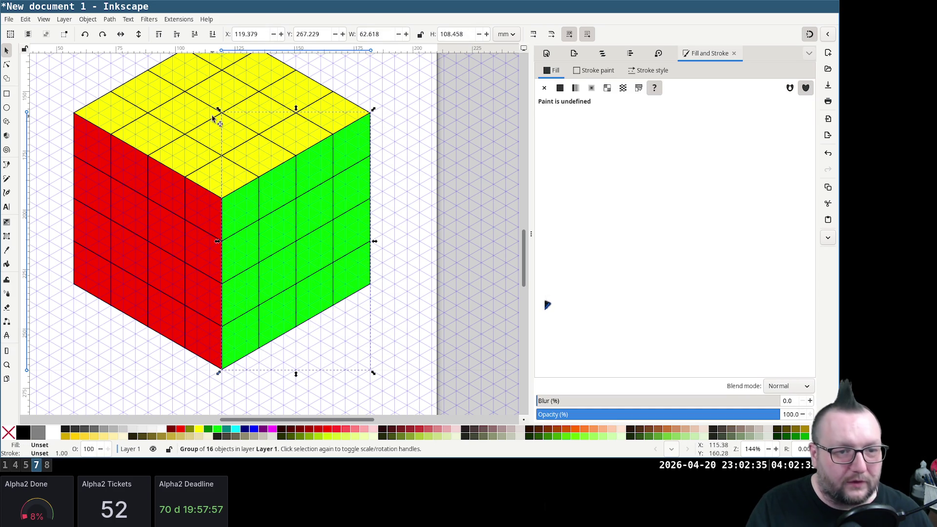
ctrl+scroll(251, 198, down, 3)
ctrl+scroll(251, 191, up, 2)
scroll(313, 98, up, 1)
scroll(313, 119, up, 2)
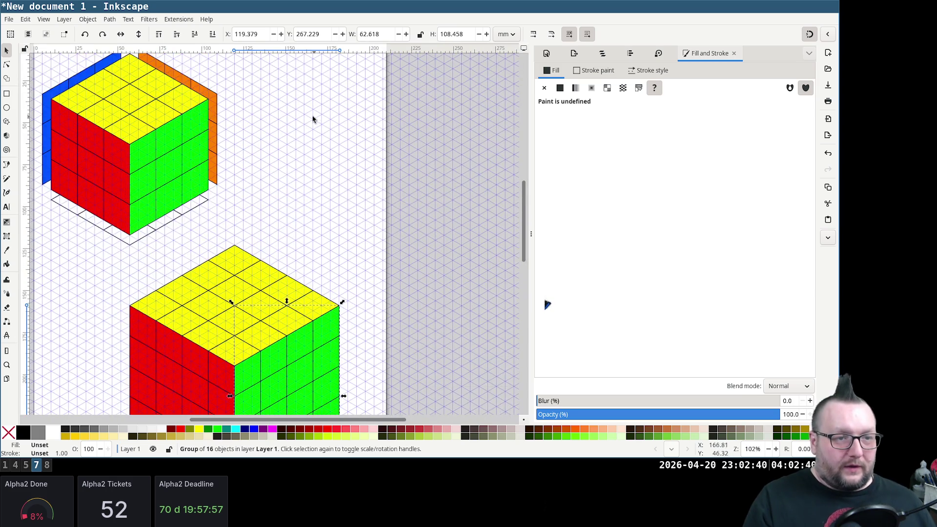
scroll(290, 146, up, 1)
Copy the small cube's orange face onto the larger cube's back and send it behind
click(220, 142)
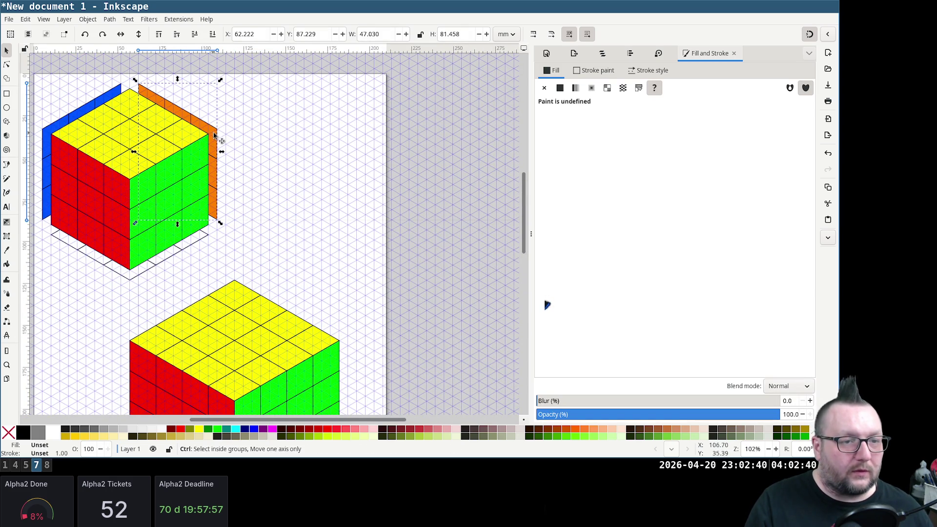
key(Home)
drag(212, 146, 351, 156)
scroll(358, 249, down, 4)
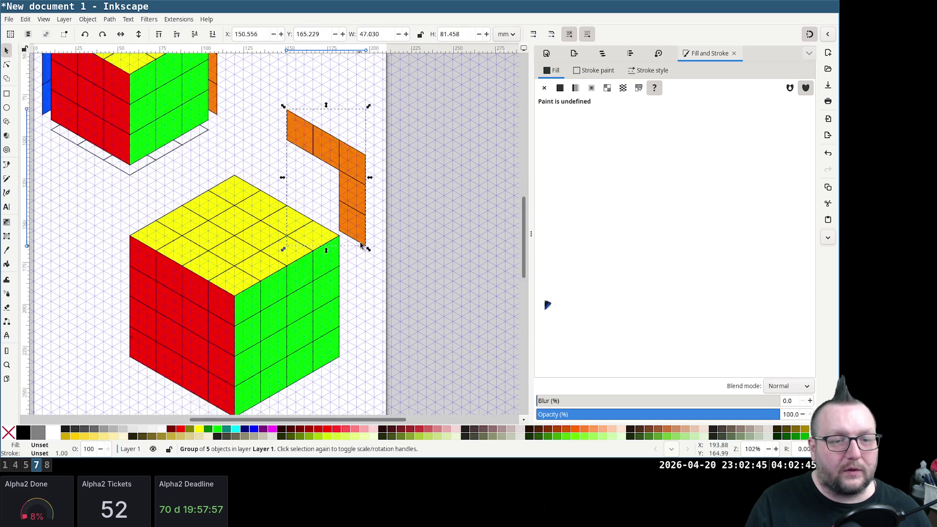
drag(365, 125, 339, 210)
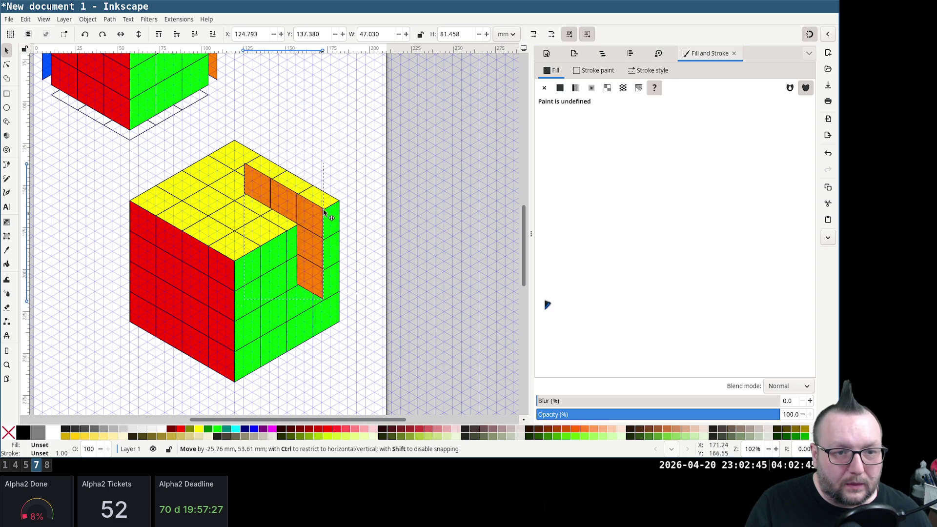
drag(339, 210, 351, 203)
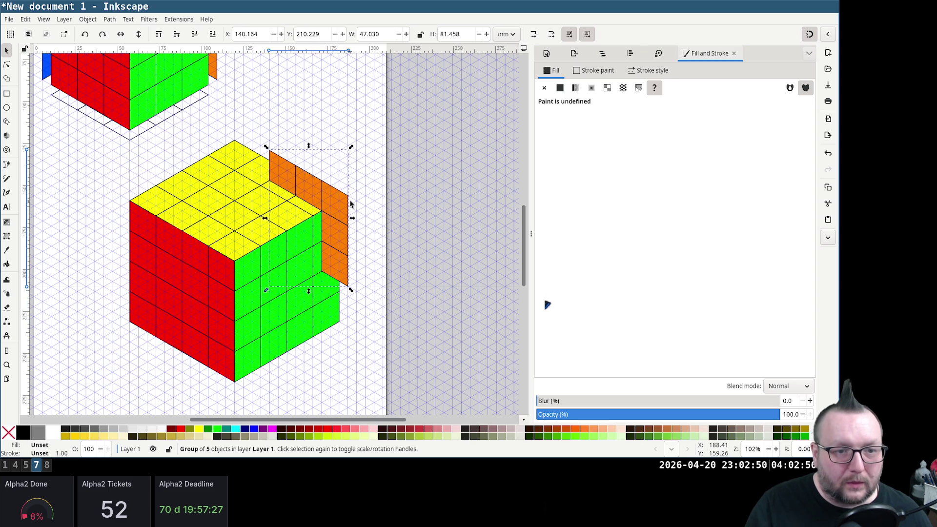
key(End)
click(337, 108)
Ungroup the orange face and move one tile to the cube's back edge
click(322, 185)
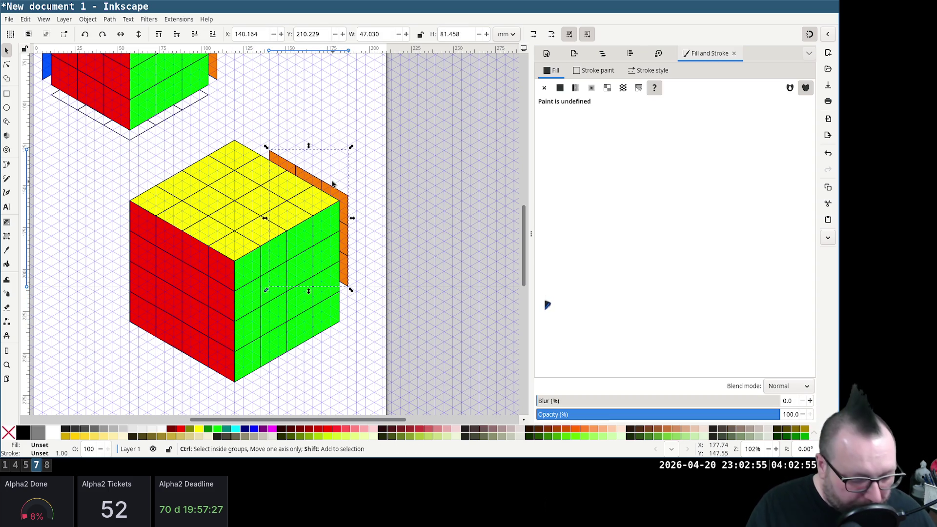
key(ctrl+shift+g)
click(341, 121)
ctrl+click(286, 169)
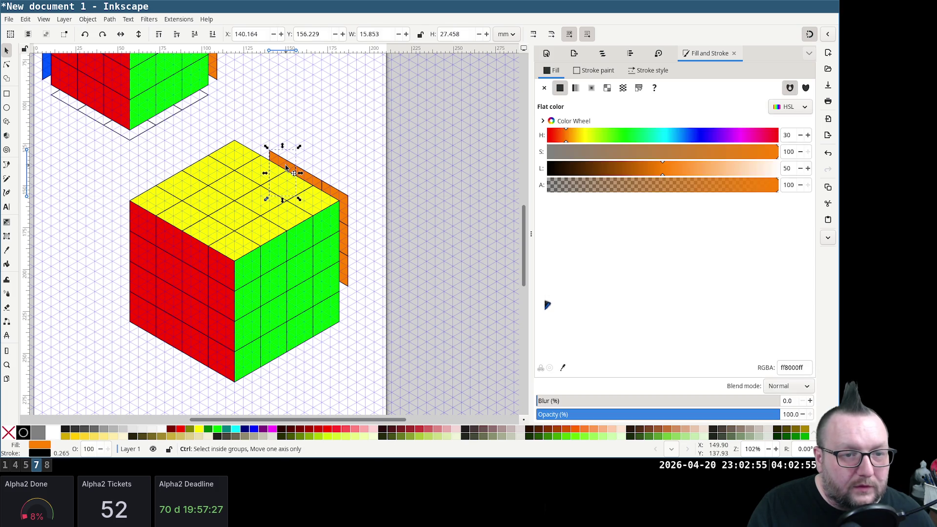
mouse_move(286, 168)
mouse_down()
mouse_move(260, 117)
mouse_move(246, 141)
mouse_up()
scroll(246, 144, up, 5)
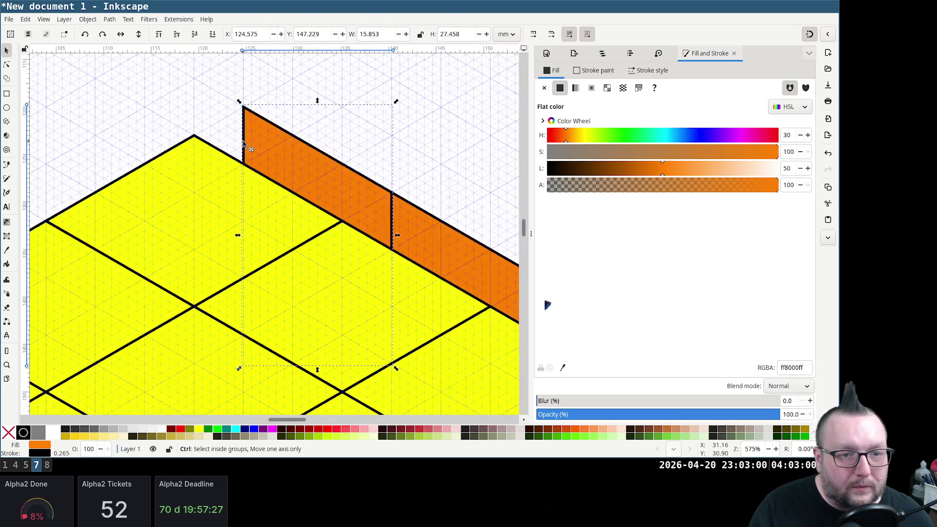
scroll(285, 144, down, 5)
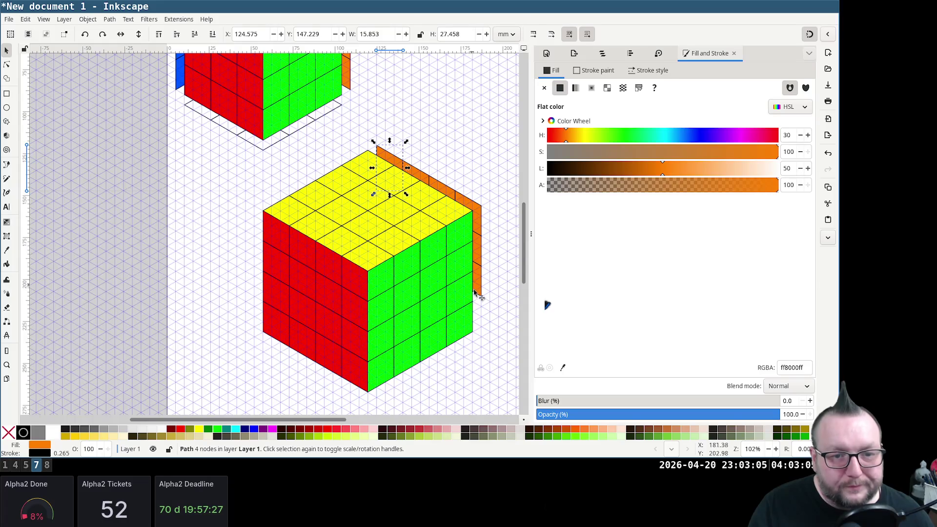
Paste an orange tile copy into the gap and tuck it behind the green face
key(ctrl+v)
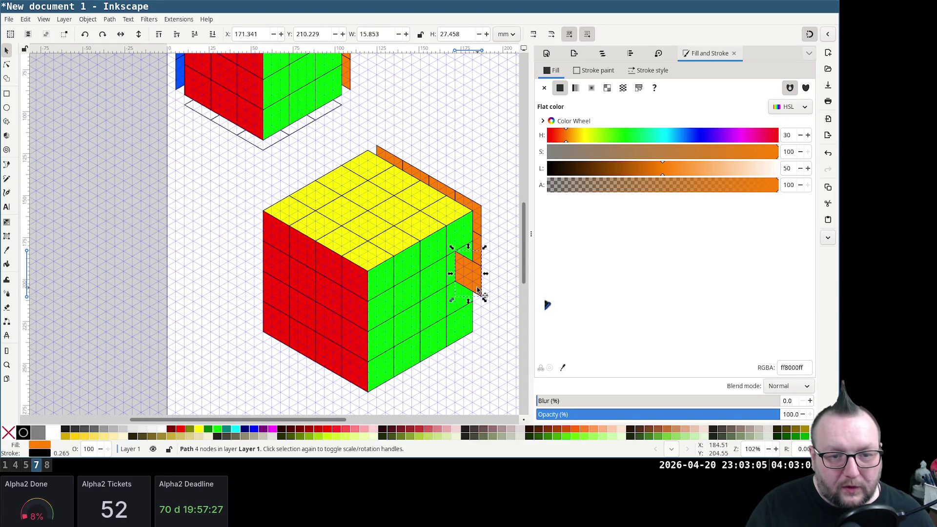
drag(479, 296, 481, 325)
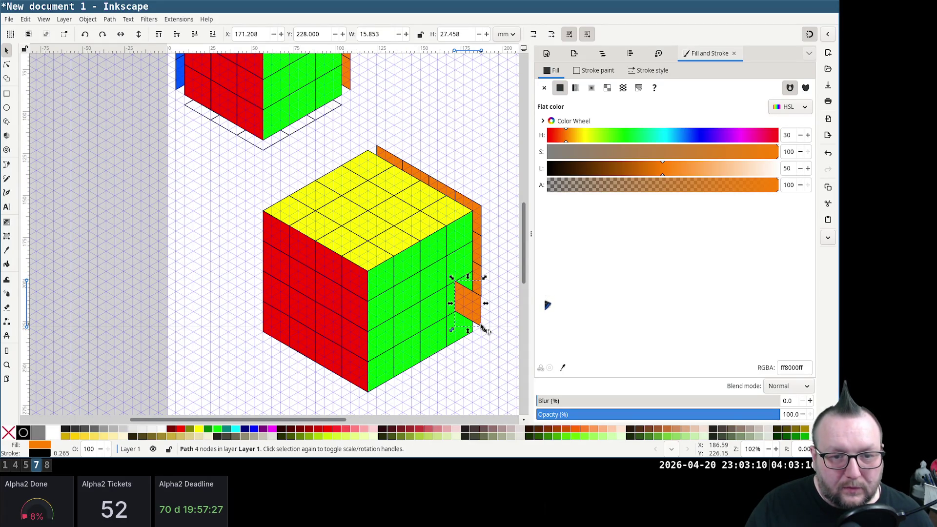
key(End)
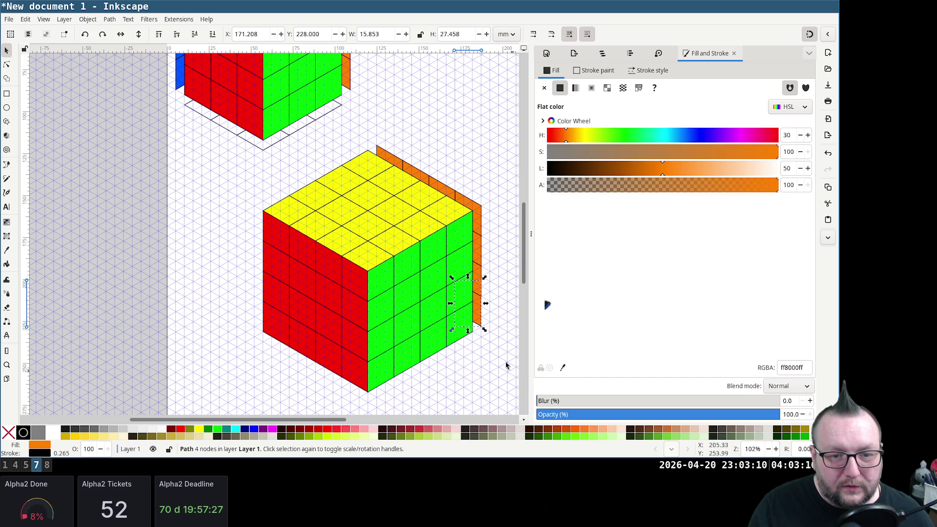
click(502, 347)
Rubber-band select the seven orange tiles and group them with Ctrl+G
drag(501, 344, 374, 113)
key(ctrl)
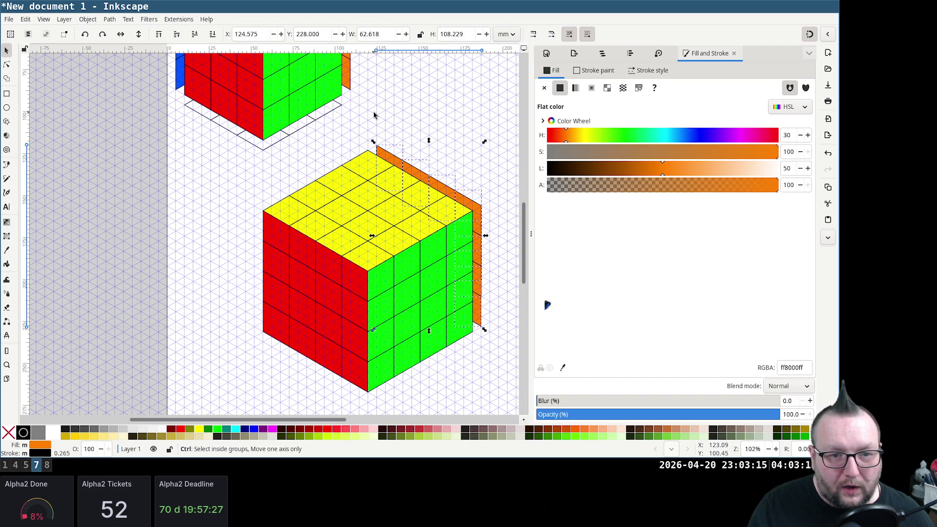
key(ctrl+g)
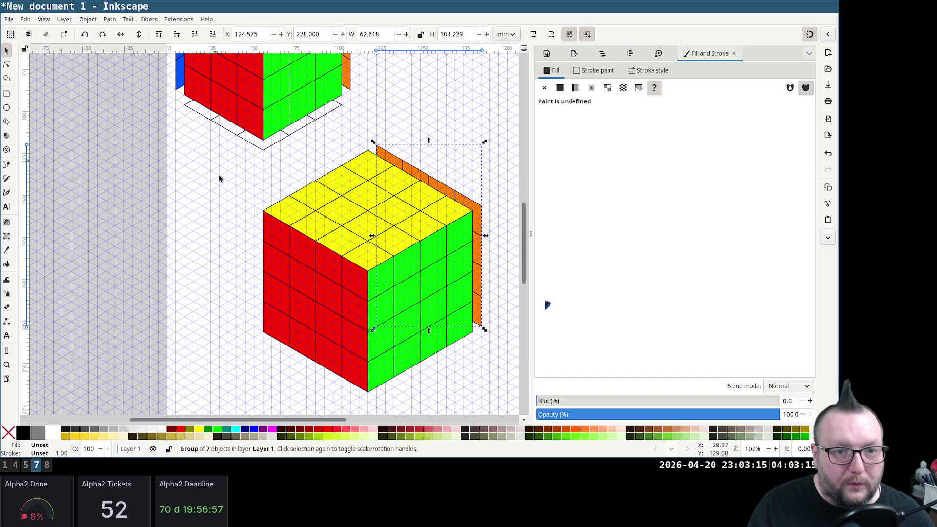
click(221, 185)
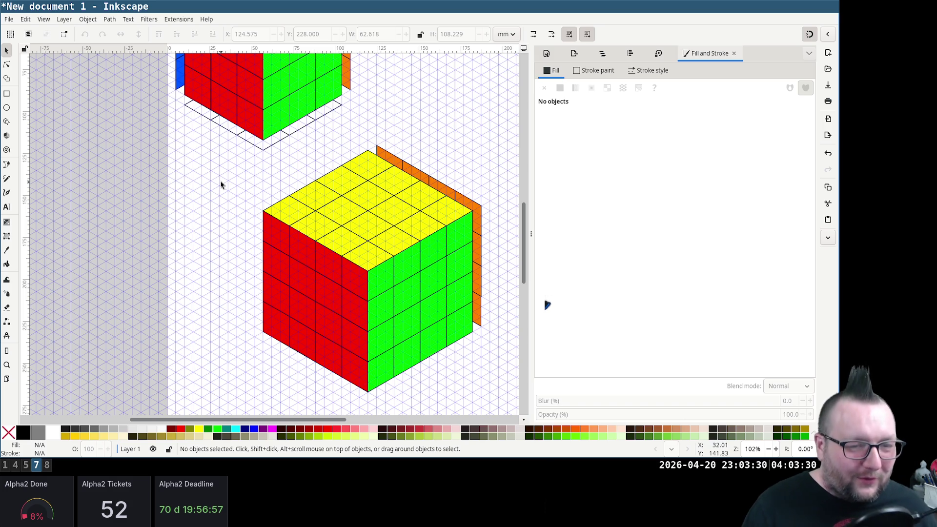
scroll(320, 189, up, 2)
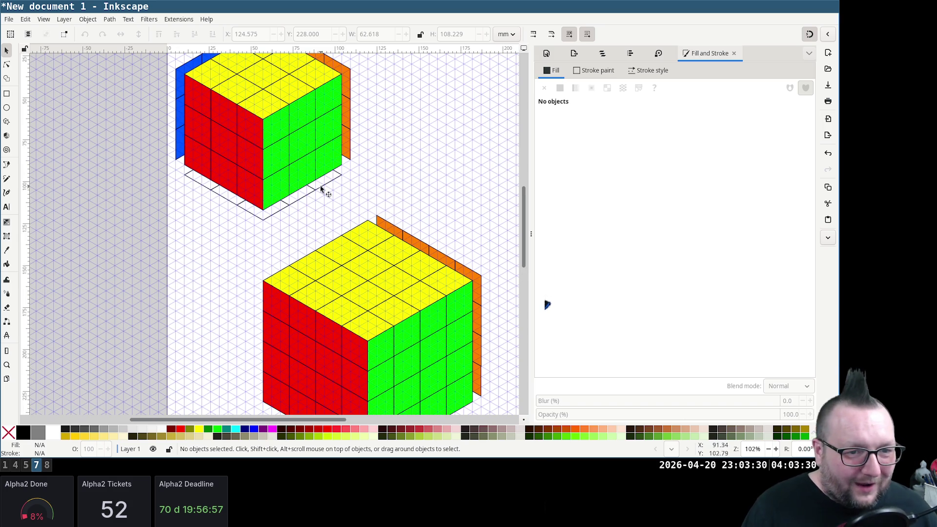
Move the floor outline beneath the larger cube and send it behind with Page Down
click(227, 196)
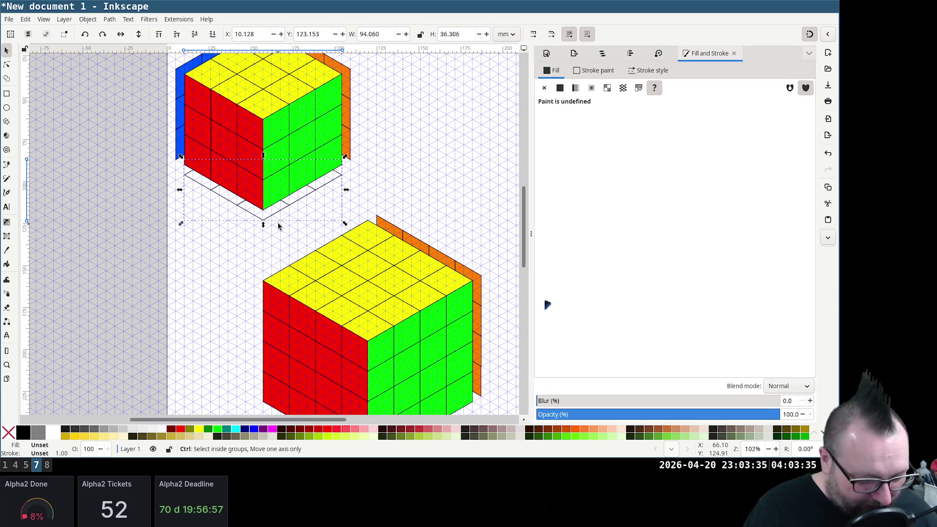
drag(279, 225, 278, 372)
scroll(387, 243, down, 4)
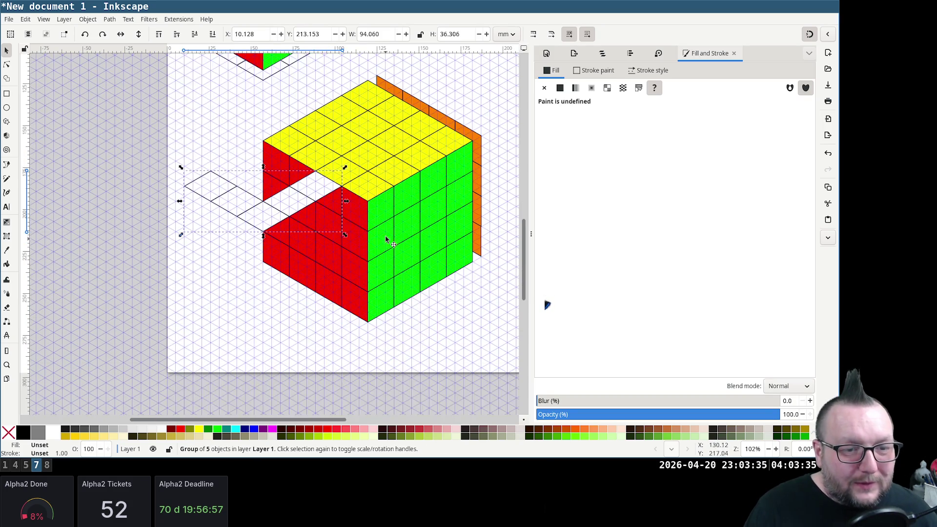
drag(265, 232, 369, 334)
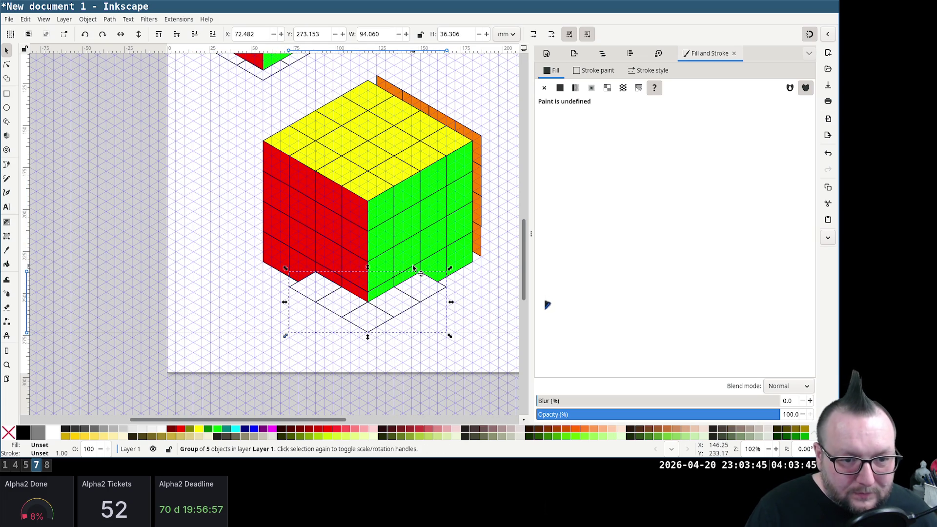
key(Page_Down)
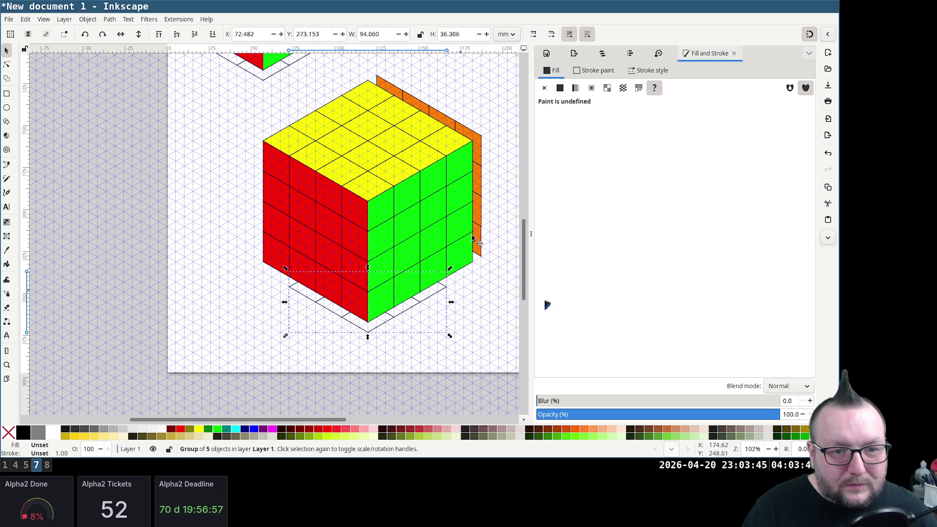
Enter the floor group and reposition white tiles under the cube, one sent behind the green face
click(481, 147)
click(511, 329)
click(372, 330)
click(420, 336)
click(431, 293)
drag(431, 293, 459, 280)
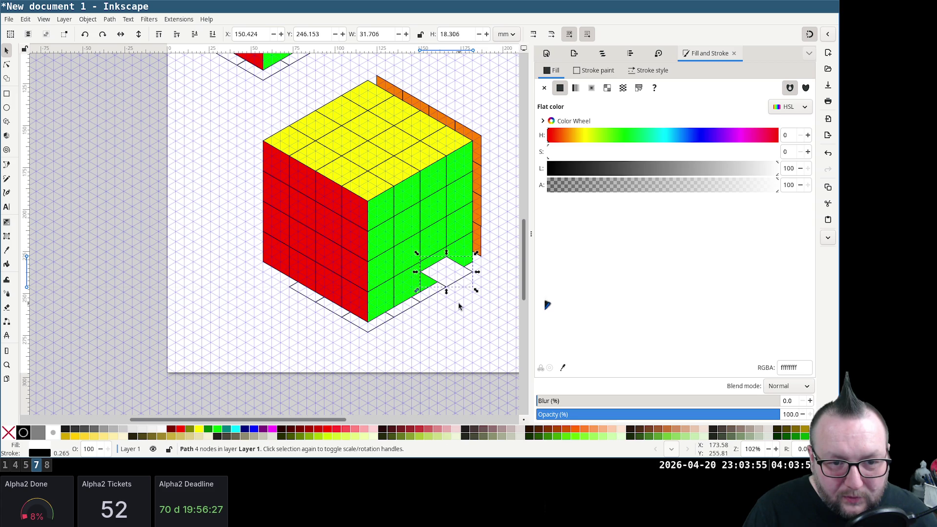
key(End)
click(308, 296)
mouse_move(308, 295)
mouse_down()
mouse_move(276, 274)
mouse_move(279, 288)
mouse_up()
ctrl+scroll(279, 287, up, 6)
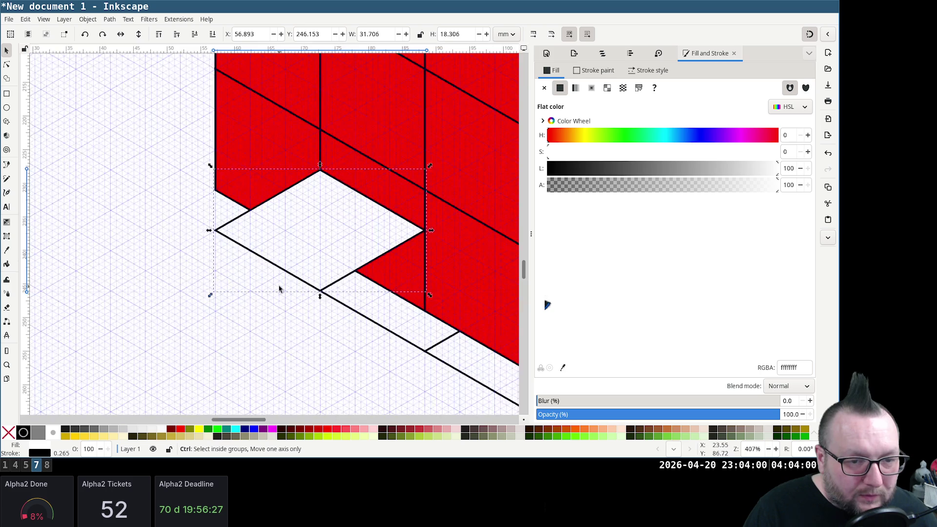
ctrl+scroll(279, 287, down, 4)
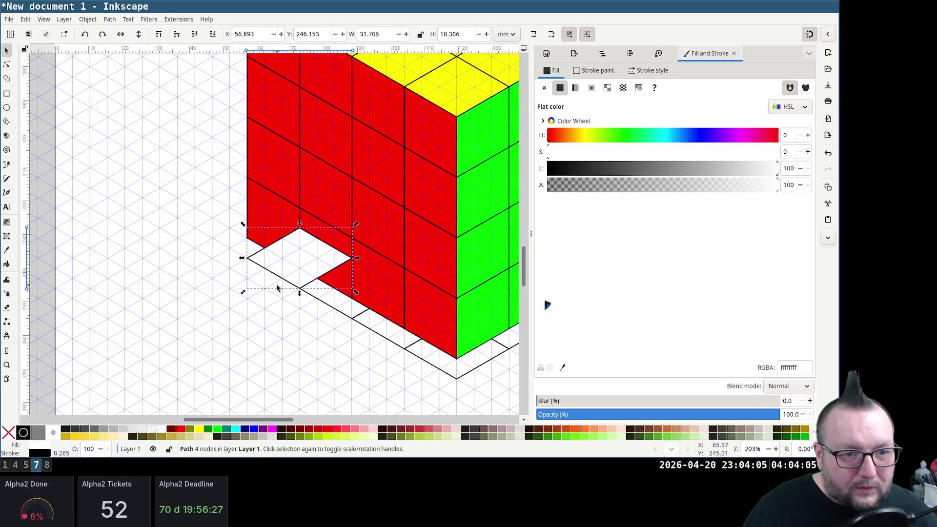
scroll(394, 282, down, 3)
ctrl+scroll(441, 233, down, 2)
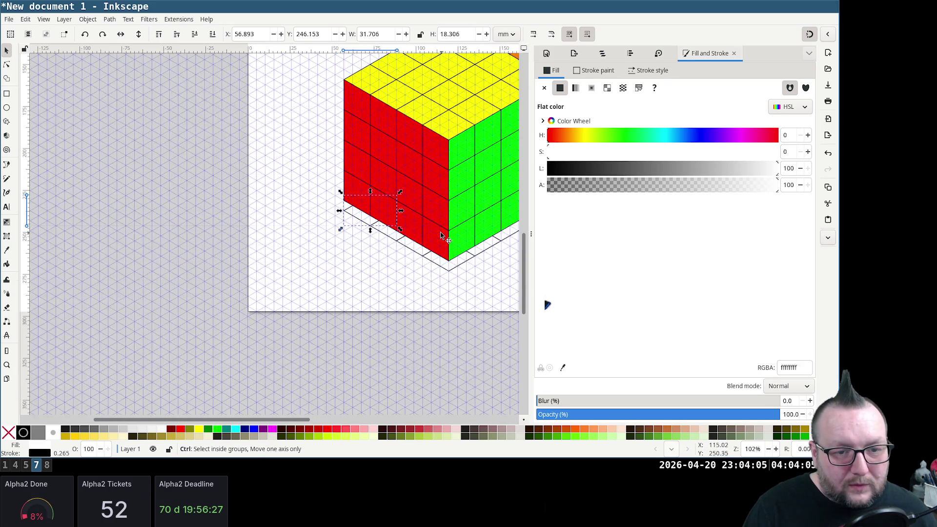
scroll(441, 233, right, 3)
Rubber-band select all floor pieces under the cube and group them with Ctrl+G
click(237, 235)
drag(190, 190, 454, 284)
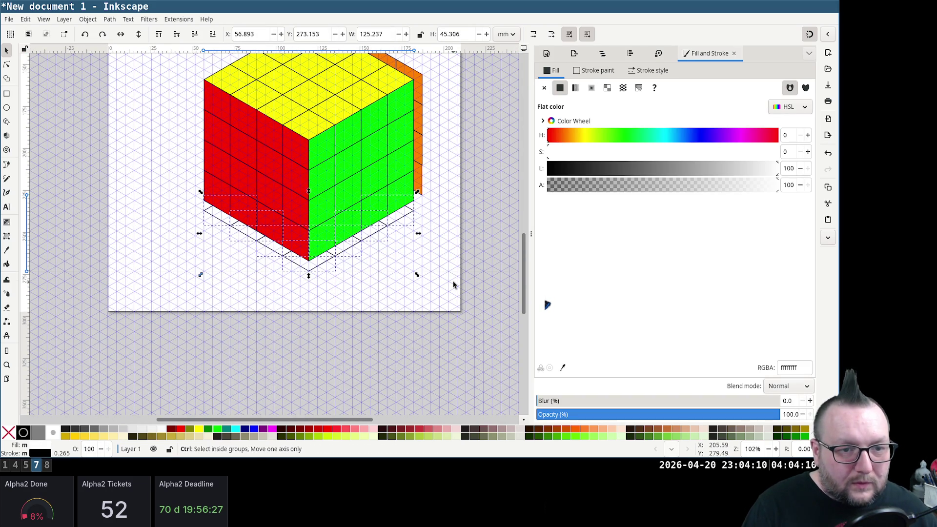
key(ctrl+g)
click(158, 224)
scroll(159, 225, up, 2)
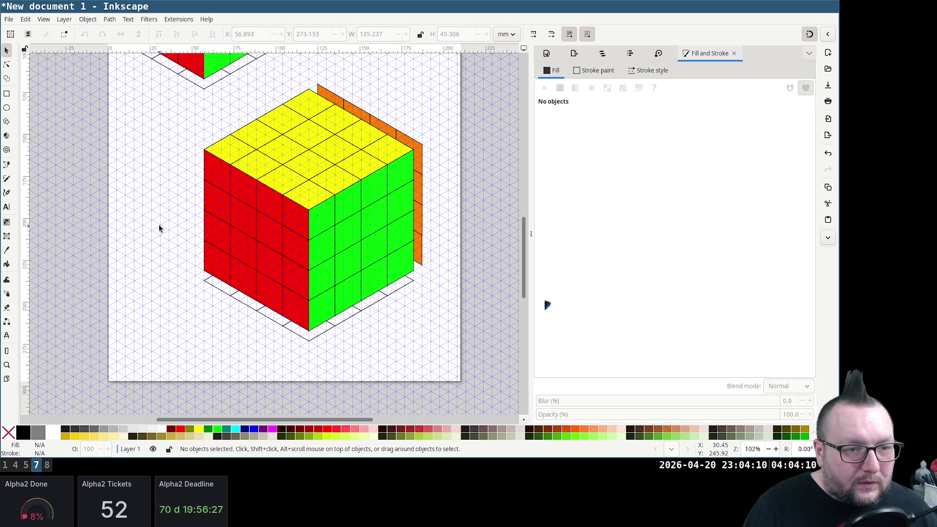
scroll(159, 224, up, 3)
scroll(159, 224, up, 3)
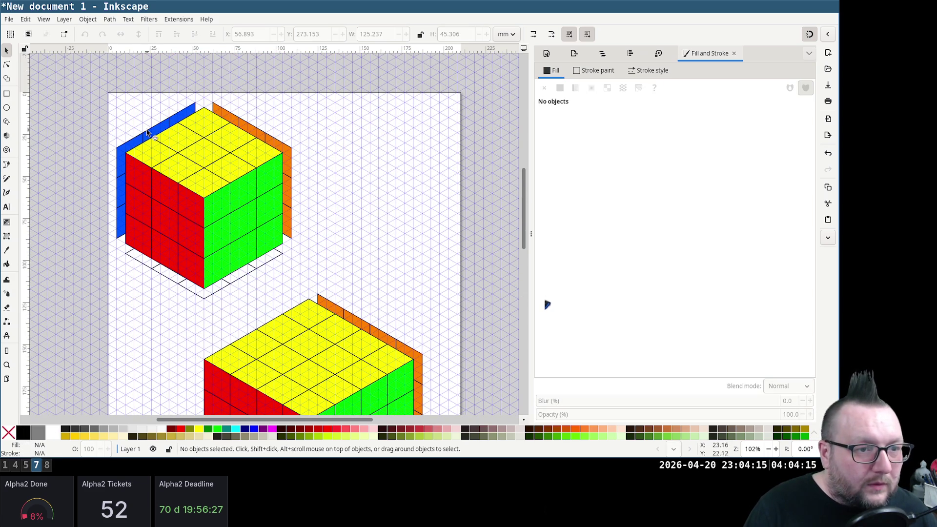
Fit the blue face against the lower cube's left side behind the yellow and red faces
click(148, 132)
drag(149, 133, 304, 289)
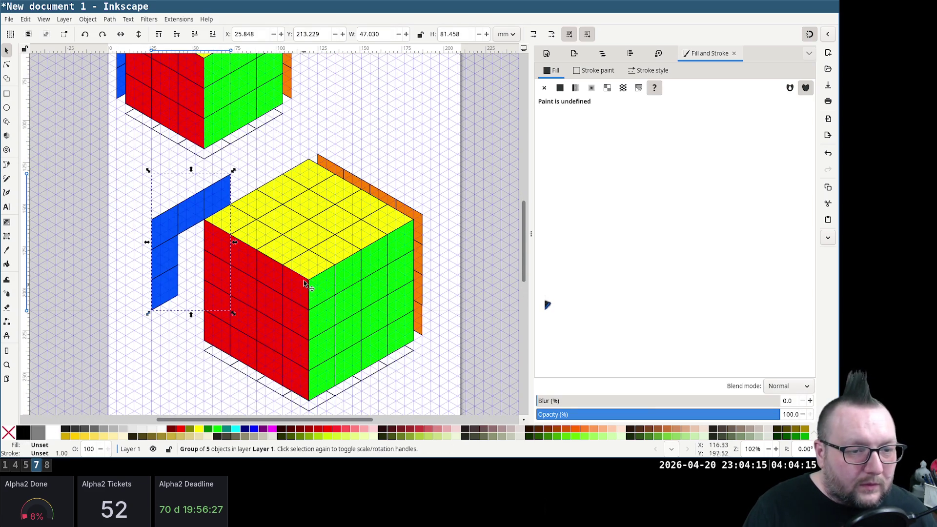
drag(157, 224, 198, 218)
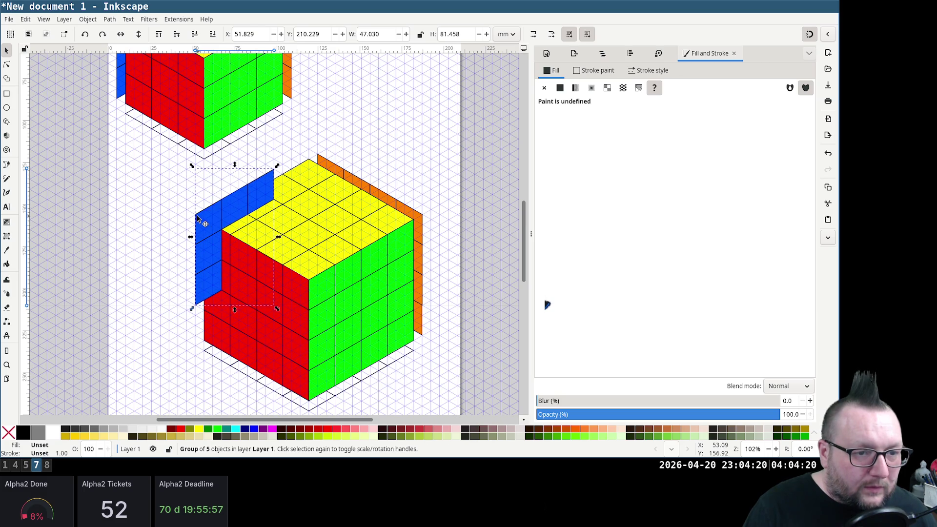
key(End)
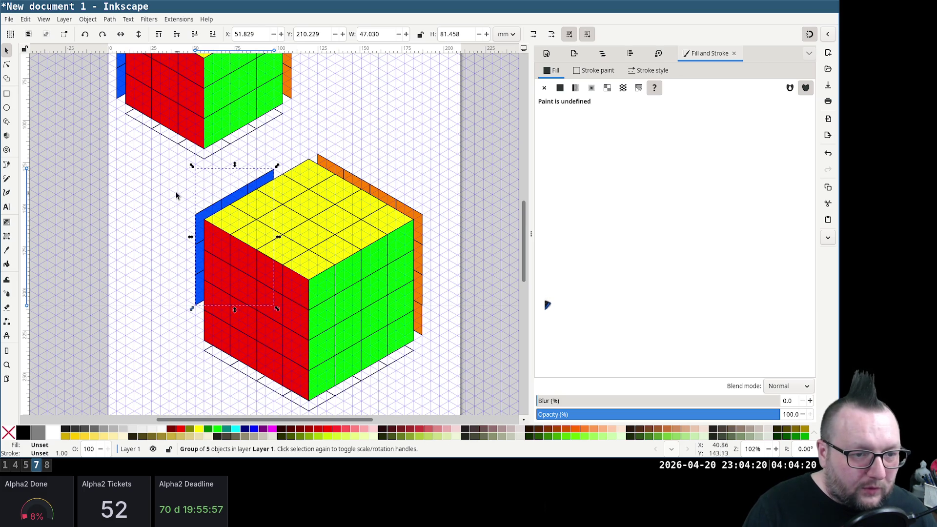
Raise one blue strip and place it on the cube's top-left edge
click(268, 183)
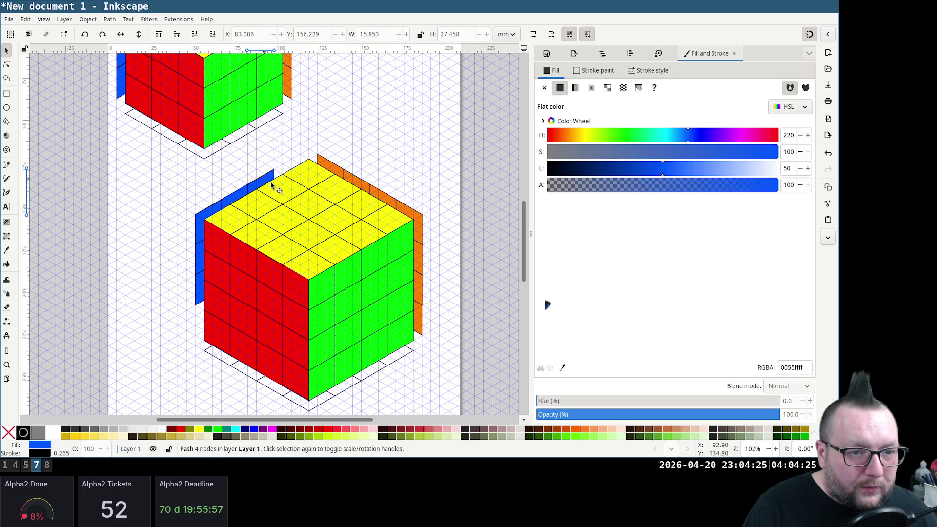
key(Home)
drag(271, 177, 291, 166)
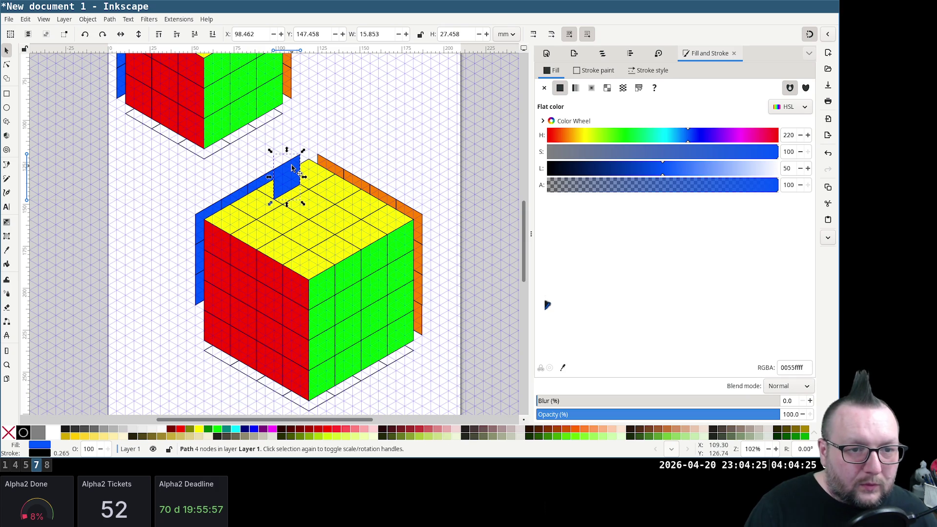
ctrl+scroll(291, 168, up, 5)
ctrl+scroll(297, 168, up, 1)
drag(333, 124, 335, 113)
scroll(278, 152, down, 3)
scroll(278, 154, down, 1)
scroll(86, 98, up, 2)
click(86, 98)
scroll(104, 177, down, 4)
scroll(158, 268, down, 8)
scroll(157, 268, left, 5)
scroll(157, 269, left, 5)
scroll(157, 268, left, 5)
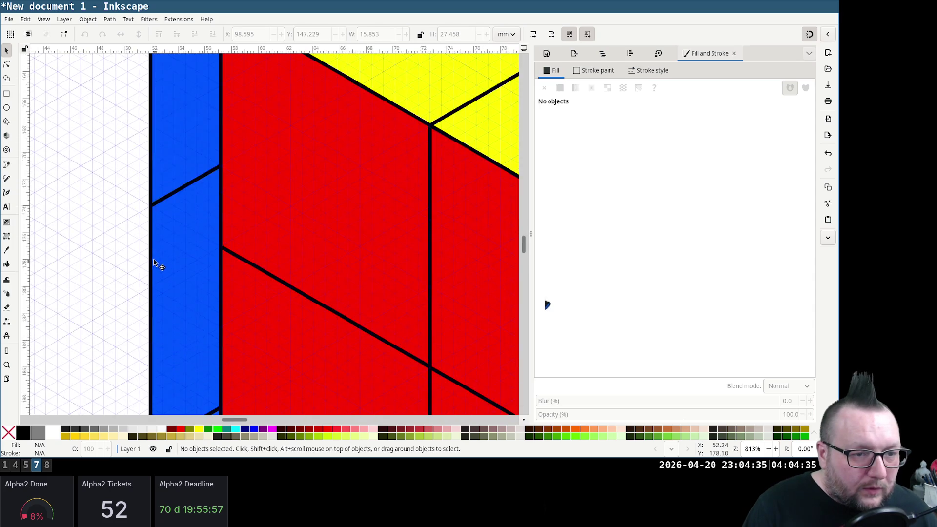
scroll(156, 260, down, 8)
Move another blue piece into alignment and lower it behind the red face
mouse_move(192, 178)
mouse_down()
mouse_move(199, 419)
mouse_move(196, 279)
mouse_up()
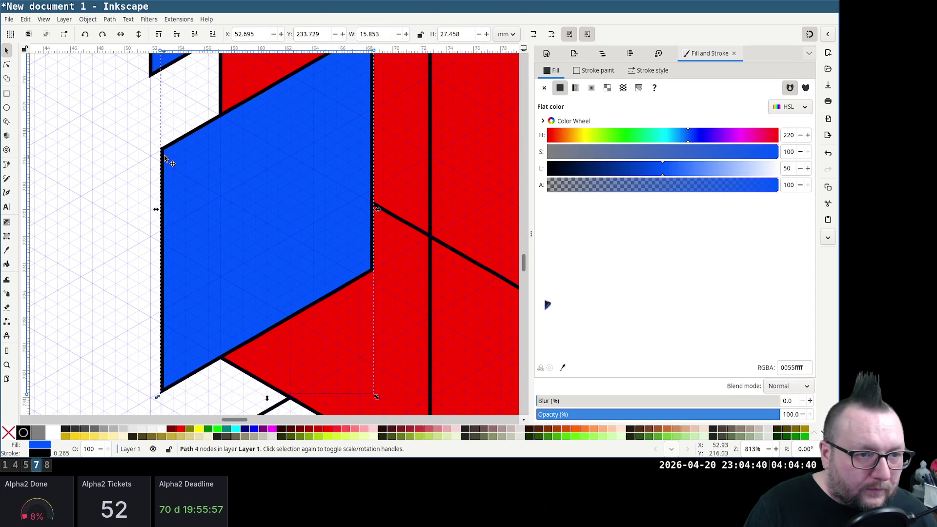
drag(164, 148, 156, 83)
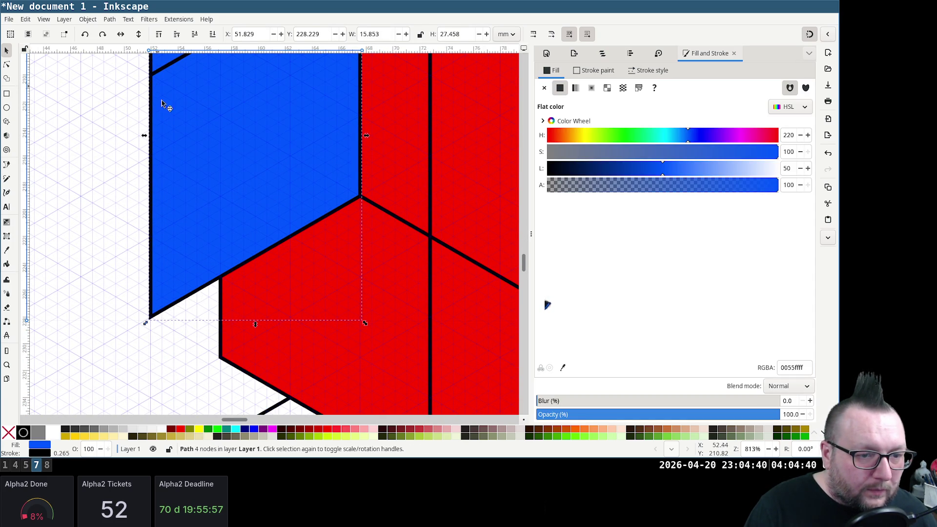
key(Page_Down)
ctrl+scroll(374, 97, down, 3)
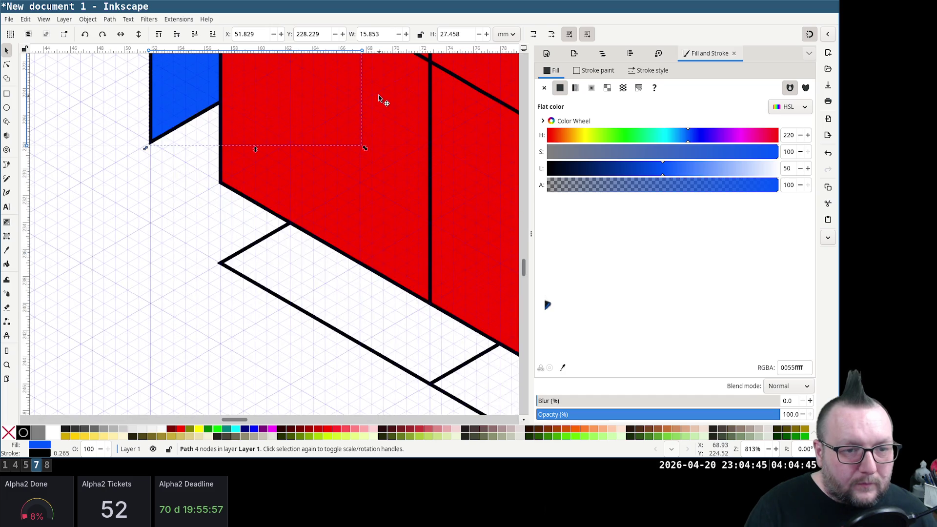
ctrl+scroll(378, 95, down, 3)
ctrl+scroll(387, 97, down, 2)
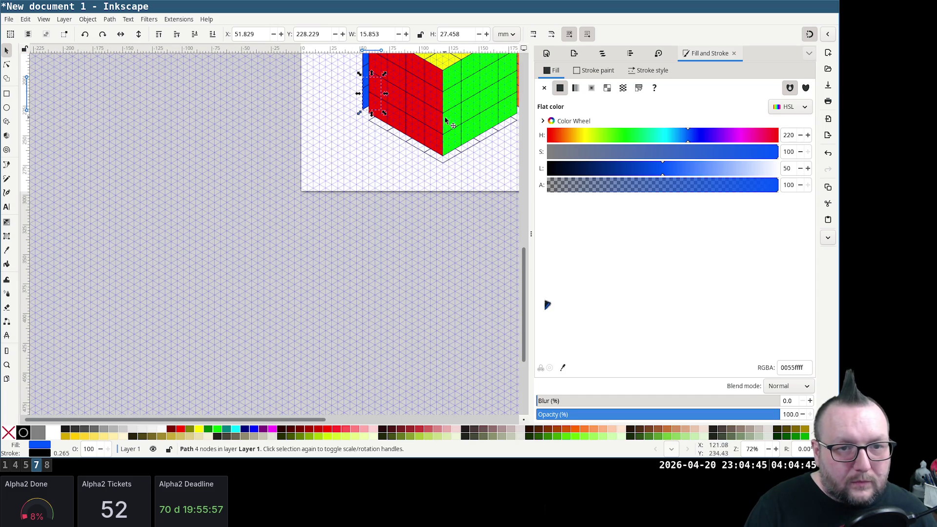
scroll(440, 219, up, 5)
shift+scroll(441, 195, right, 3)
shift+scroll(417, 187, right, 1)
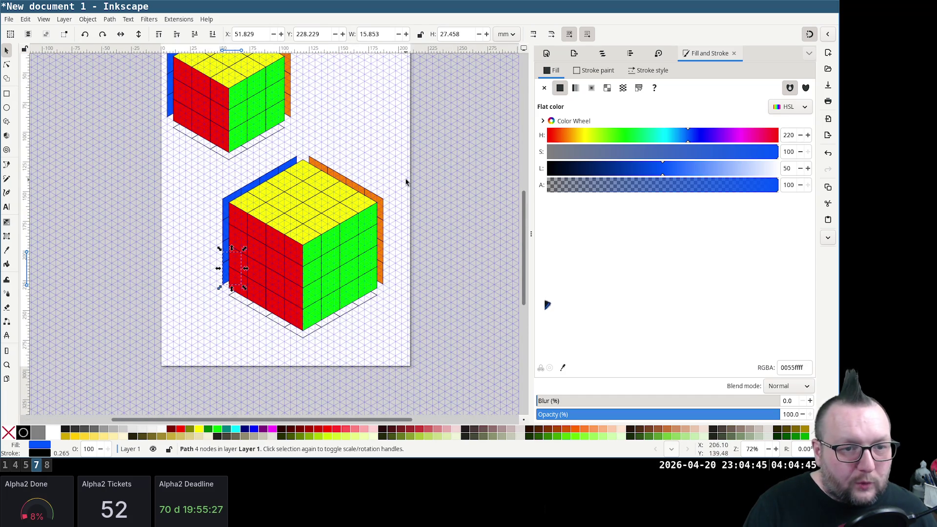
scroll(405, 182, down, 1)
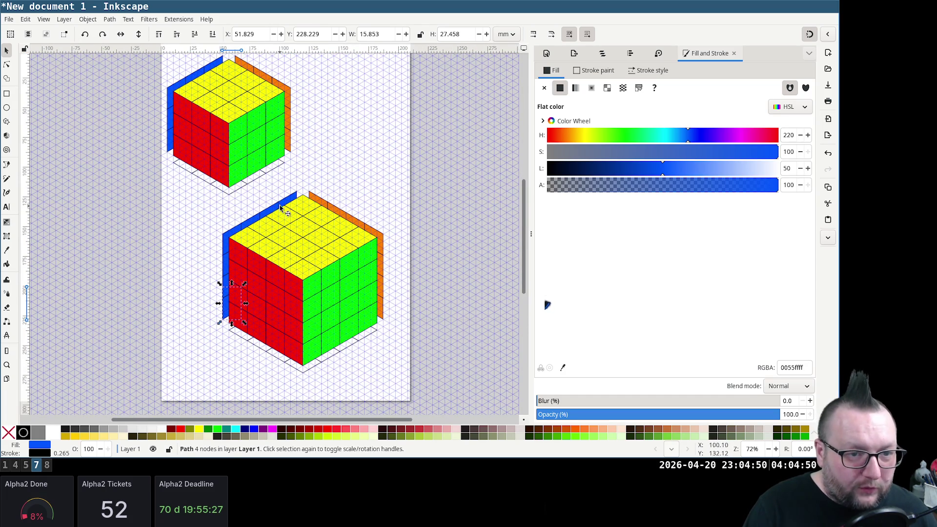
click(217, 337)
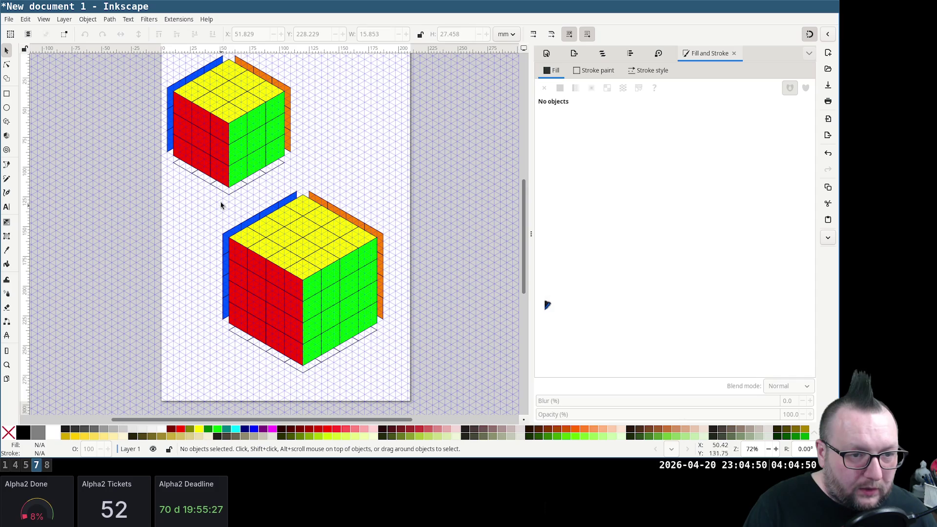
drag(213, 192, 308, 269)
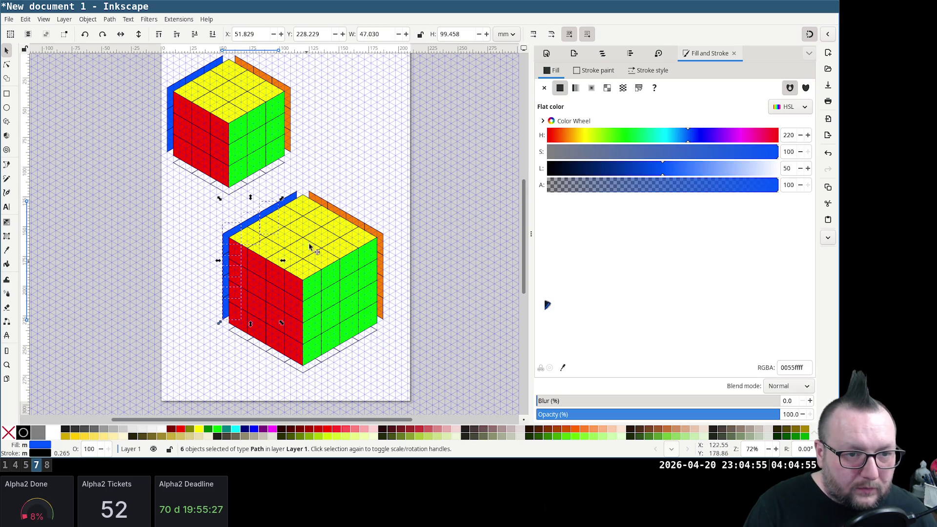
shift+click(293, 196)
key(ctrl+g)
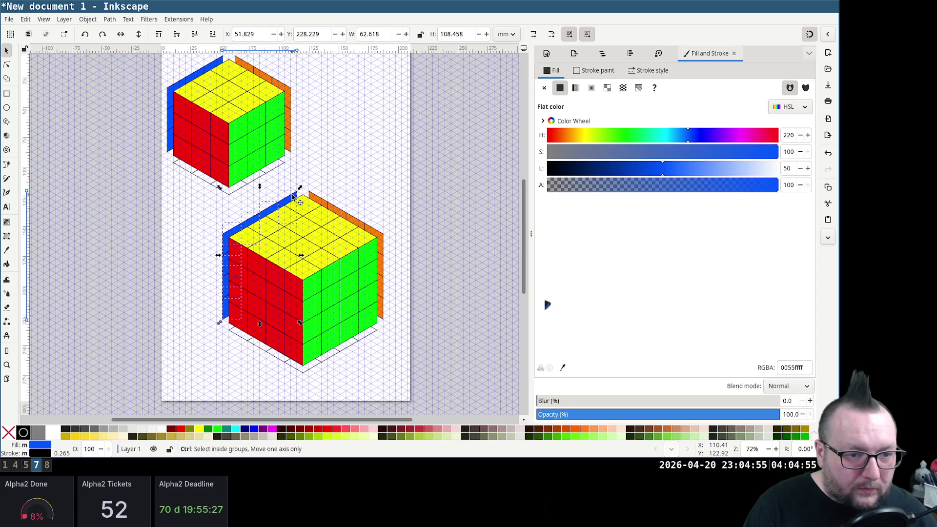
drag(271, 215, 172, 209)
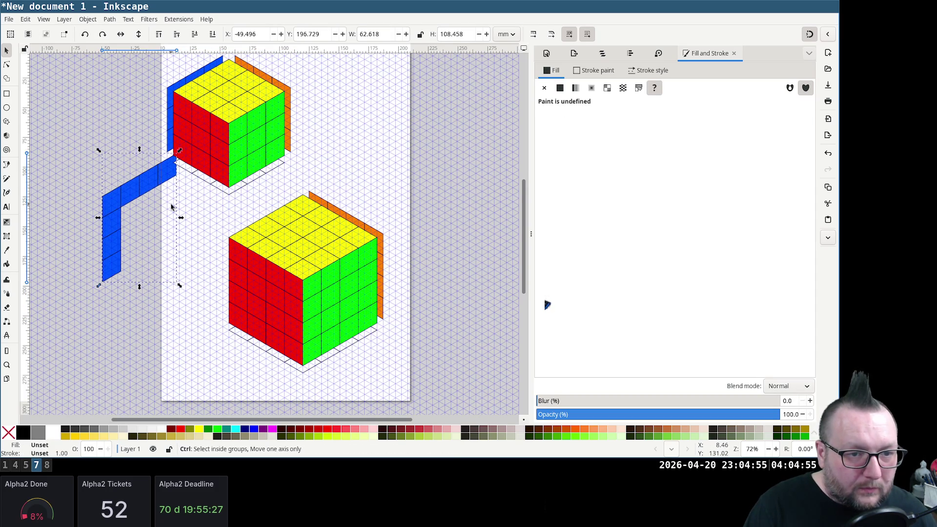
key(Escape)
key(ctrl+z)
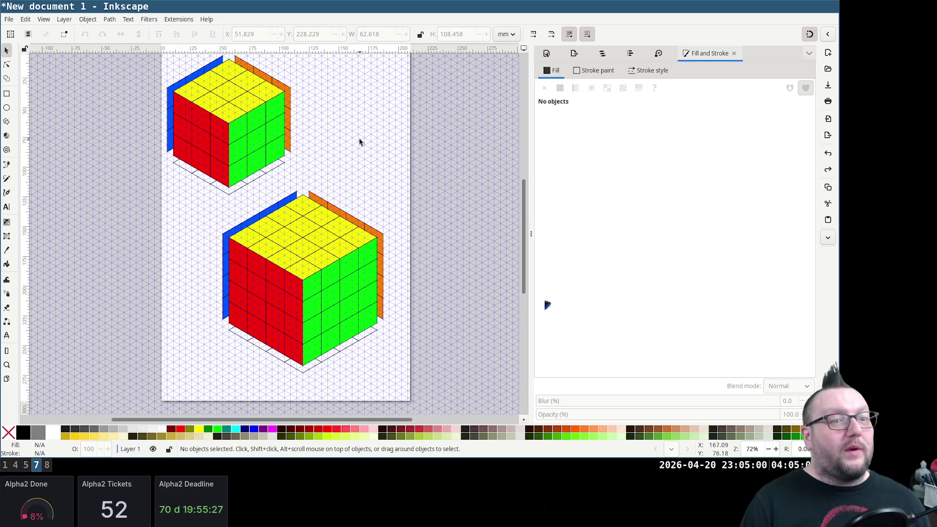
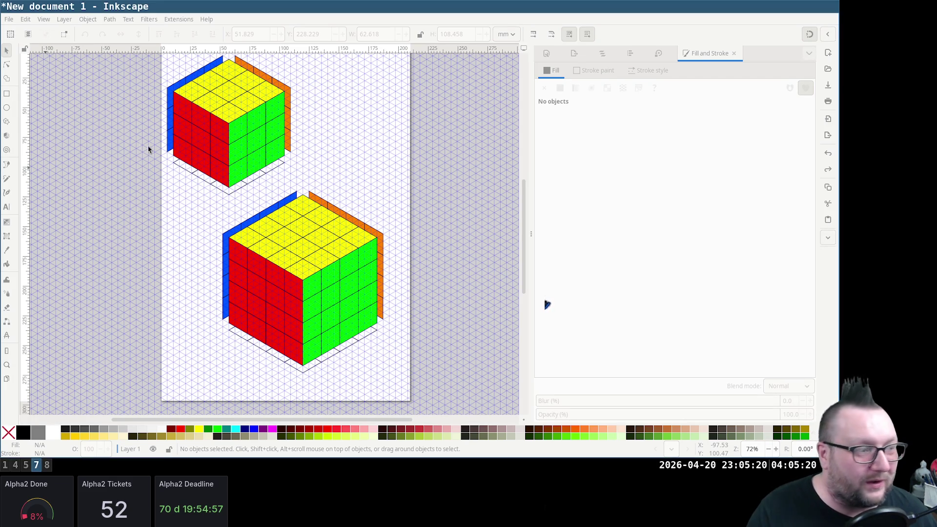
scroll(339, 150, up, 1)
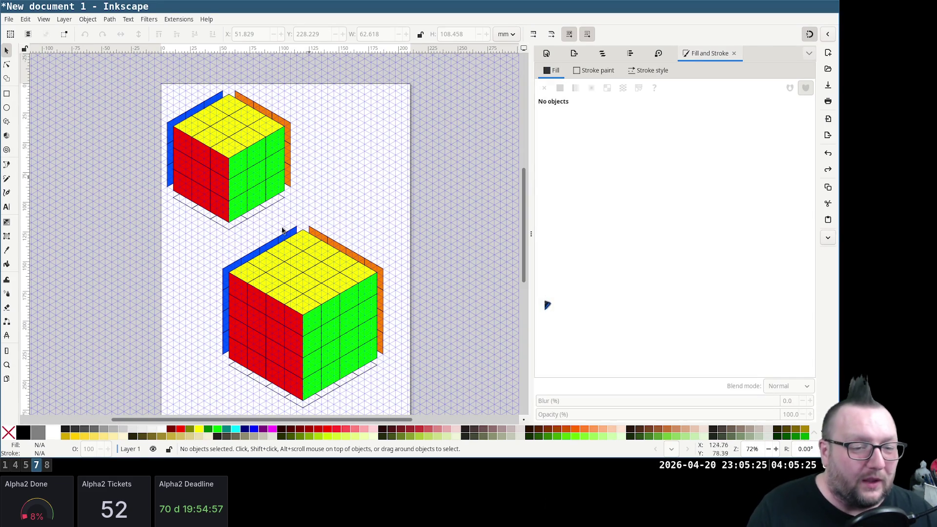
Drag the larger cube down-left below the page, then select its yellow top-face group
click(309, 287)
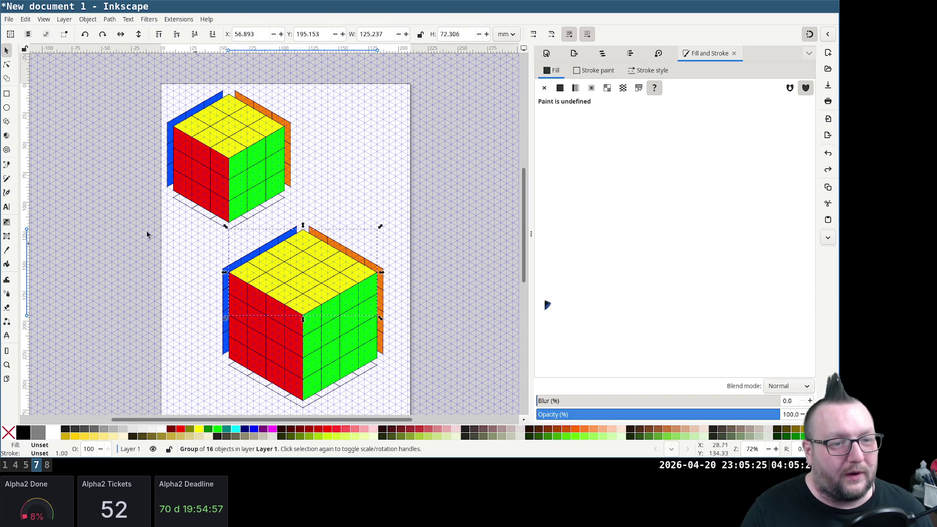
click(239, 227)
scroll(345, 152, down, 2)
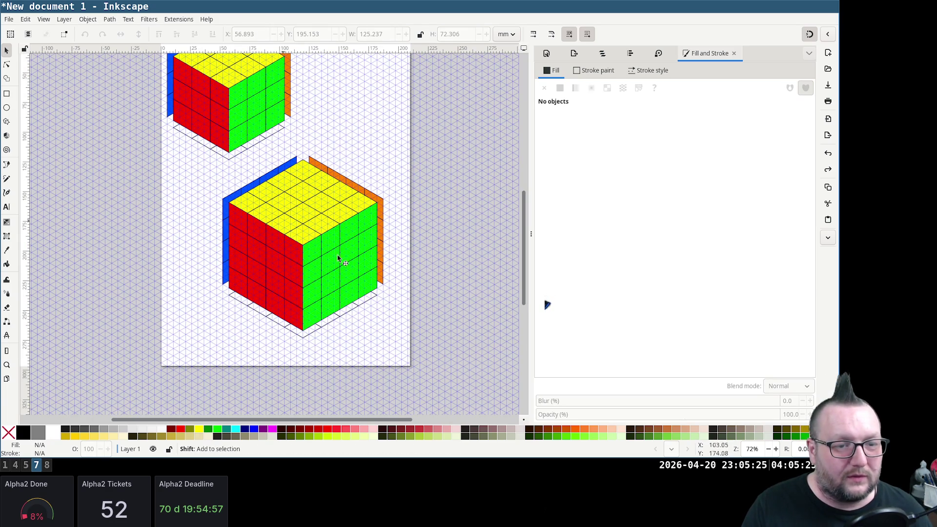
mouse_move(403, 354)
mouse_down()
mouse_move(267, 161)
mouse_move(188, 146)
mouse_up()
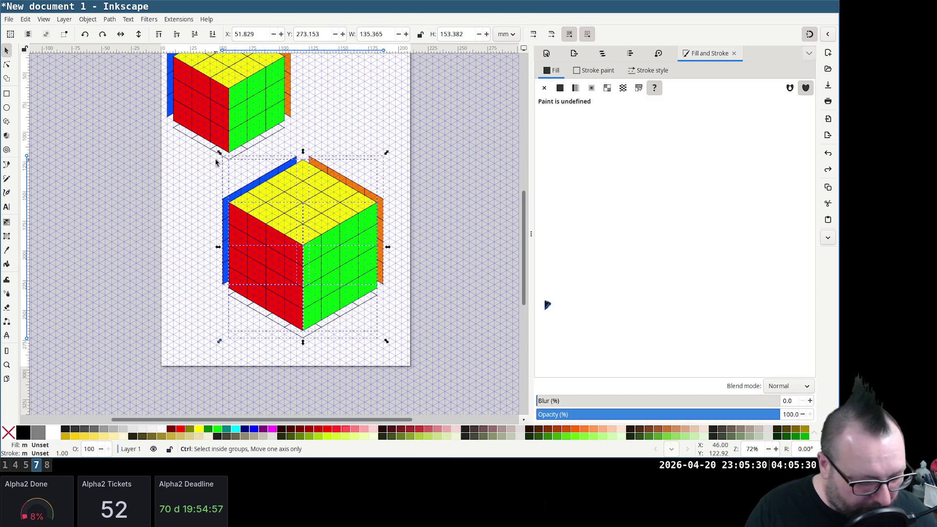
scroll(414, 206, down, 3)
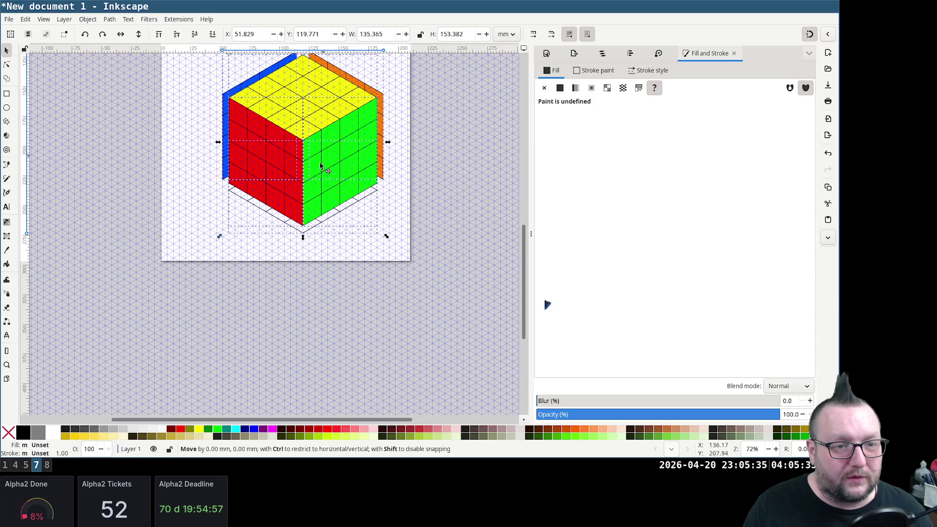
drag(323, 156, 257, 338)
scroll(324, 290, down, 3)
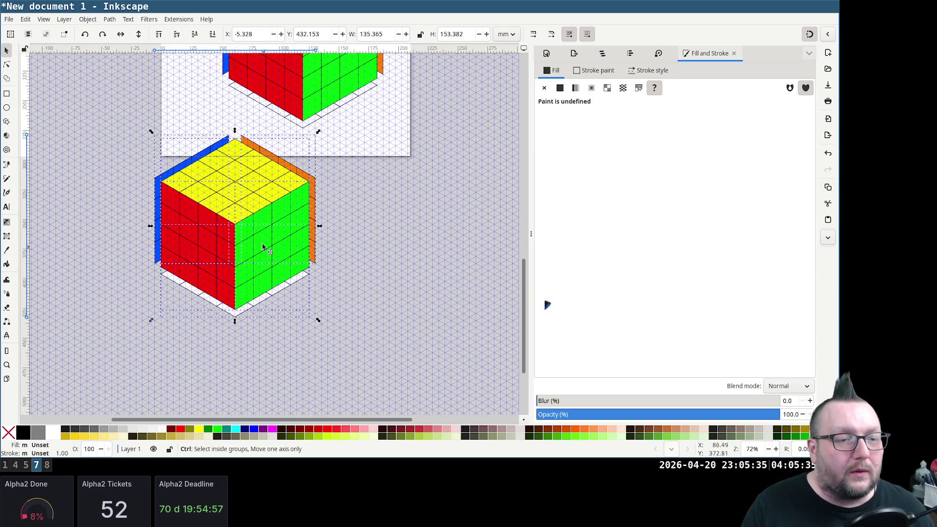
ctrl+scroll(264, 250, up, 3)
ctrl+scroll(351, 200, down, 3)
click(383, 234)
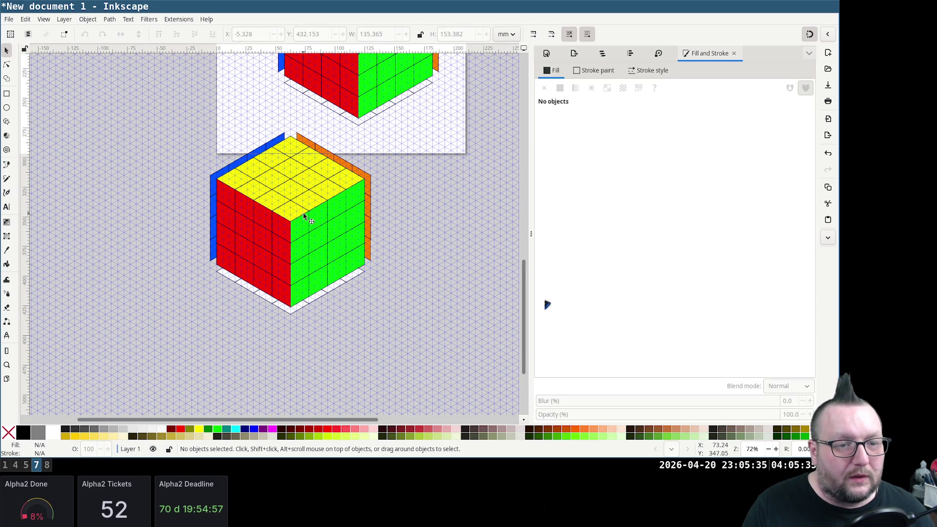
click(359, 251)
click(296, 185)
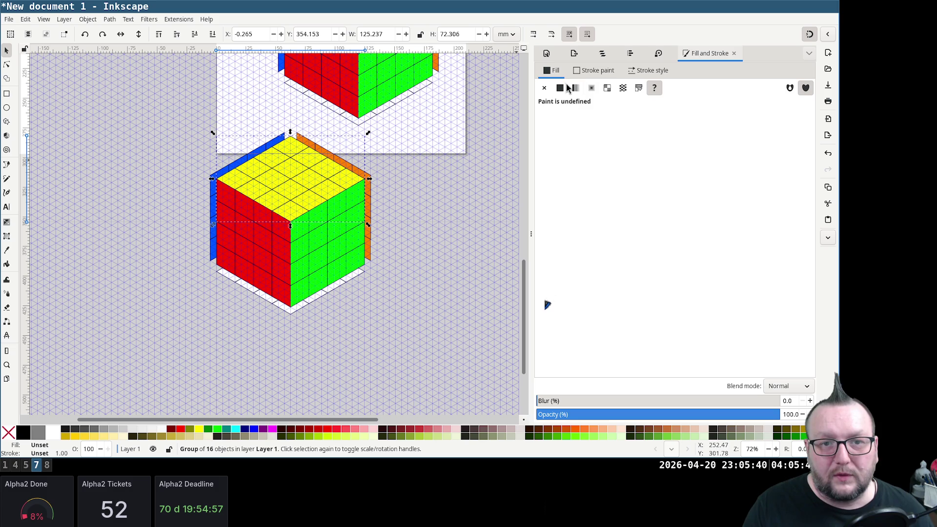
Lower the top face's saturation and lightness to a dark olive, then switch to the browser workspace
key(ctrl+shift+g)
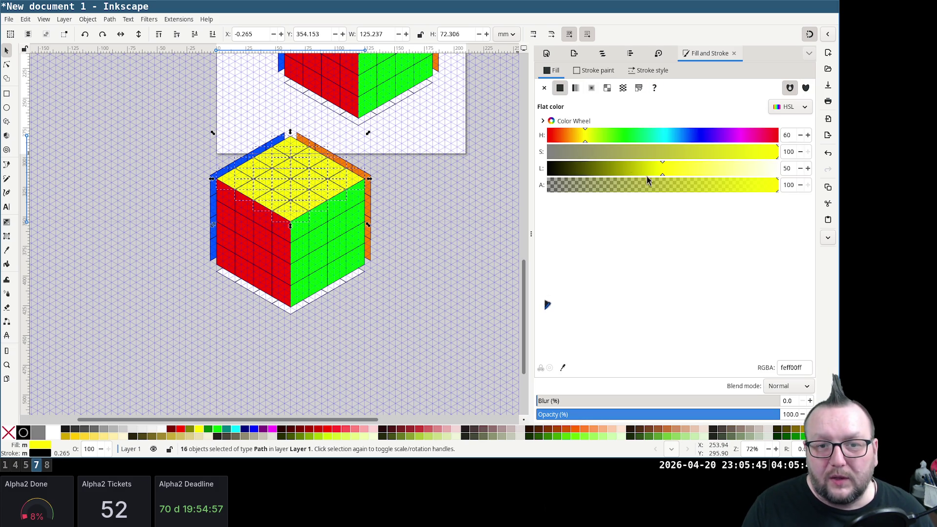
mouse_move(646, 156)
mouse_down()
mouse_move(633, 156)
mouse_move(657, 159)
mouse_up()
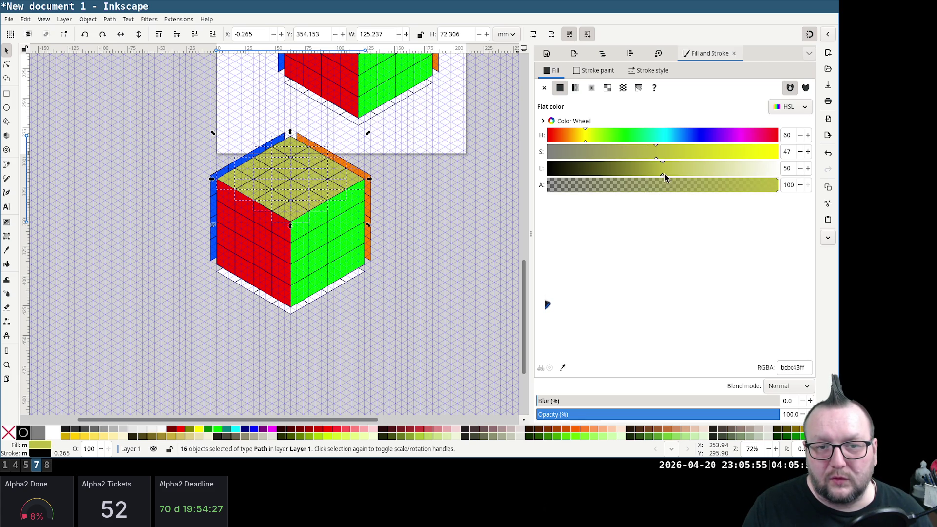
drag(665, 176, 620, 175)
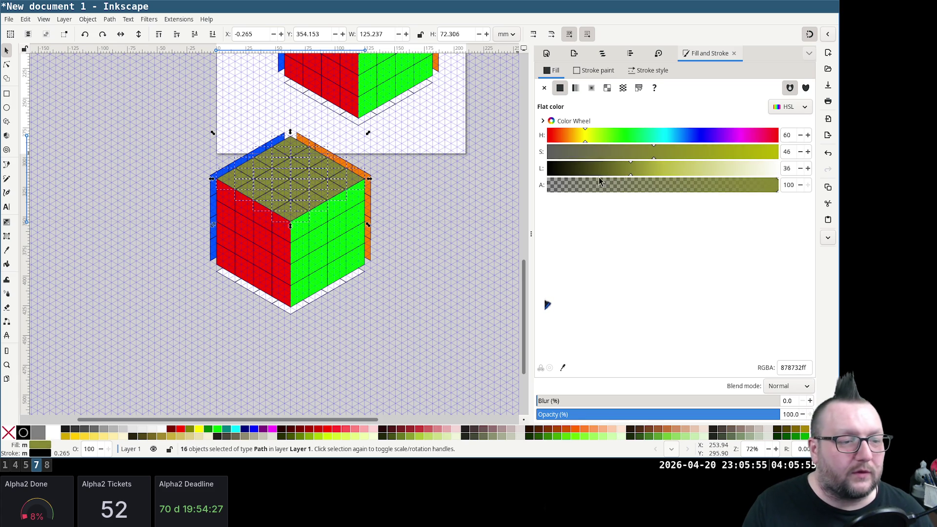
key(super+4)
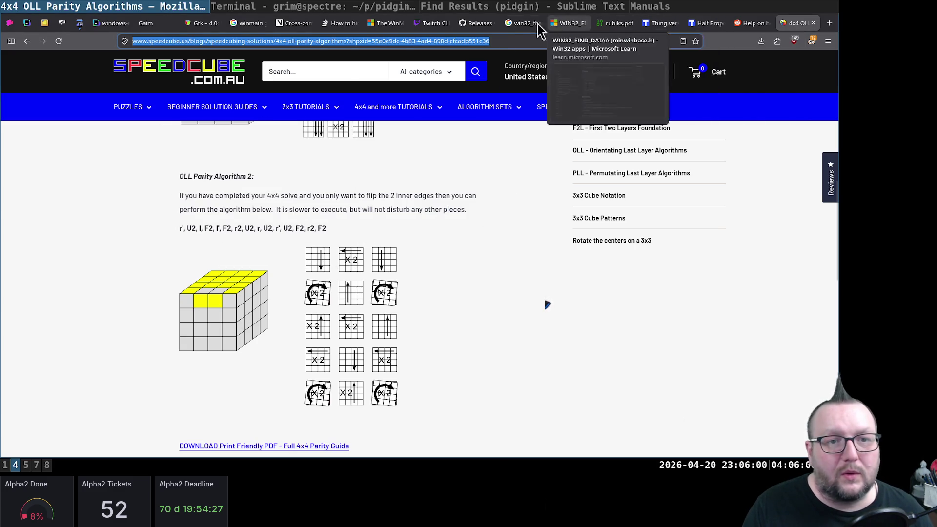
Check the rubiks.pdf guide at The Middle Layer section and return to the Inkscape workspace
click(622, 26)
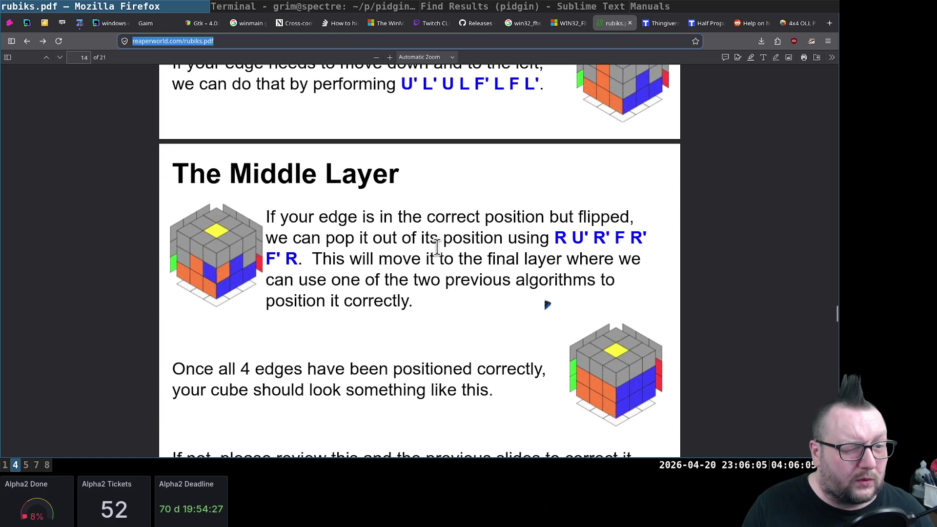
ctrl+scroll(218, 252, up, 4)
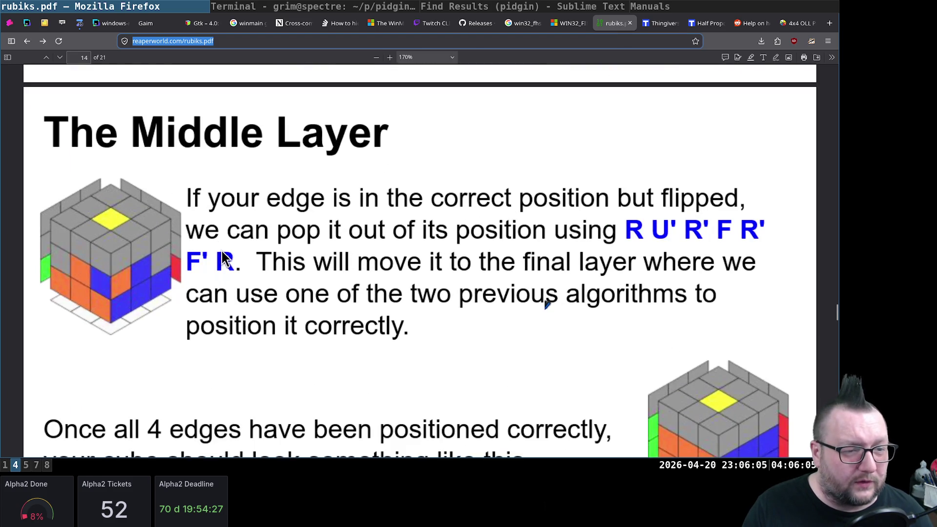
ctrl+scroll(196, 253, up, 1)
ctrl+scroll(164, 258, up, 1)
scroll(177, 265, down, 3)
scroll(193, 264, up, 3)
scroll(194, 256, up, 1)
scroll(195, 252, left, 2)
scroll(201, 257, left, 1)
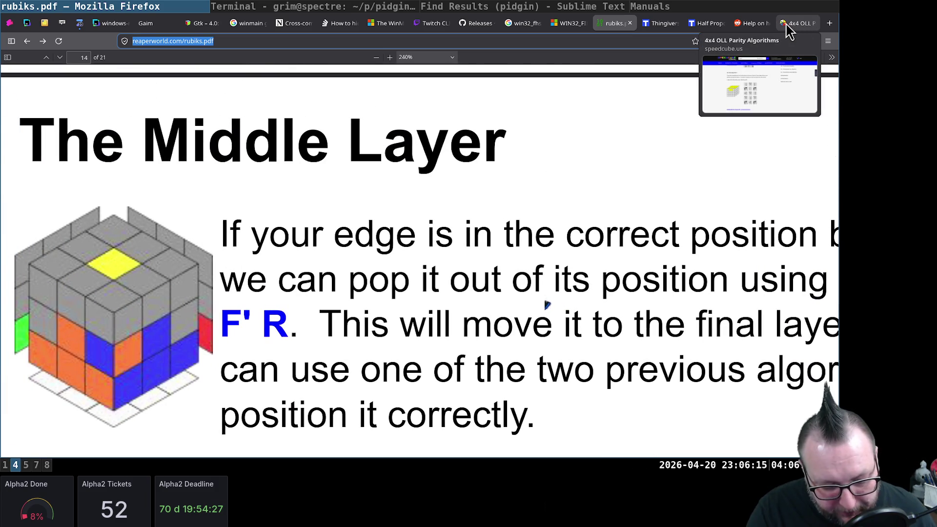
key(super+7)
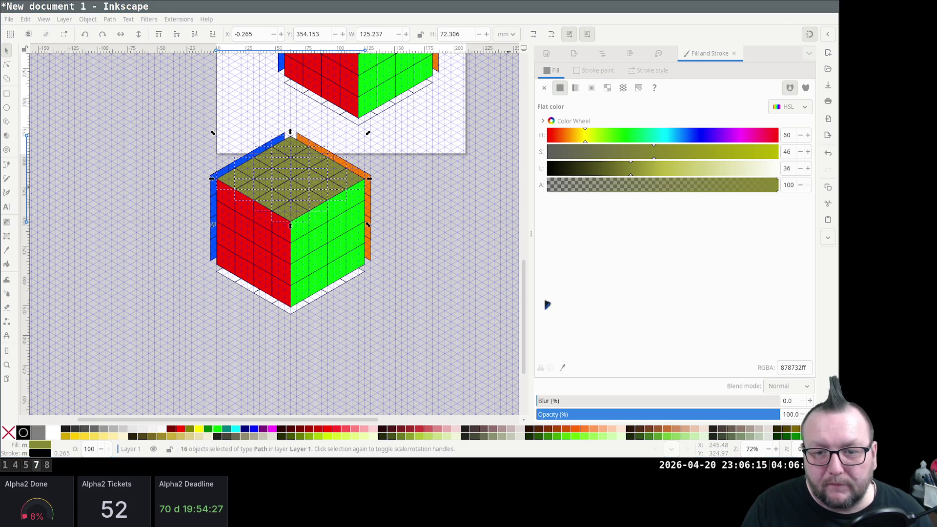
Set the top face's fill RGBA to c0c0c0ff light grey and regroup the face
triple_click(795, 368)
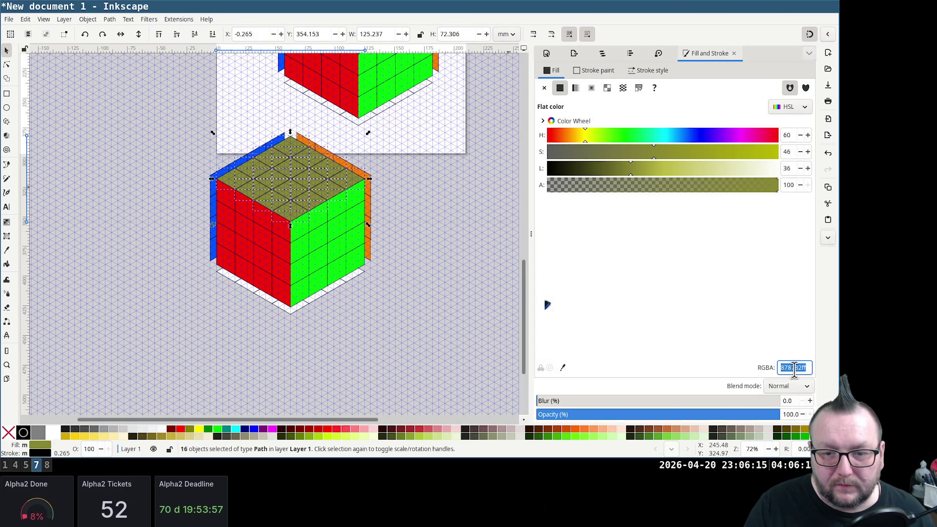
key(ctrl+v)
key(Return)
key(BackSpace)
key(BackSpace)
key(BackSpace)
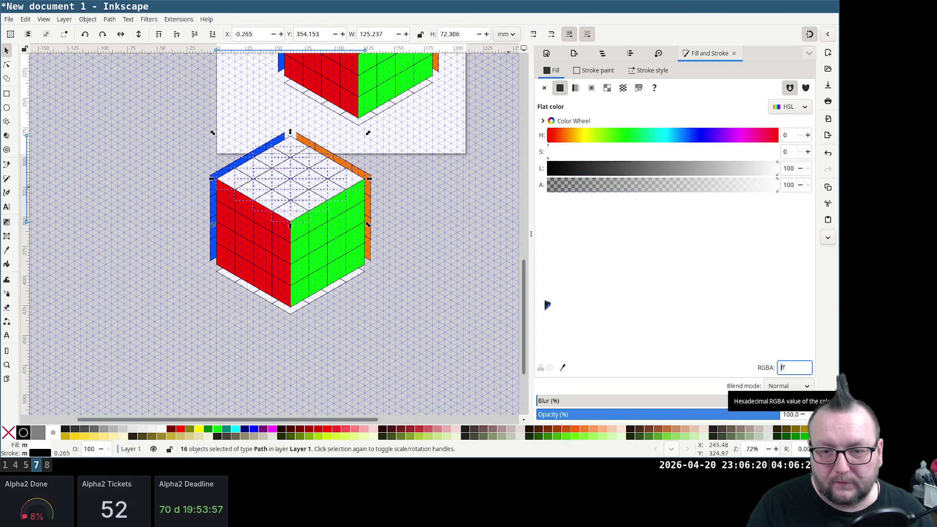
text(c0c0c0)
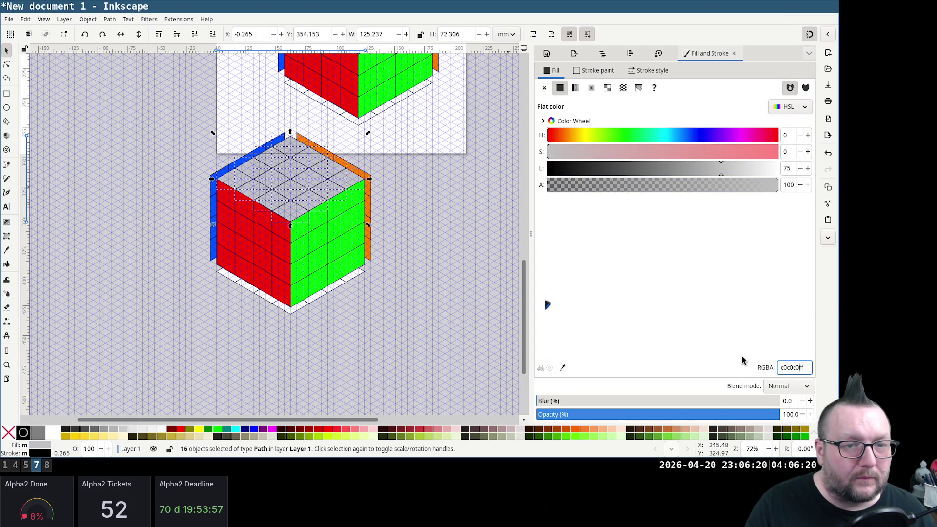
scroll(267, 165, up, 3)
scroll(267, 165, down, 1)
scroll(267, 165, down, 2)
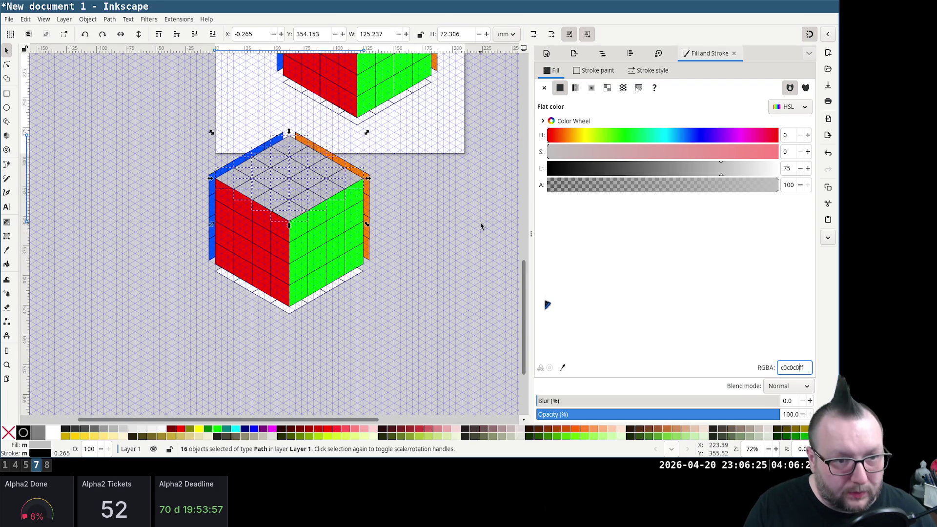
key(ctrl+g)
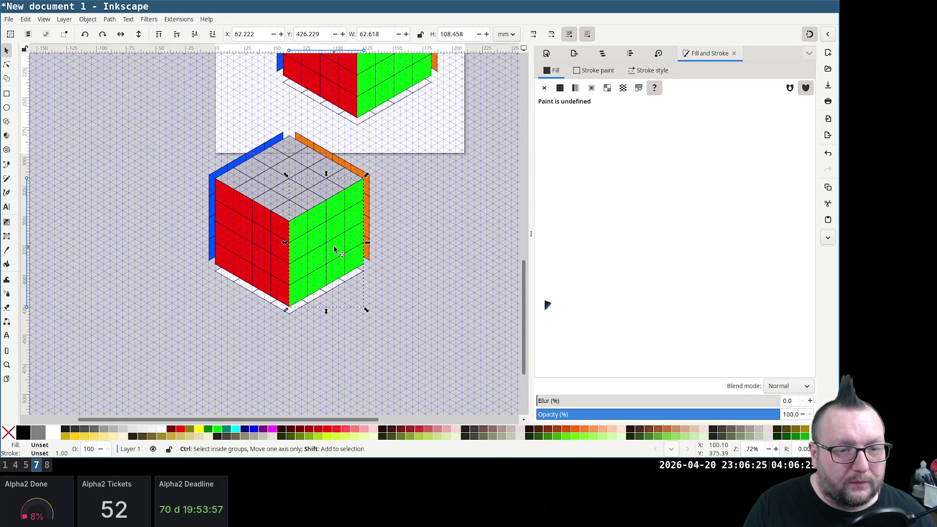
Begin picking individual green tiles on the right face
ctrl+click(335, 248)
key(Escape)
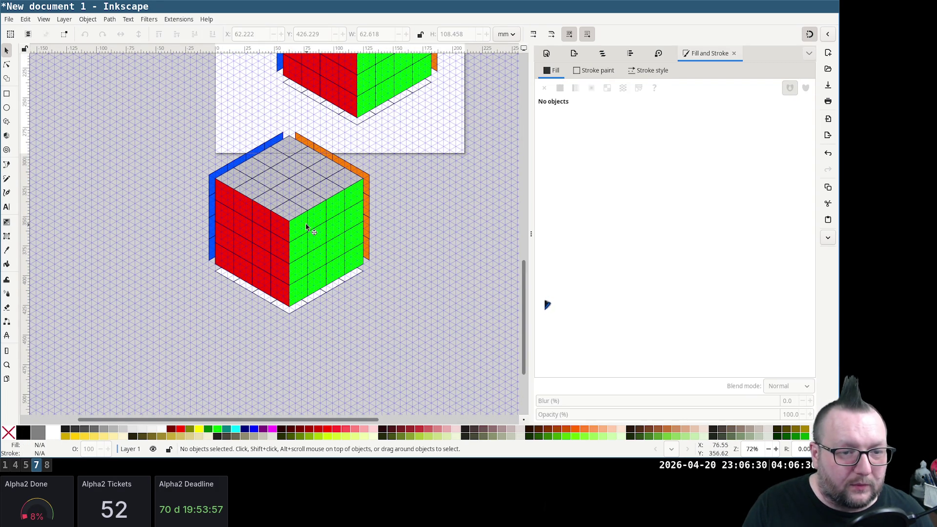
ctrl+click(300, 229)
ctrl+shift+click(344, 214)
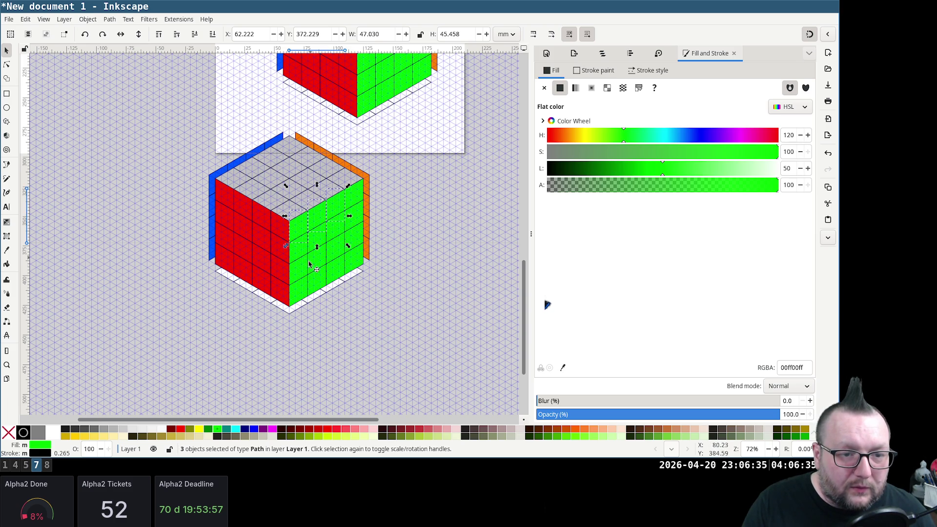
Recolour a first batch of green right-face tiles to light grey c0c0c0ff
ctrl+shift+click(299, 272)
ctrl+shift+click(302, 294)
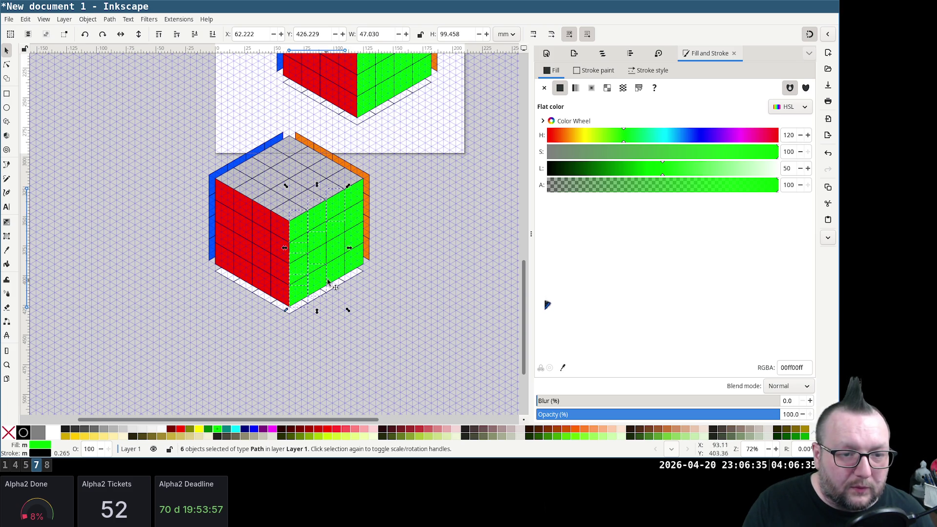
ctrl+shift+click(355, 265)
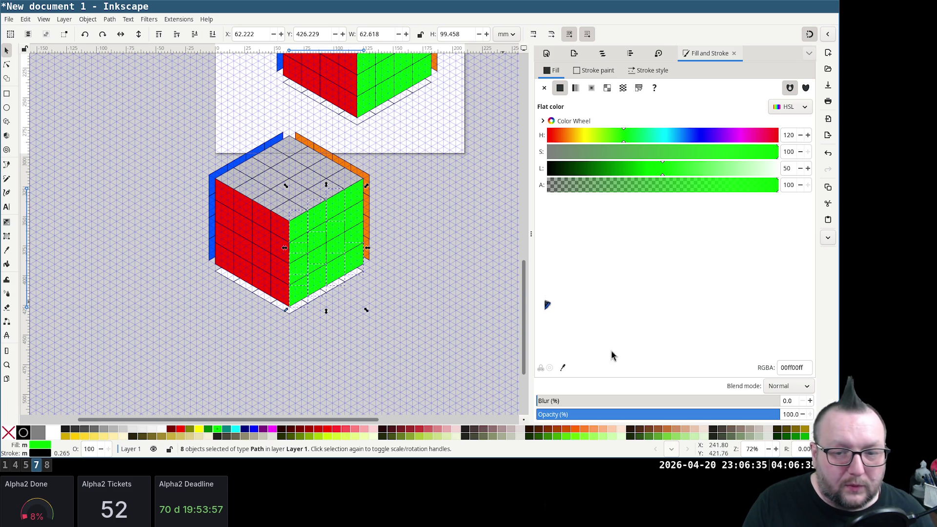
click(790, 367)
key(ctrl+a)
key(BackSpace)
text(c0c0c0)
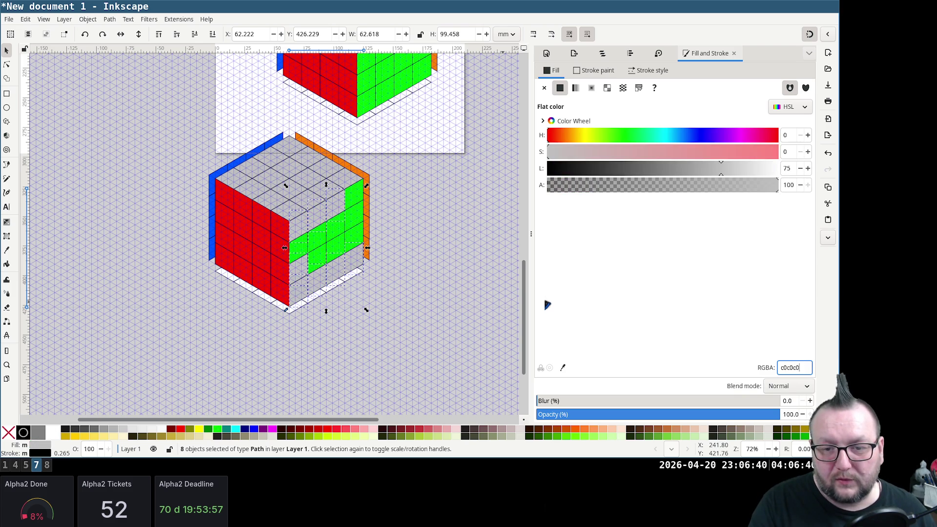
key(Return)
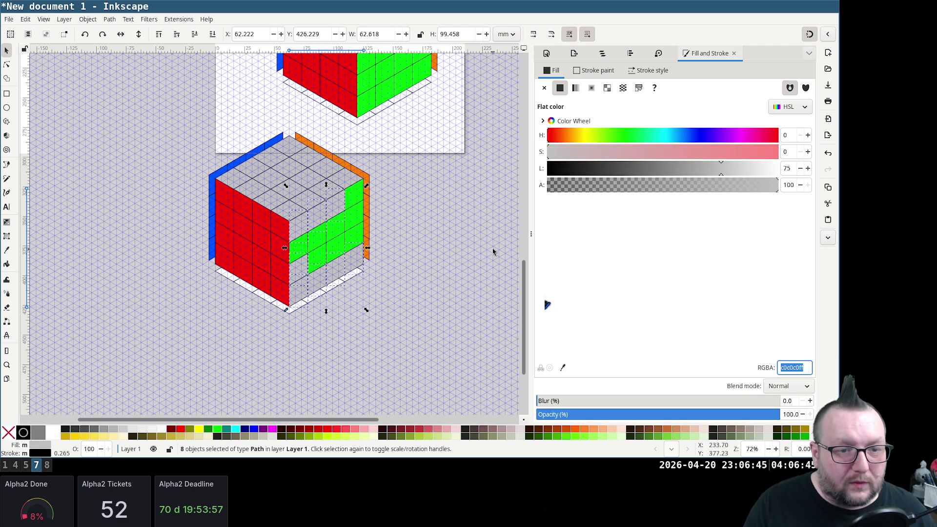
click(386, 241)
Grey out the remaining upper-right green stickers, leaving one green tile selected
click(321, 267)
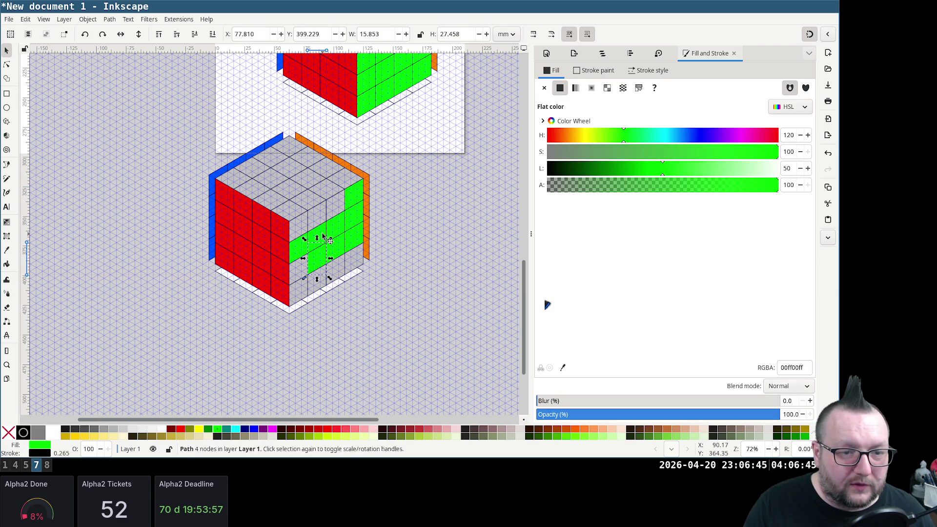
shift+click(319, 267)
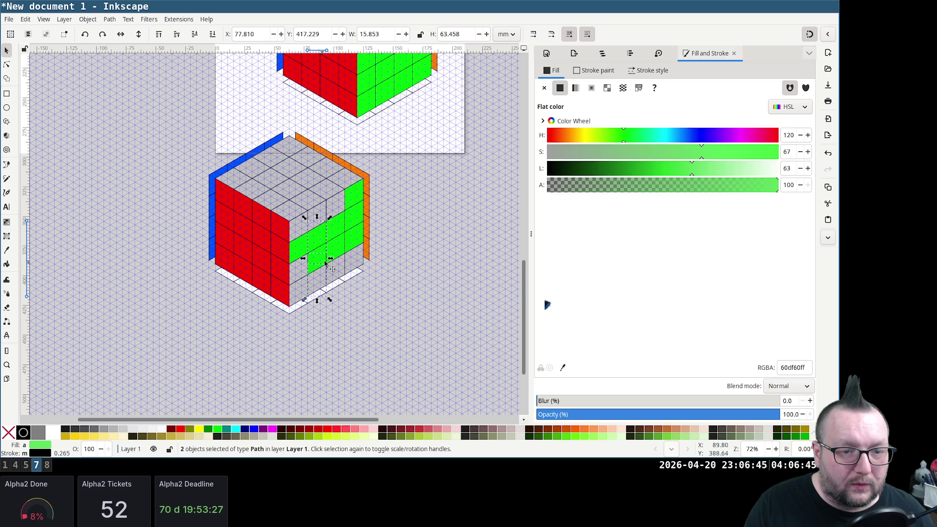
shift+click(339, 253)
shift+click(344, 236)
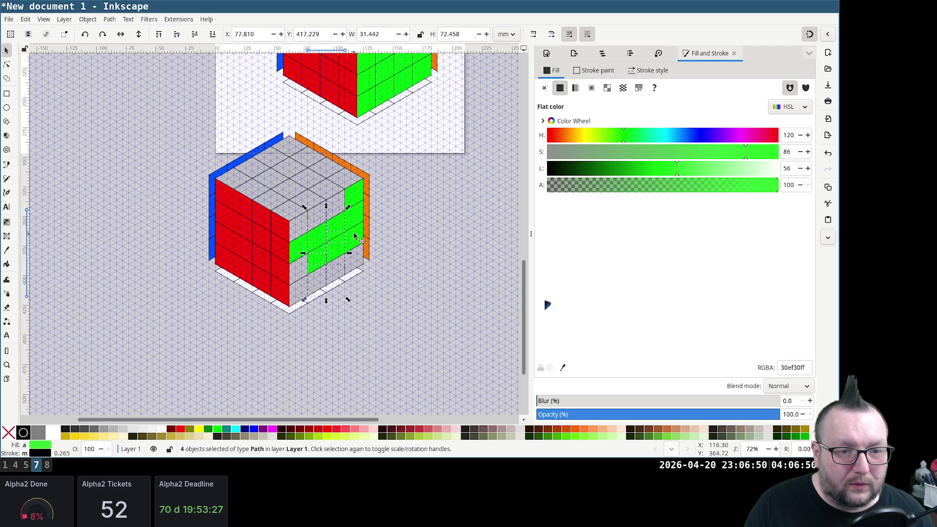
shift+click(362, 216)
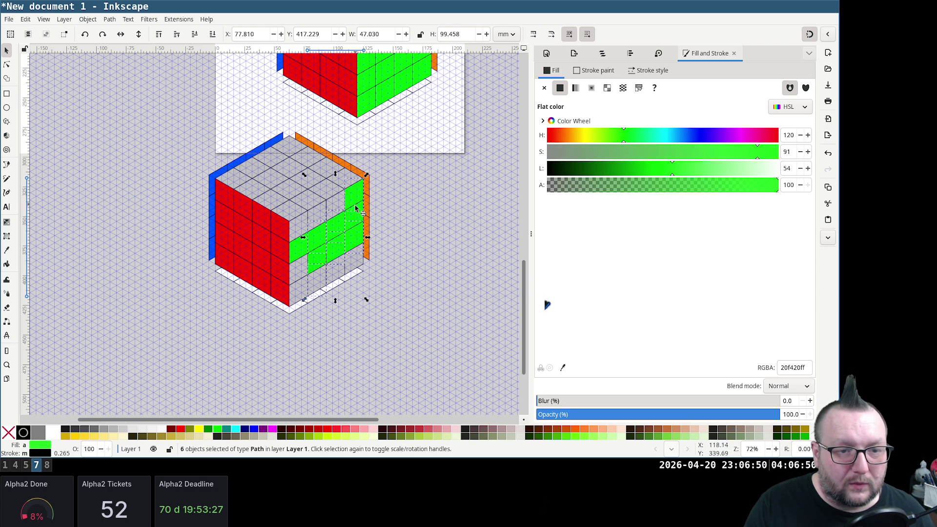
triple_click(798, 364)
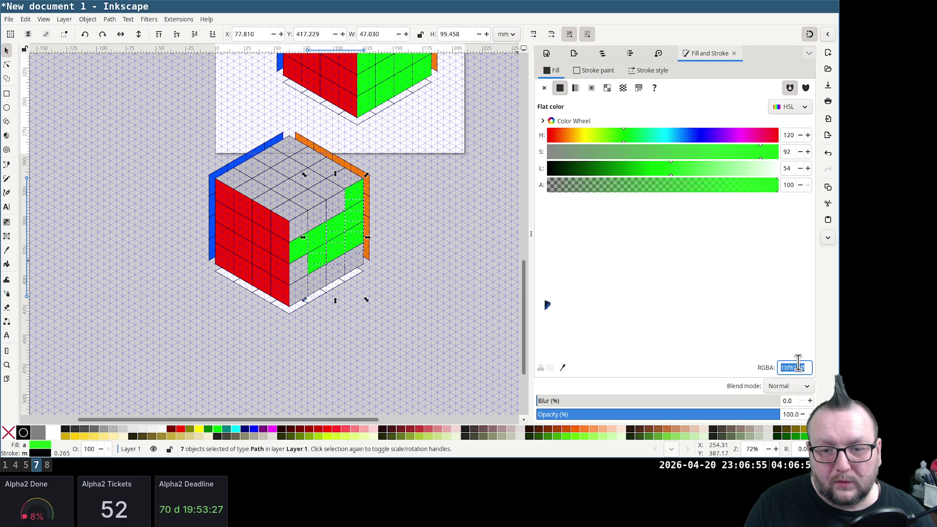
text(c0c0c0ff)
key(Return)
click(444, 254)
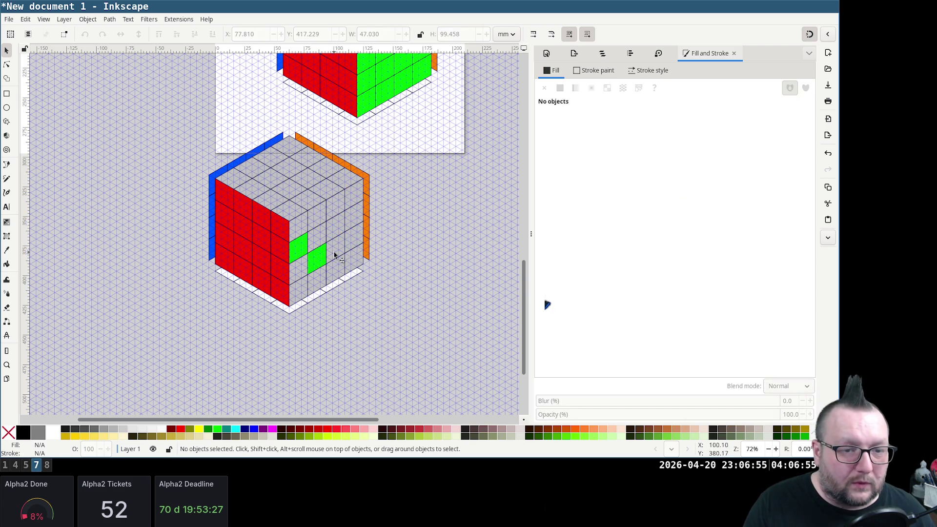
click(316, 261)
Turn one more green sticker light grey with c0c0c0ff
triple_click(793, 368)
text(c0c0c0ff)
key(Return)
click(432, 316)
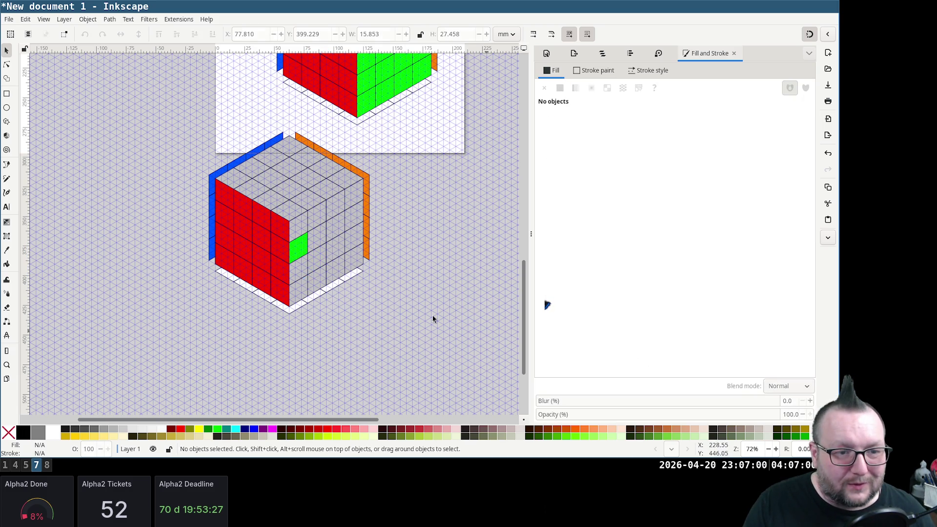
Make the grey sticker below the green one bright green with HSL 120/100/50, then rubber-band the grey stickers
click(302, 271)
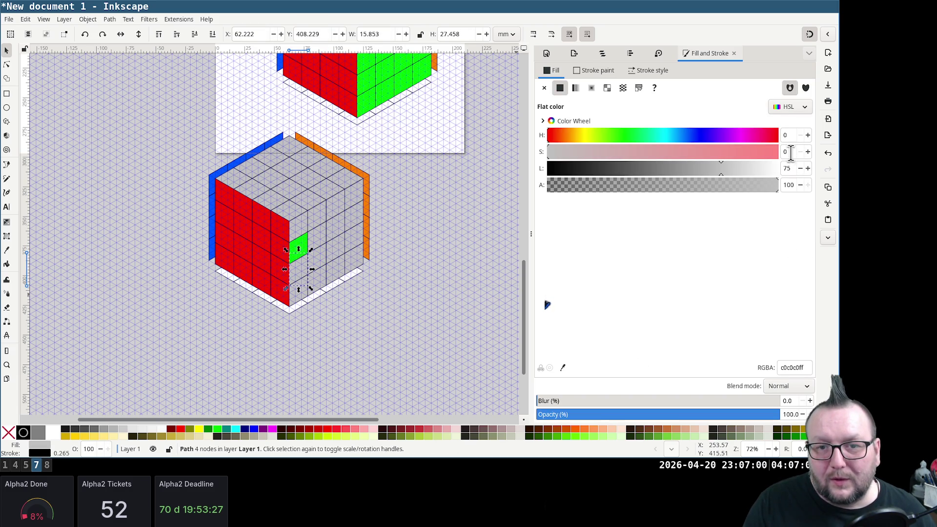
triple_click(788, 135)
text(12)
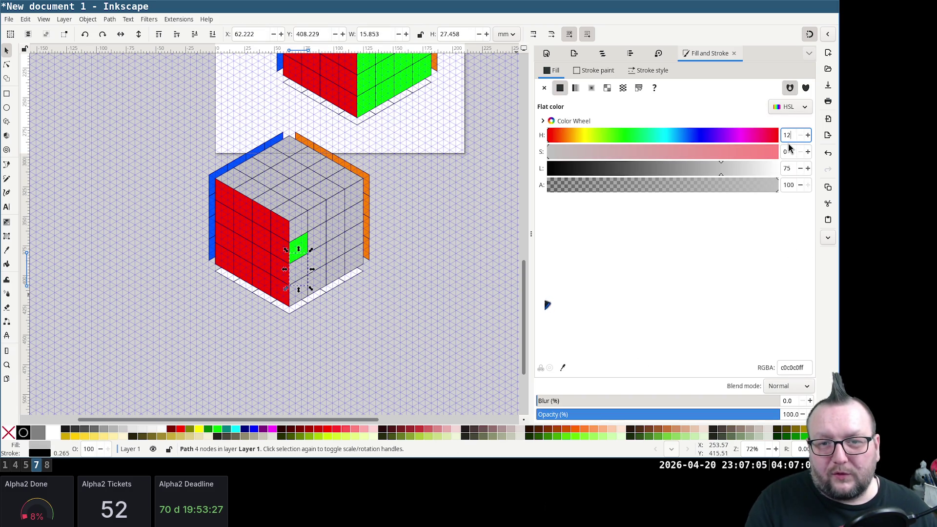
text(0)
key(Tab)
text(100)
key(Tab)
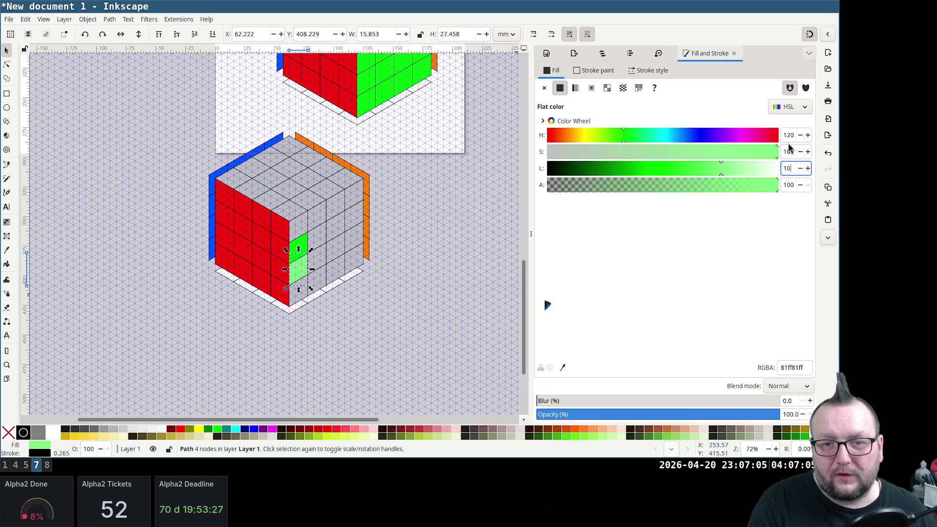
text(00)
key(Tab)
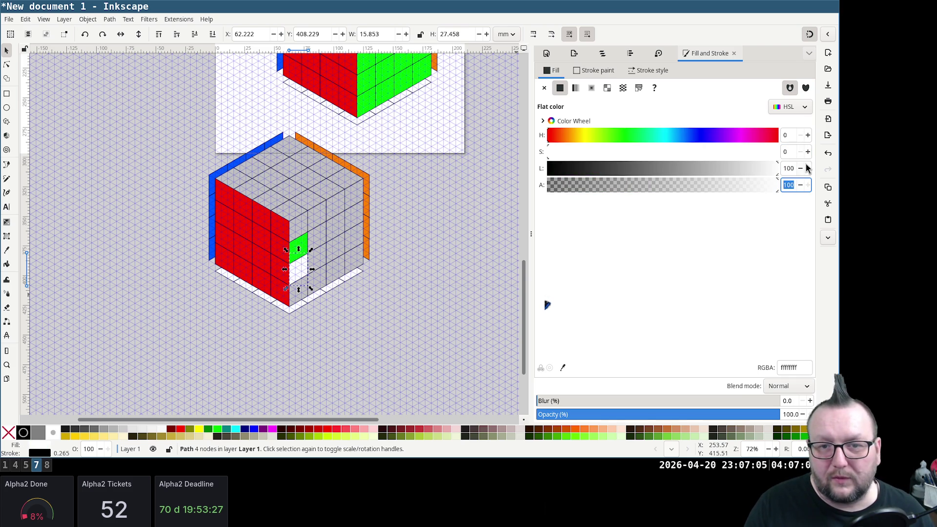
triple_click(795, 152)
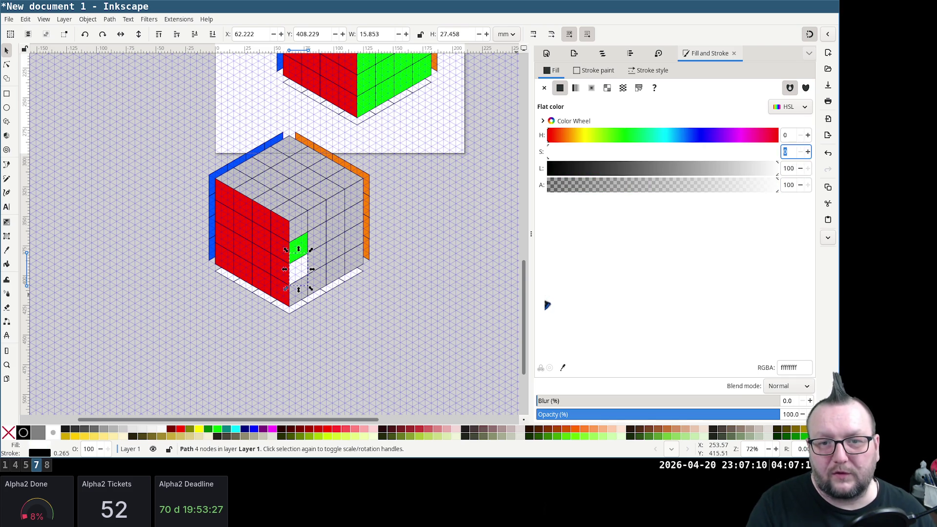
text(50)
key(Tab)
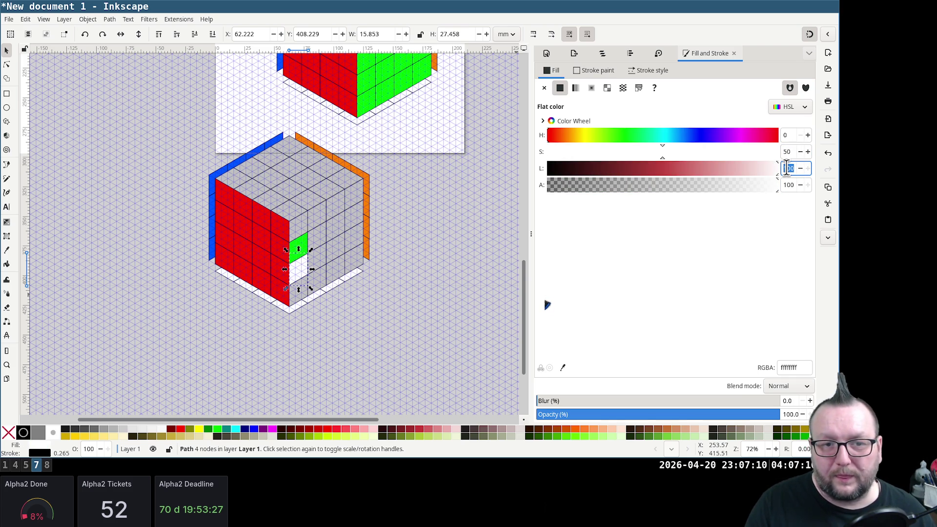
text(40)
key(Tab)
triple_click(787, 152)
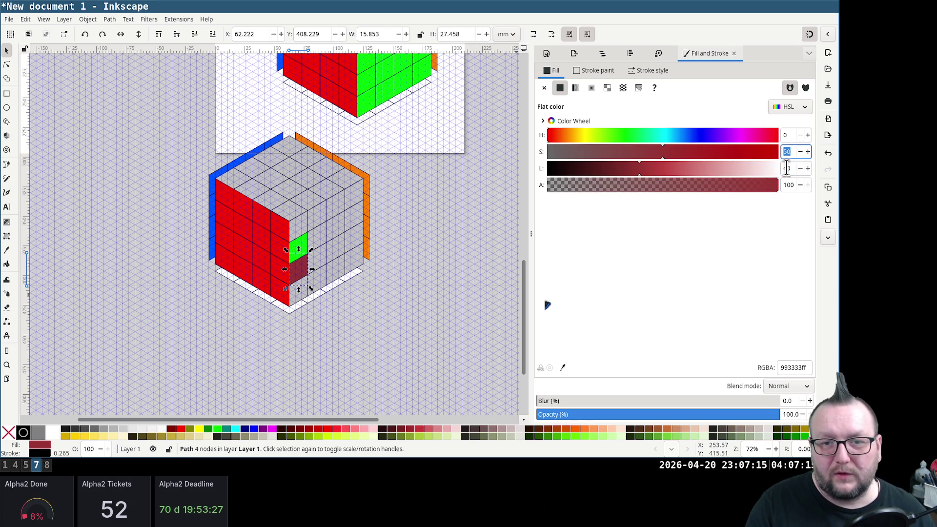
text(10)
key(Tab)
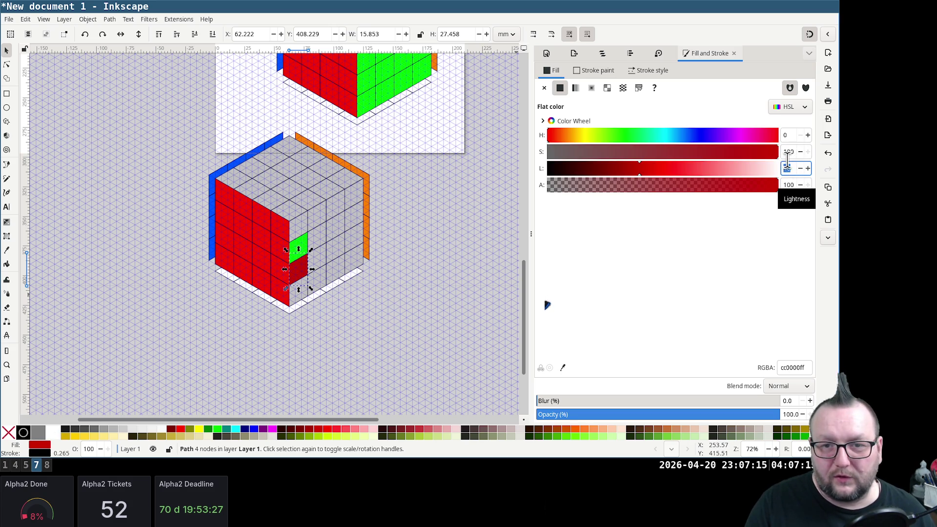
triple_click(791, 136)
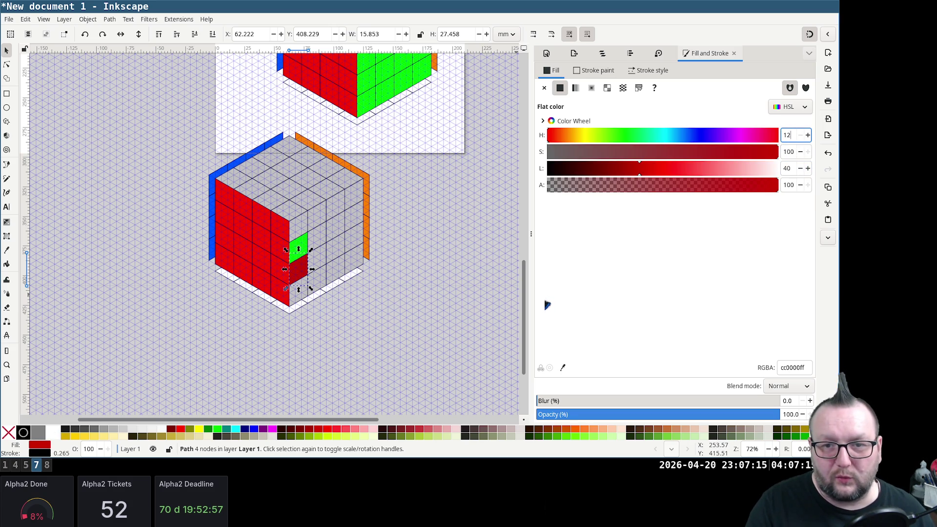
text(0)
key(Tab)
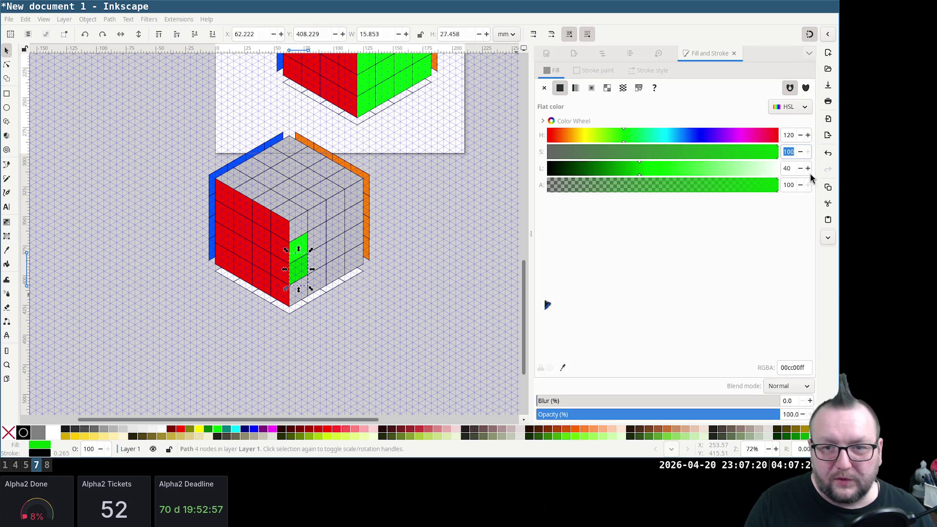
triple_click(785, 168)
text(50)
key(Tab)
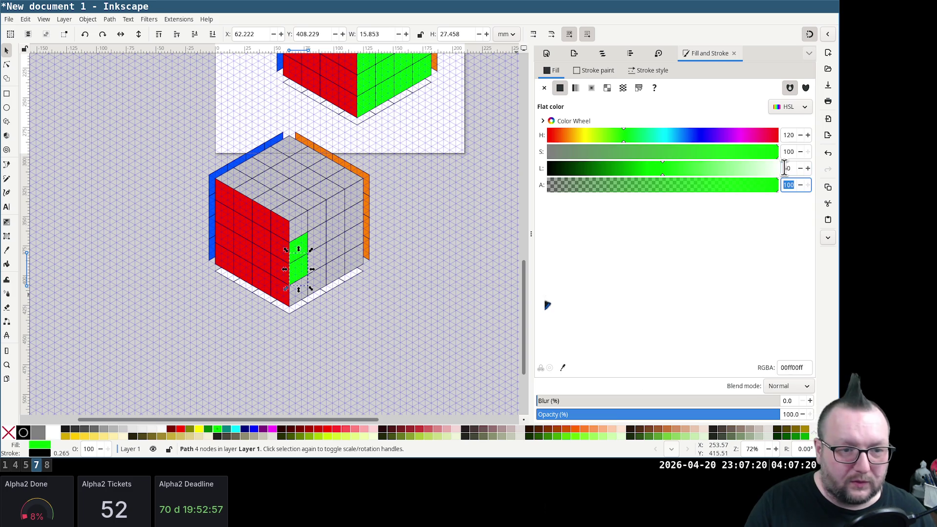
click(398, 262)
drag(391, 300, 275, 176)
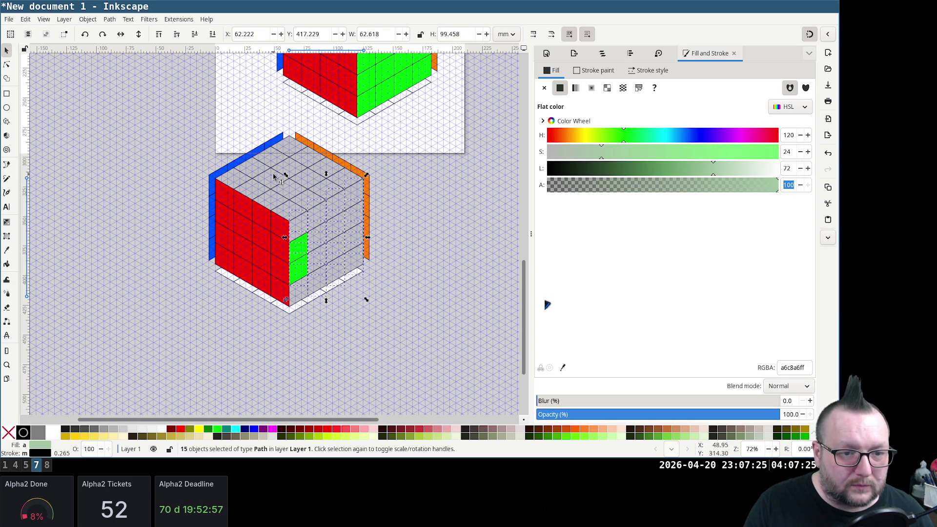
Group the selected grey stickers, test-move the group off the cube and undo the move
key(shift)
shift+click(297, 299)
key(ctrl+g)
click(468, 273)
drag(327, 243, 447, 288)
key(ctrl+z)
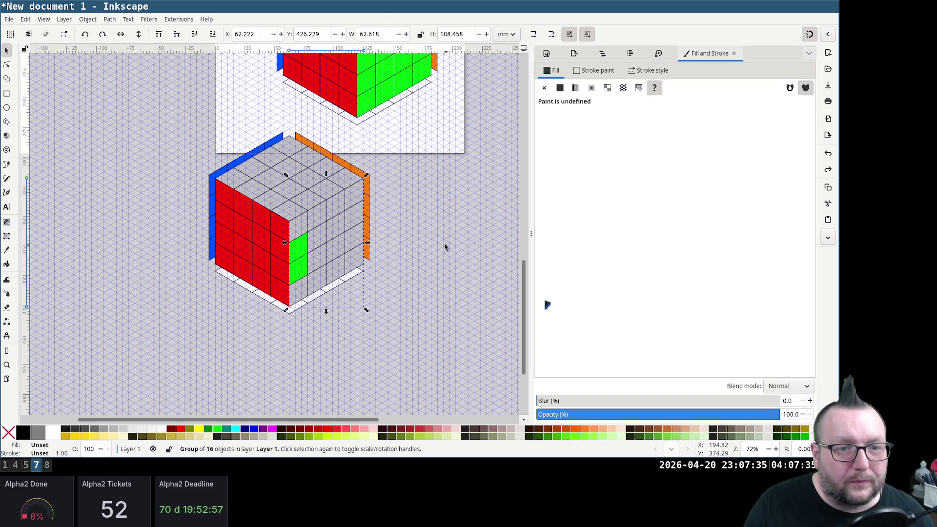
click(446, 248)
Turn the orange edge strips and the white base under the cube light grey
click(320, 151)
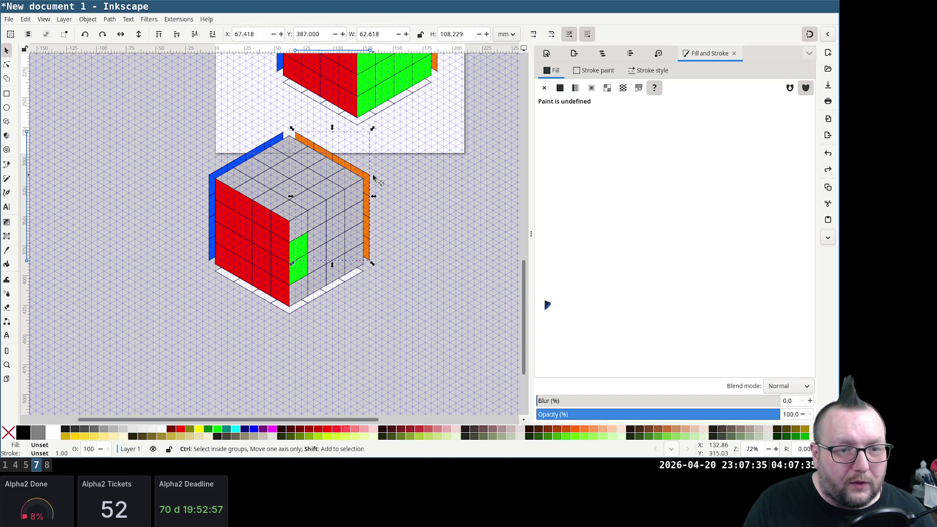
key(ctrl+shift+g)
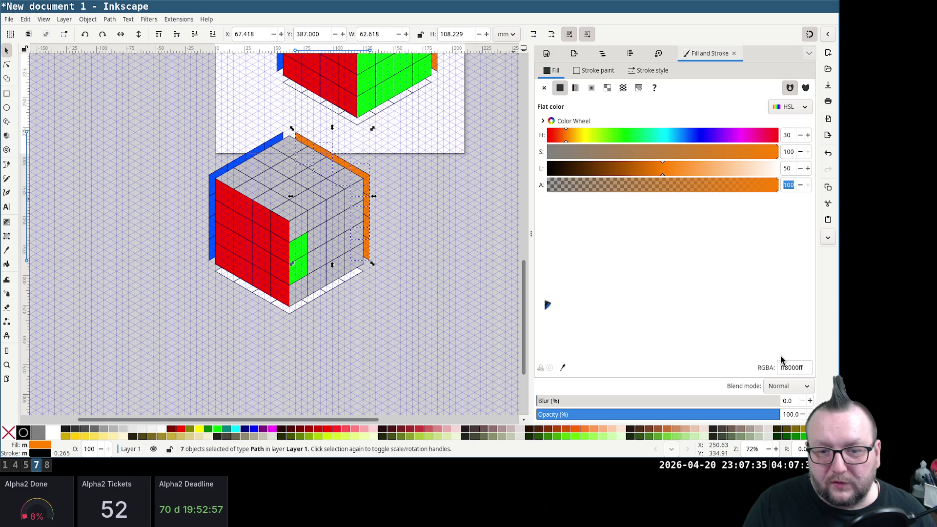
triple_click(789, 367)
text(c0c0c0ff)
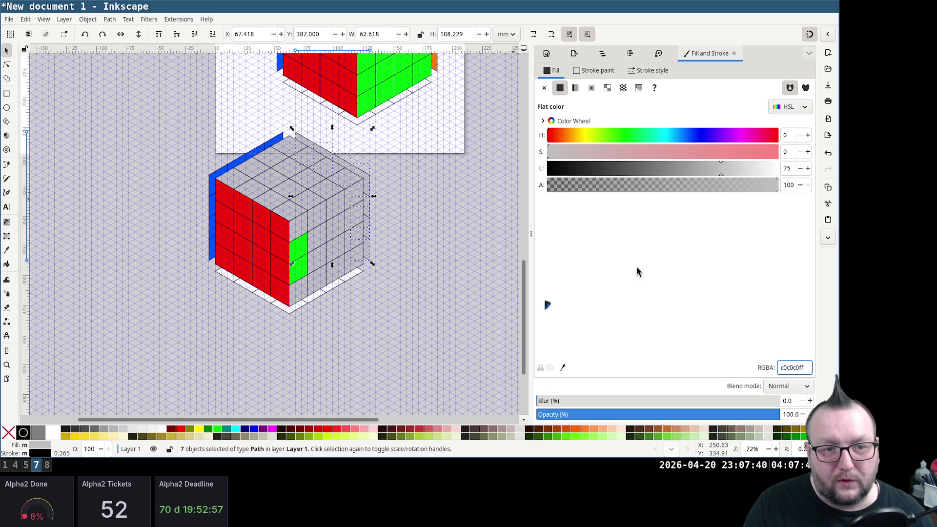
click(338, 291)
key(ctrl+shift+g)
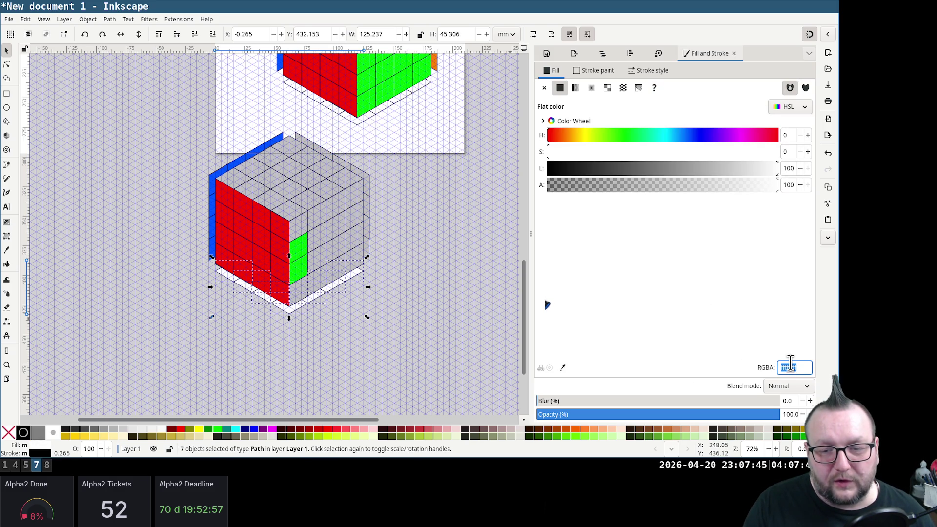
text(c0c0c0ff)
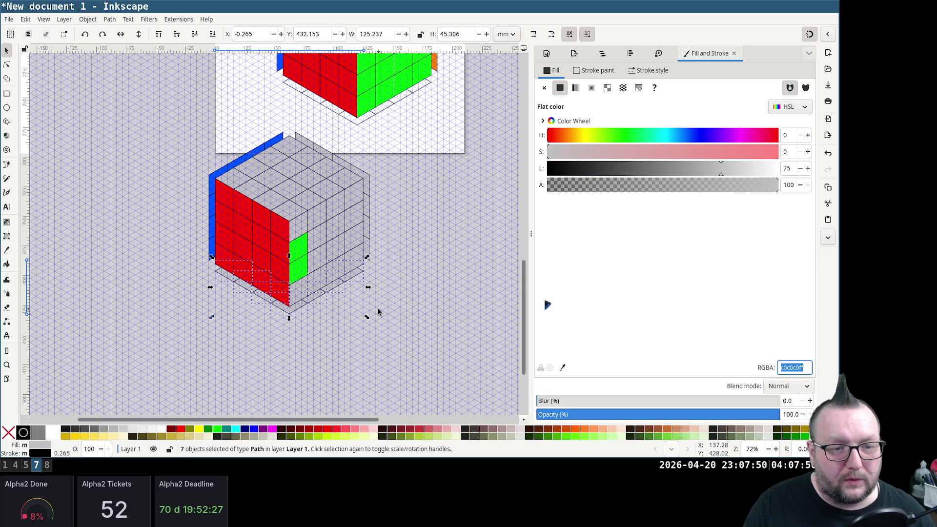
key(ctrl+g)
Turn the blue edge strips light grey and regroup them
ctrl+click(211, 206)
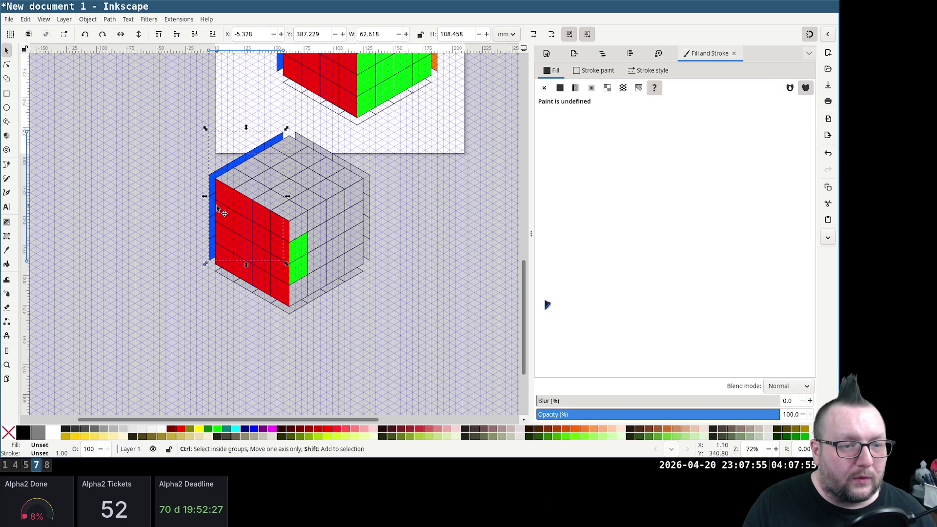
key(ctrl+shift+g)
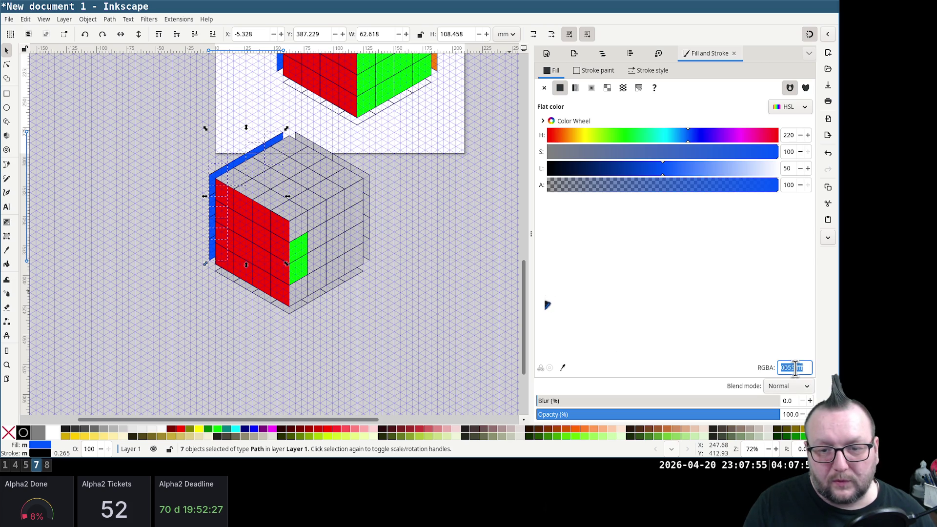
text(c0c0c0ff)
key(Return)
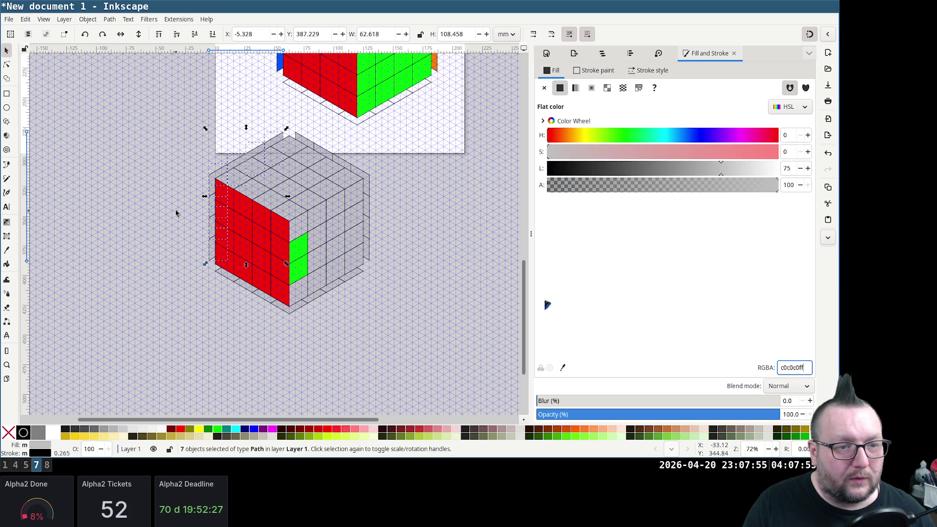
key(ctrl+g)
click(357, 332)
Ungroup the red face and recolour most of its stickers light grey
click(253, 255)
key(ctrl+shift+g)
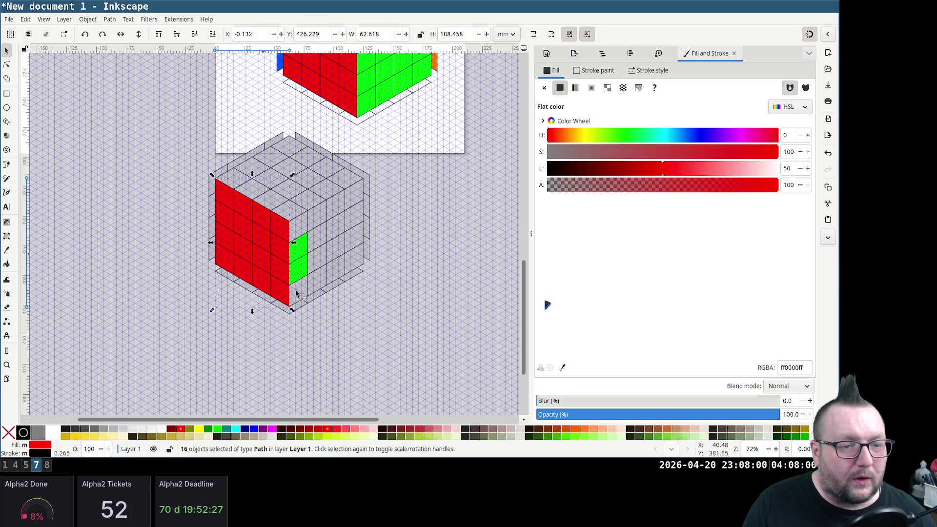
click(314, 324)
drag(191, 165, 280, 308)
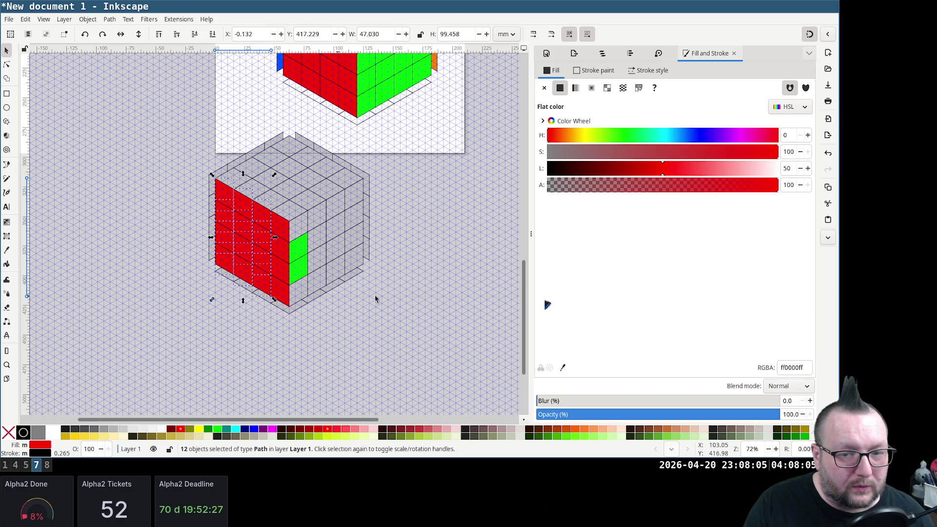
double_click(791, 368)
text(c0c0c0ff)
key(Return)
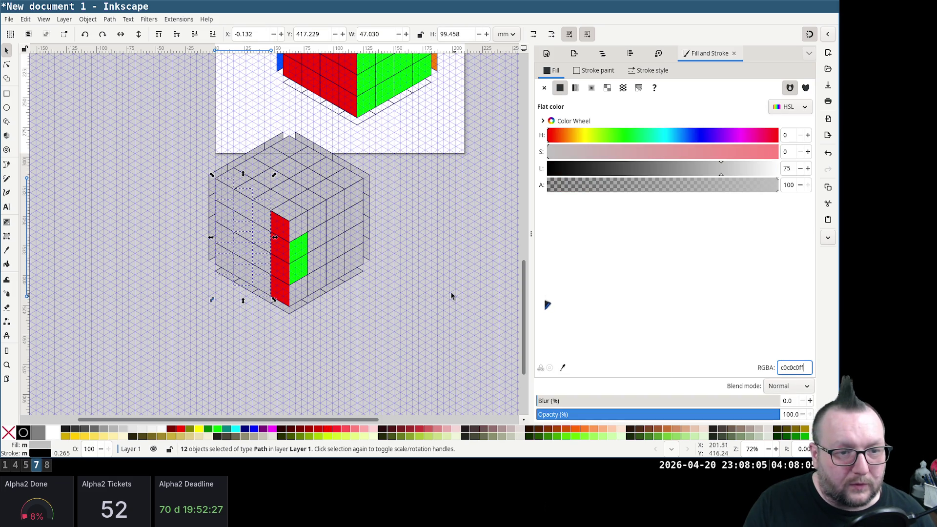
click(385, 374)
Grey out two more red stickers so only the corner reds beside the greens remain
ctrl+click(284, 230)
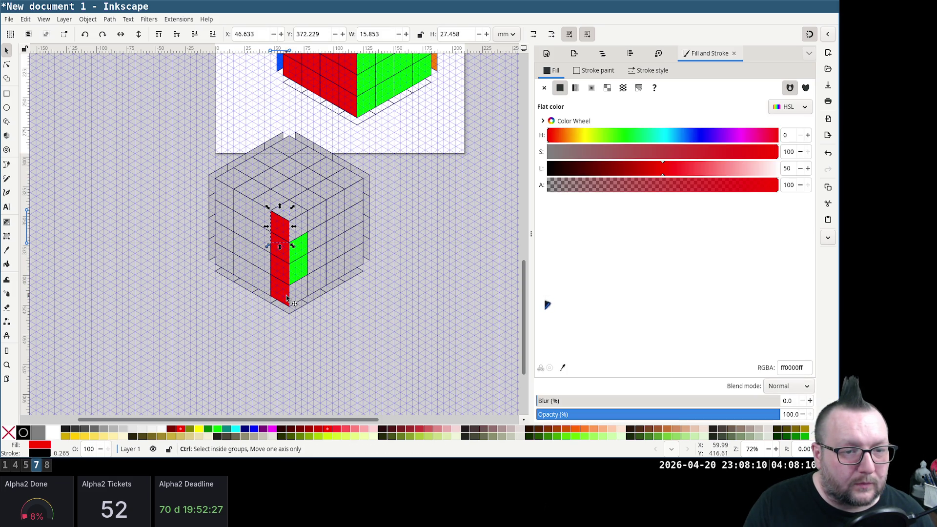
ctrl+click(288, 300)
click(286, 294)
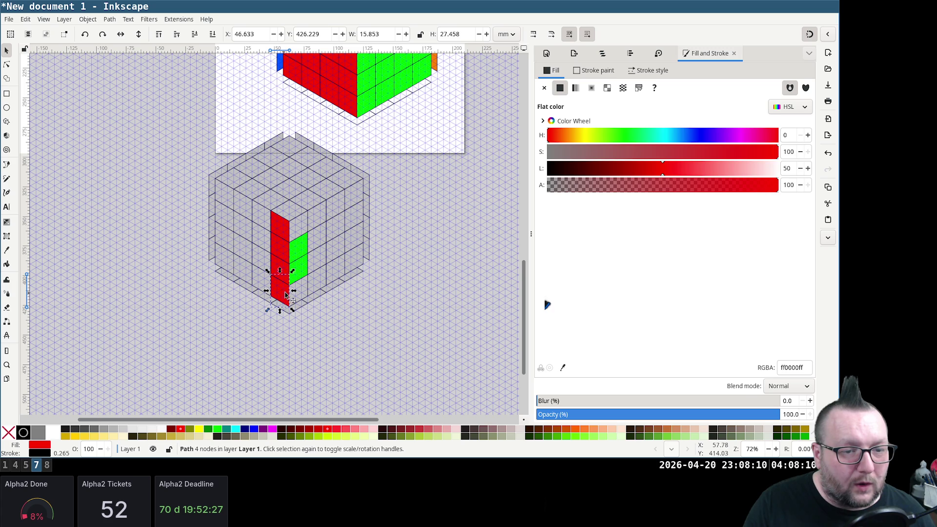
shift+click(288, 233)
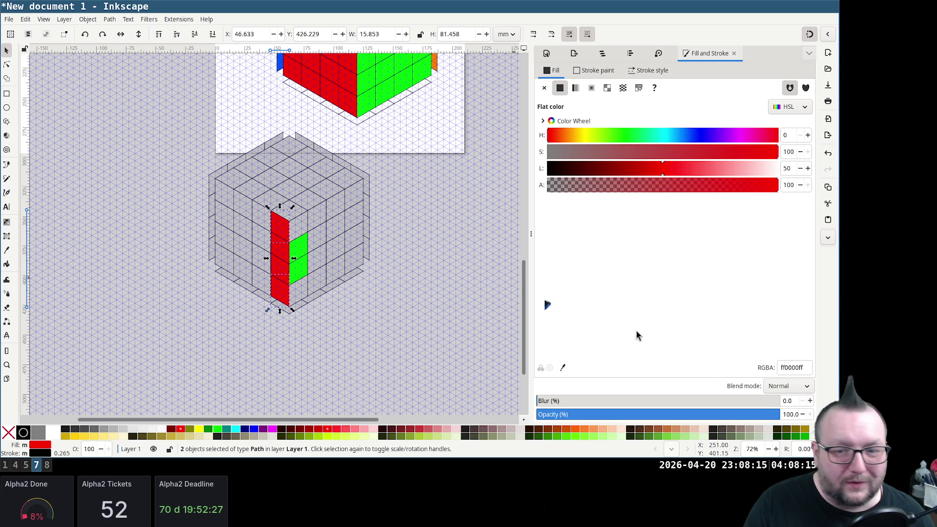
triple_click(779, 368)
text(c0c0c0ff)
key(Return)
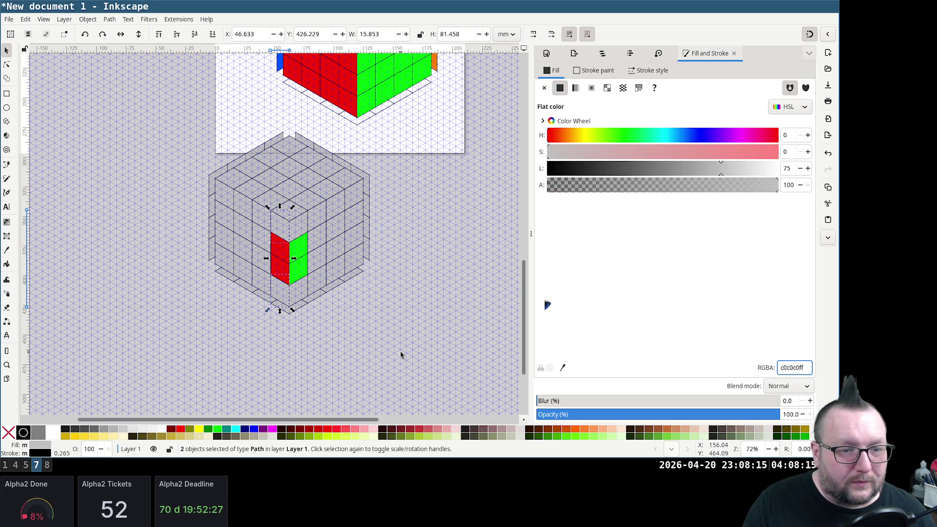
click(400, 355)
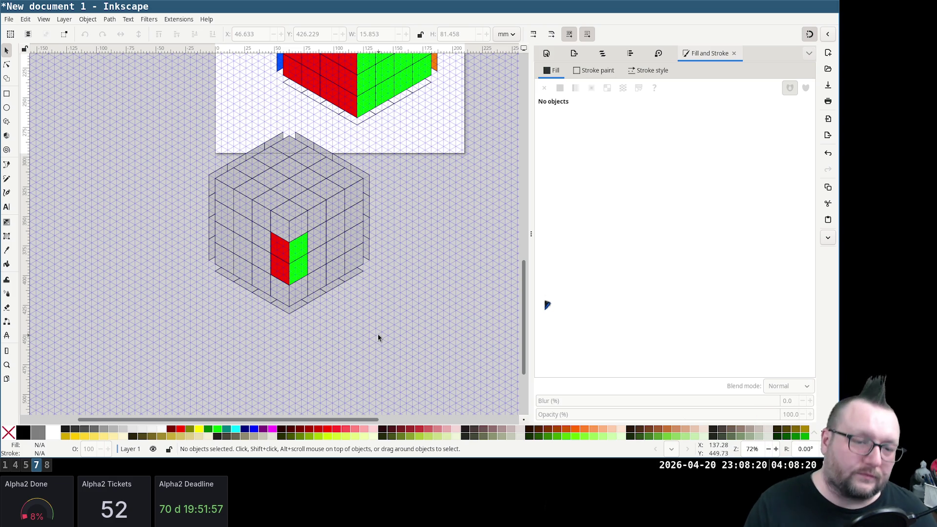
Move the small left-face tile up and set it to pure red with full saturation
click(222, 244)
drag(230, 247, 231, 226)
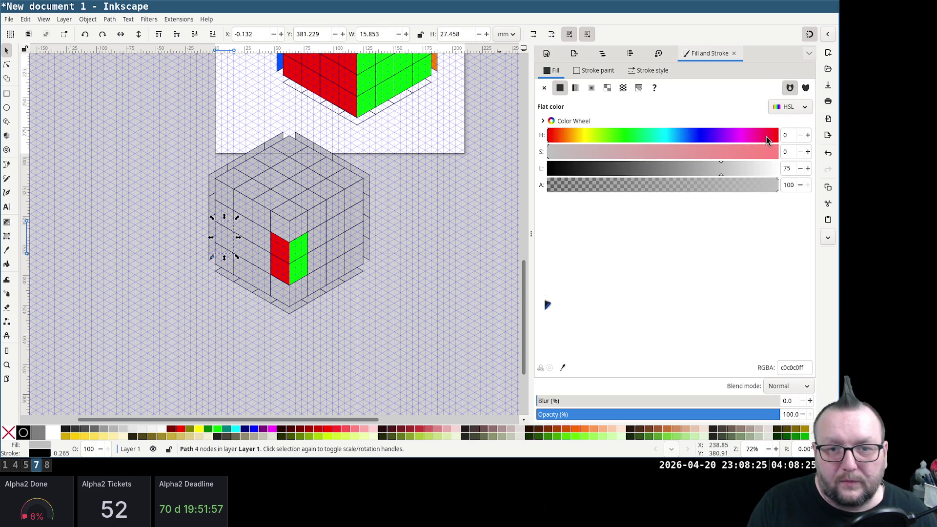
double_click(786, 151)
text(100)
key(Tab)
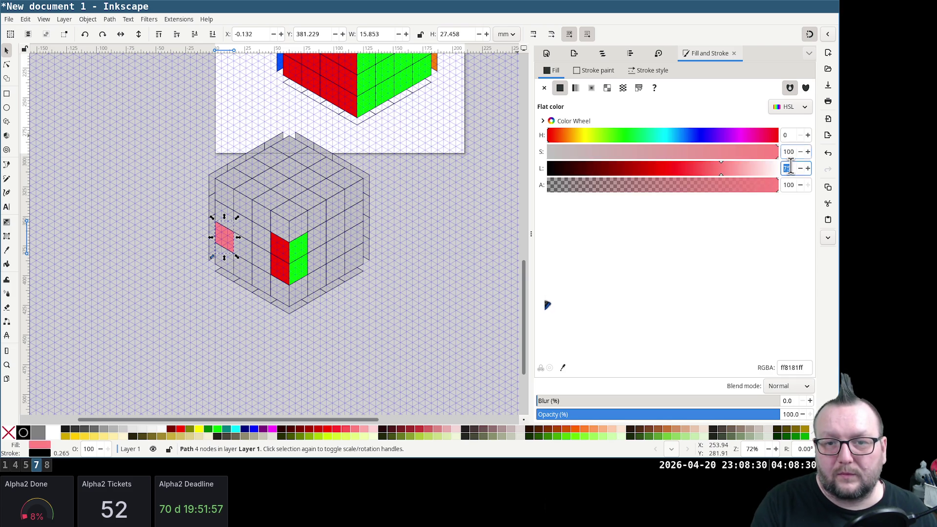
key(Tab)
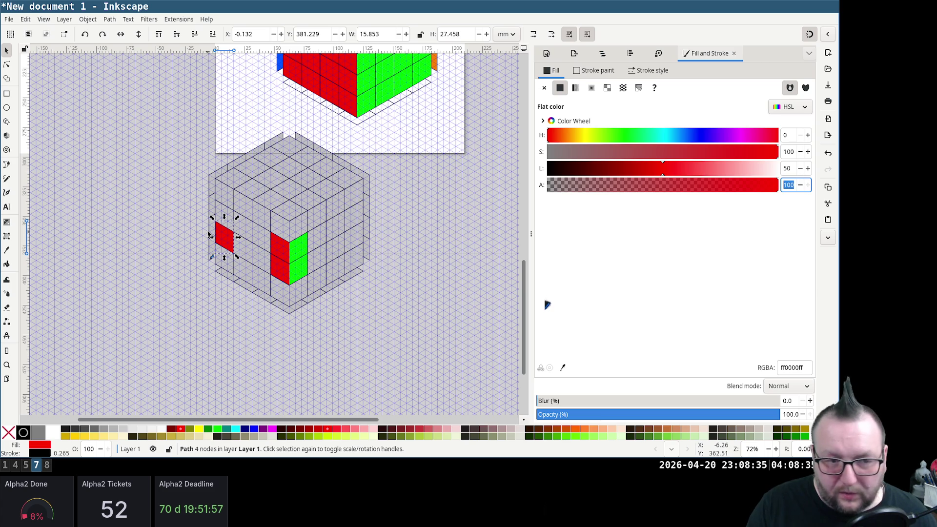
Make the upper corner sticker and the tile above the left red sticker yellow (hue 60, full saturation)
click(284, 252)
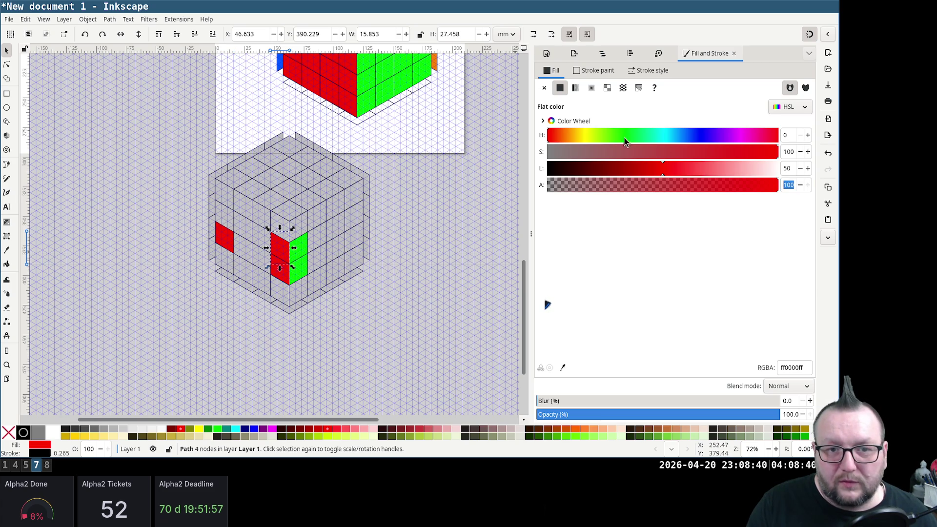
click(586, 139)
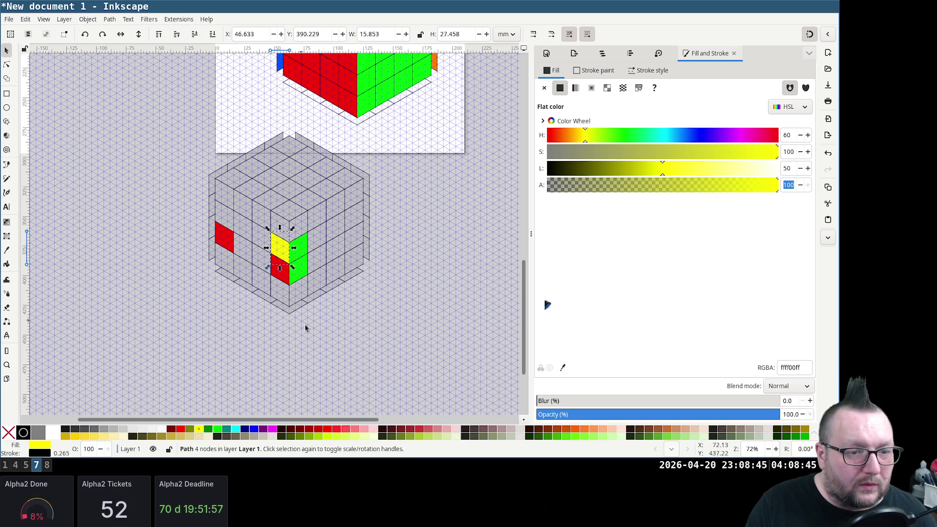
drag(292, 332, 297, 335)
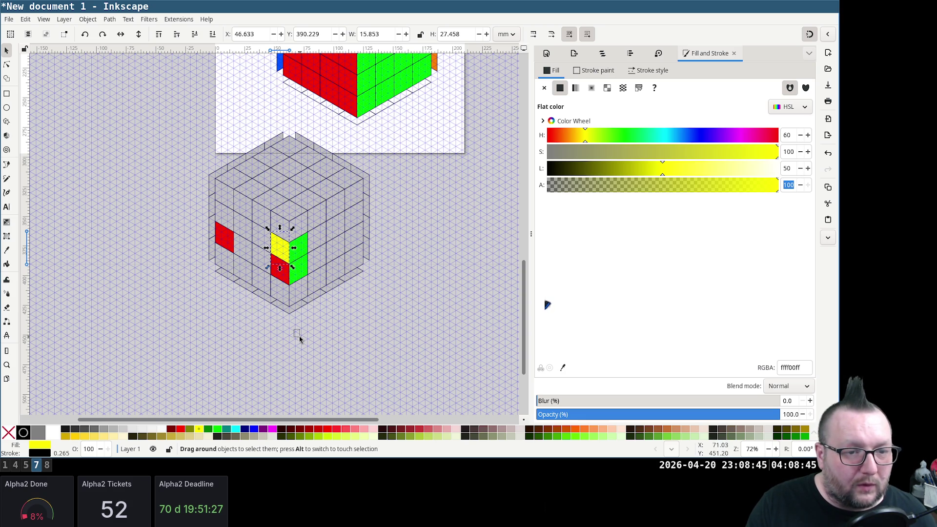
click(223, 221)
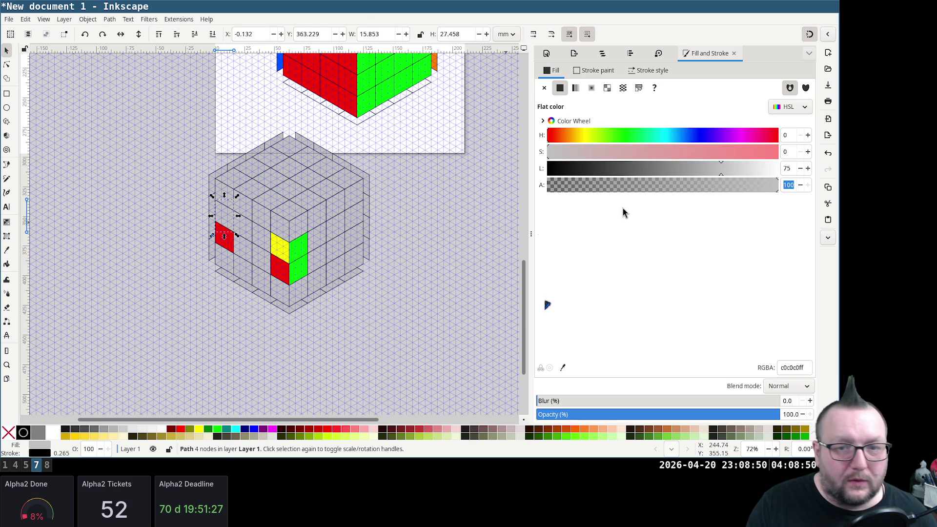
click(587, 136)
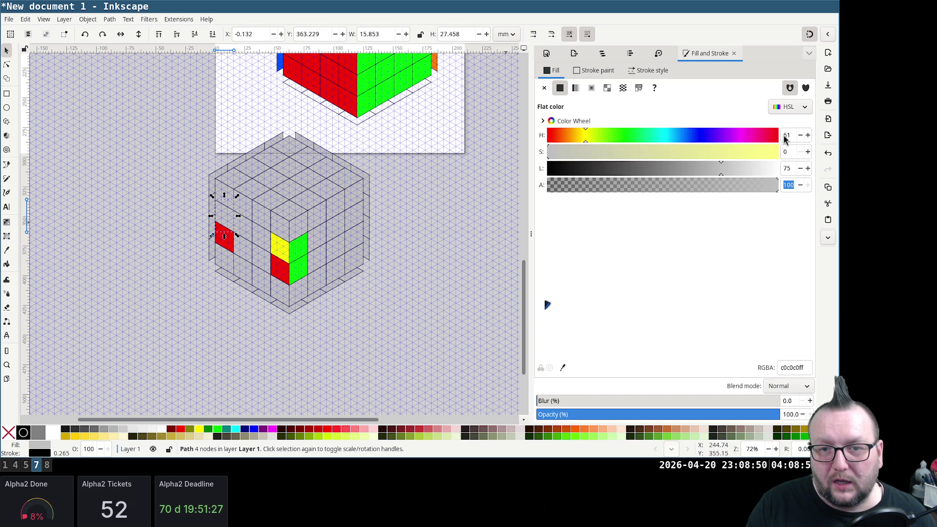
key(BackSpace)
text(0)
key(Tab)
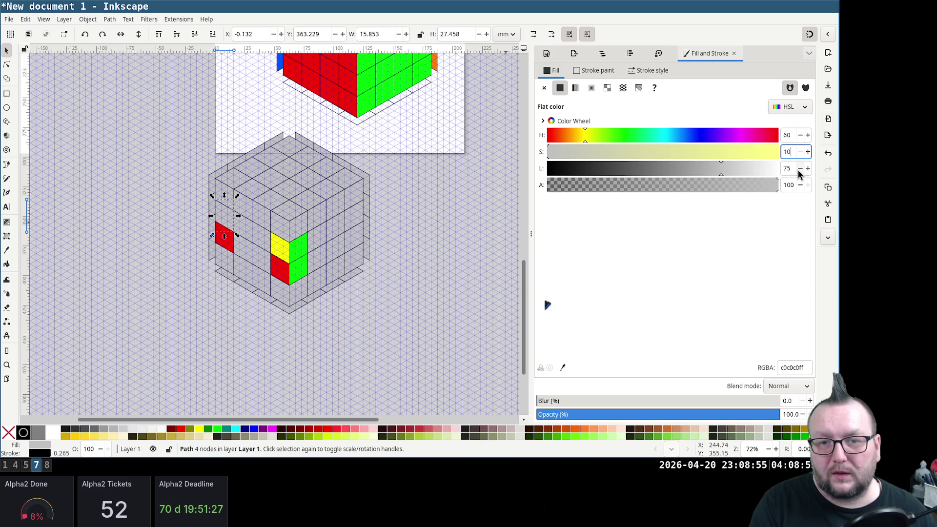
text(0)
key(Tab)
text(0)
key(Tab)
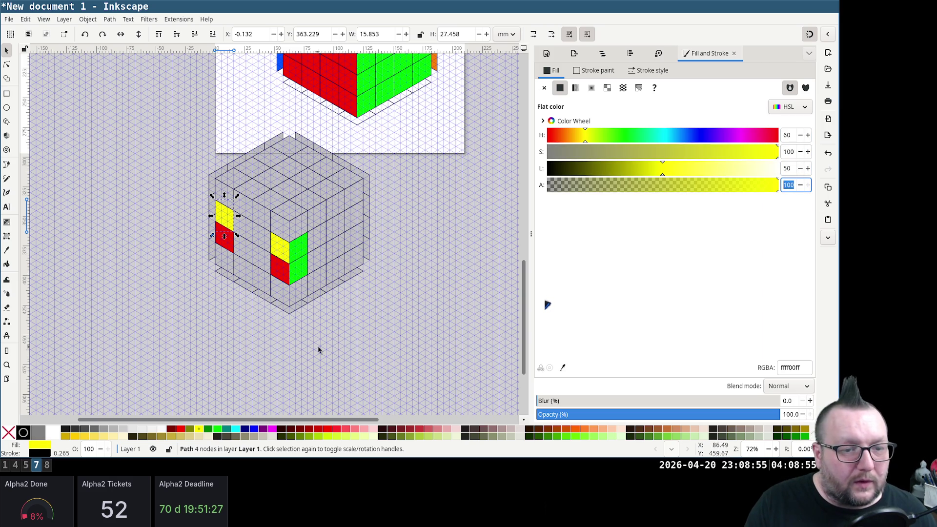
Group all the cube's pieces into one cube group
drag(317, 350, 179, 170)
key(ctrl)
key(ctrl+g)
key(Escape)
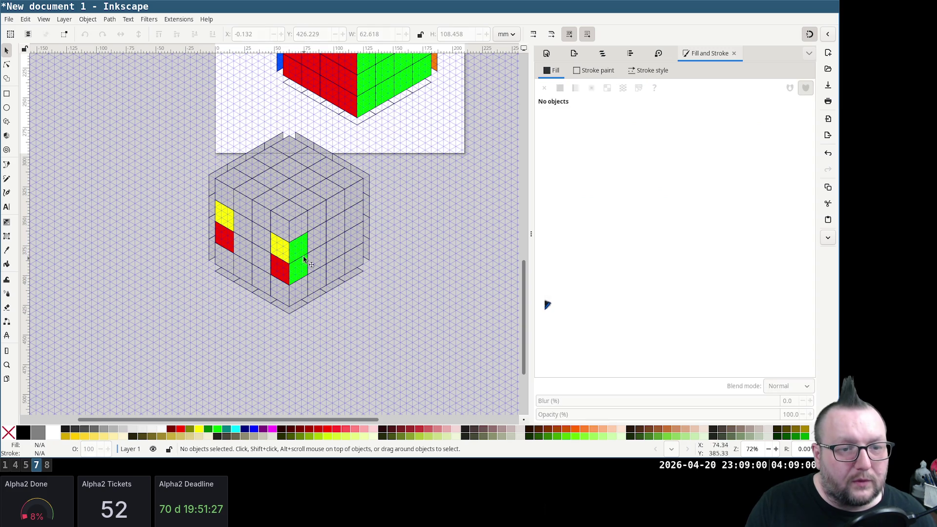
Turn the upper green corner sticker pure blue with hue 240
click(325, 246)
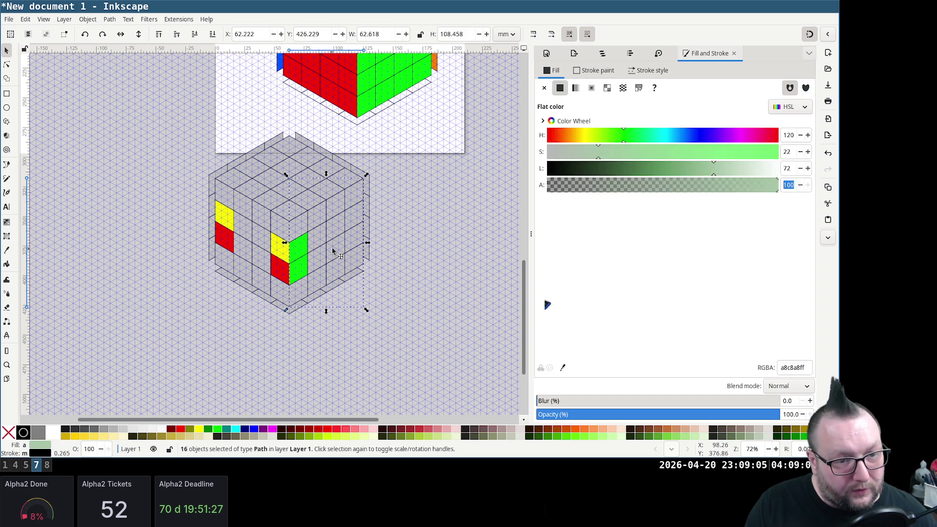
ctrl+click(311, 252)
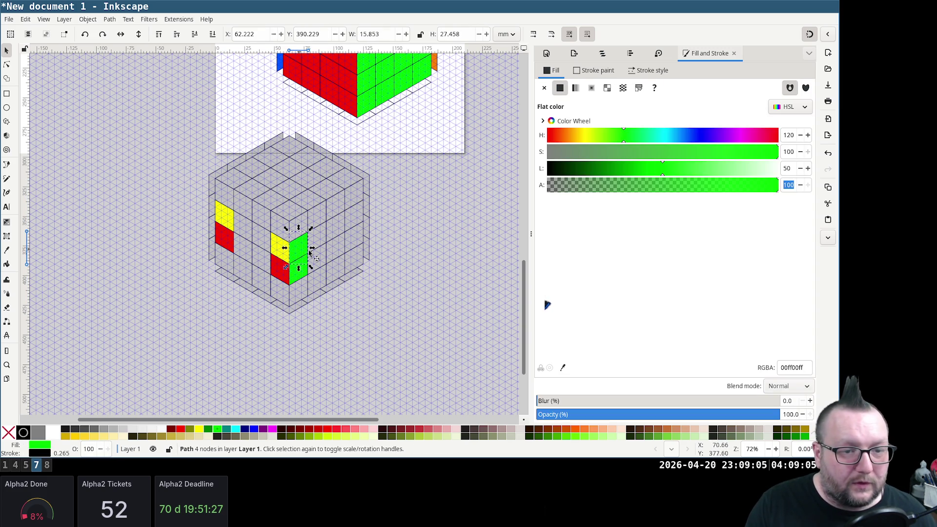
click(695, 139)
double_click(792, 136)
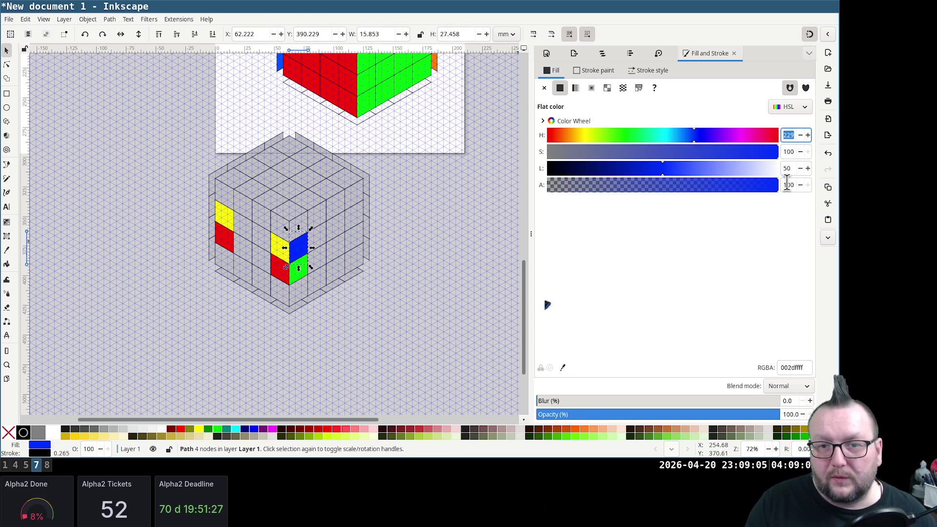
text(0)
key(Tab)
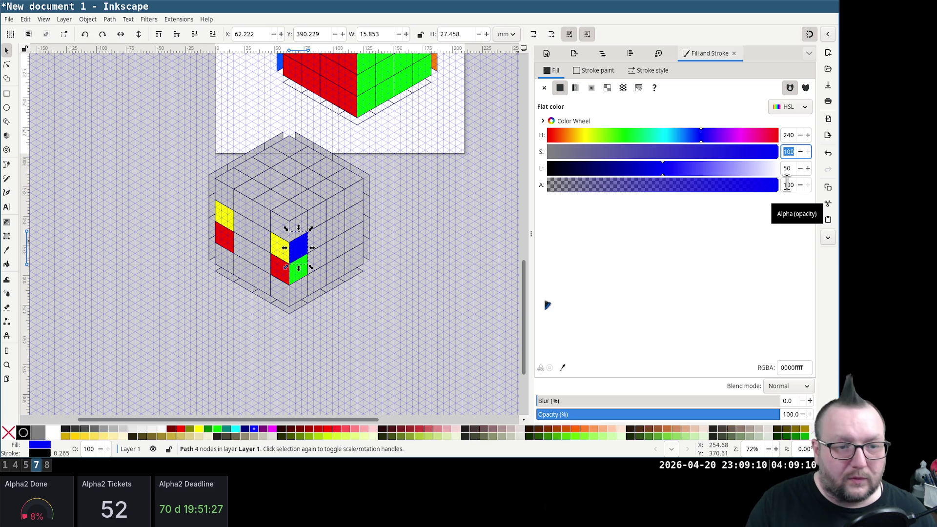
click(473, 311)
mouse_move(399, 330)
mouse_down()
mouse_move(278, 183)
mouse_move(281, 173)
mouse_up()
click(190, 229)
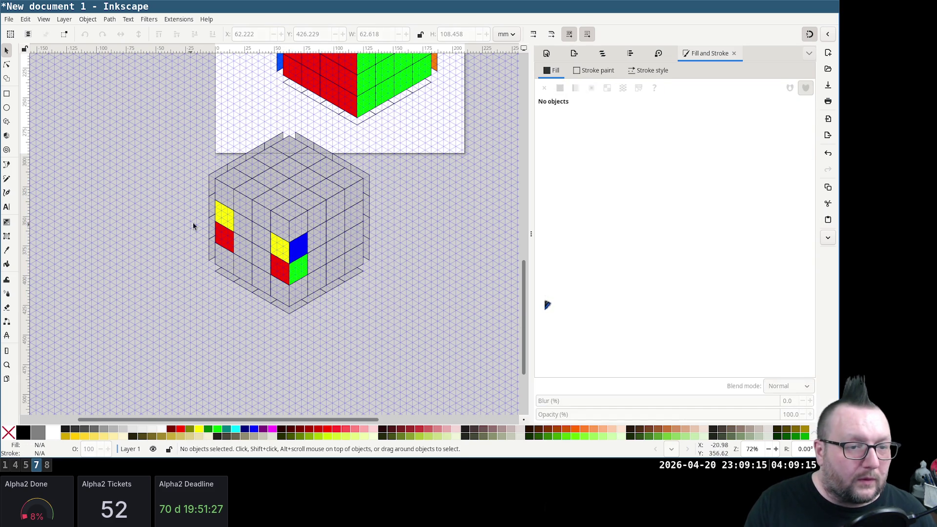
Make the grey tile beside the left-face stickers bright green with full saturation
click(220, 226)
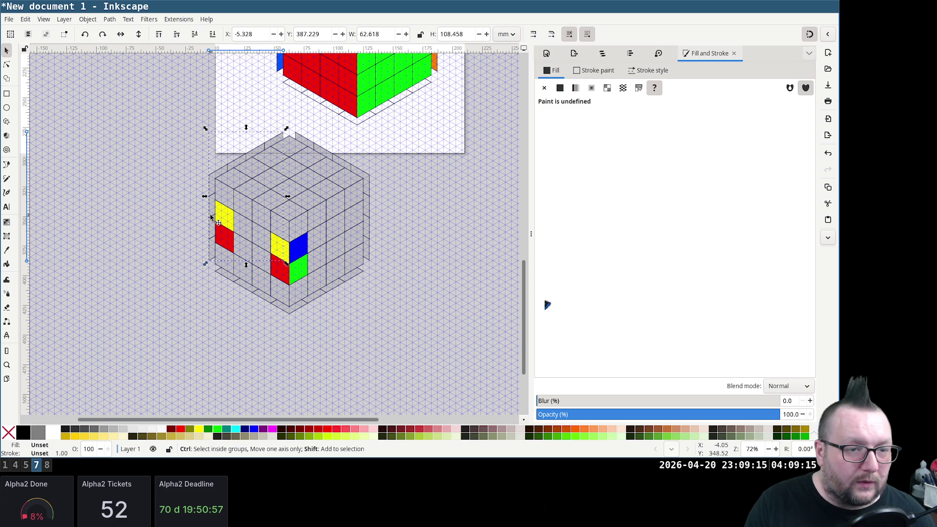
ctrl+click(217, 222)
click(163, 254)
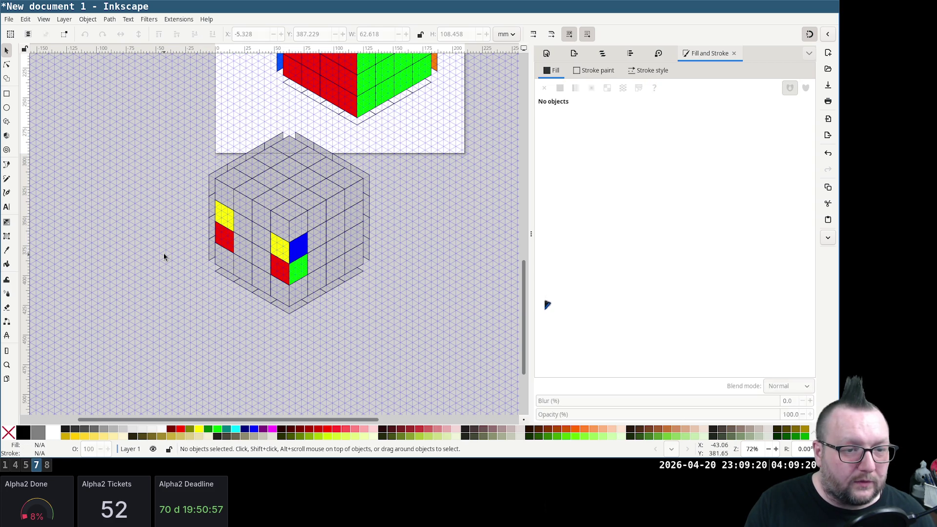
click(220, 235)
click(206, 230)
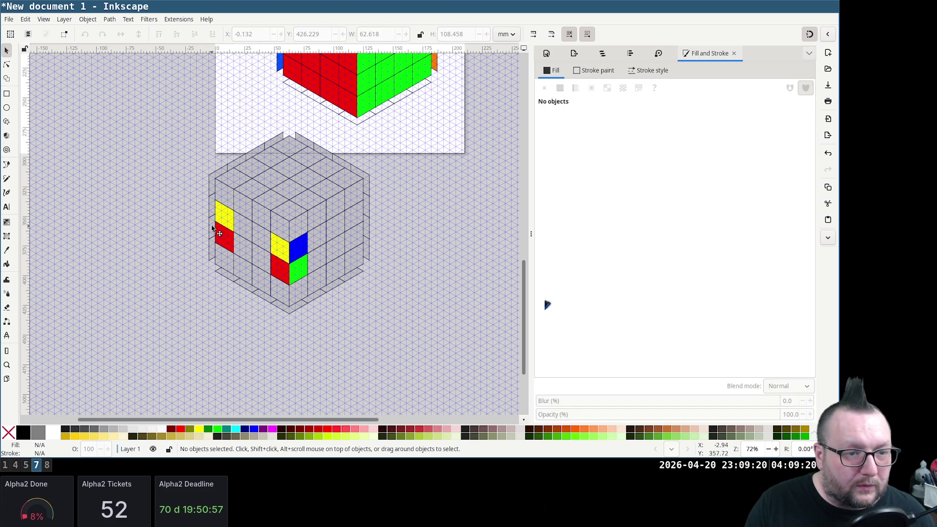
scroll(189, 225, up, 2)
click(223, 259)
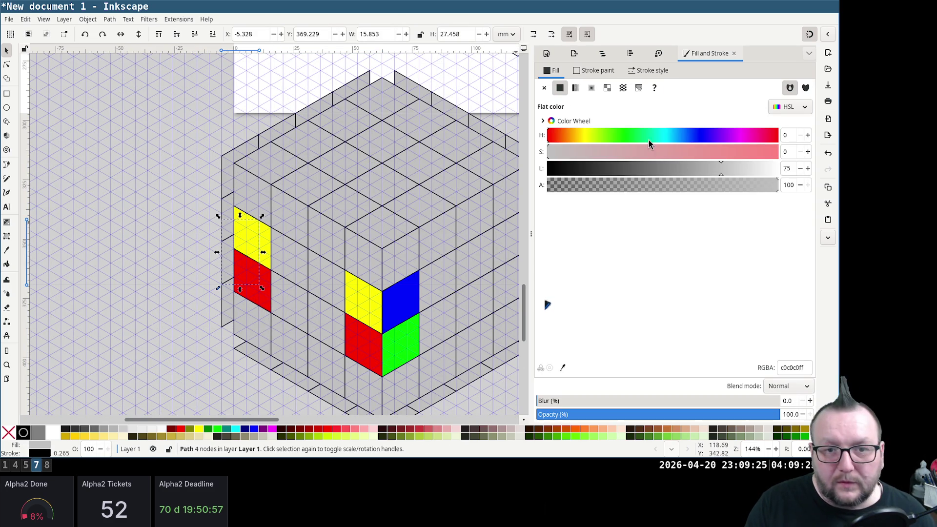
click(616, 139)
text(129)
key(Tab)
text(100)
key(Tab)
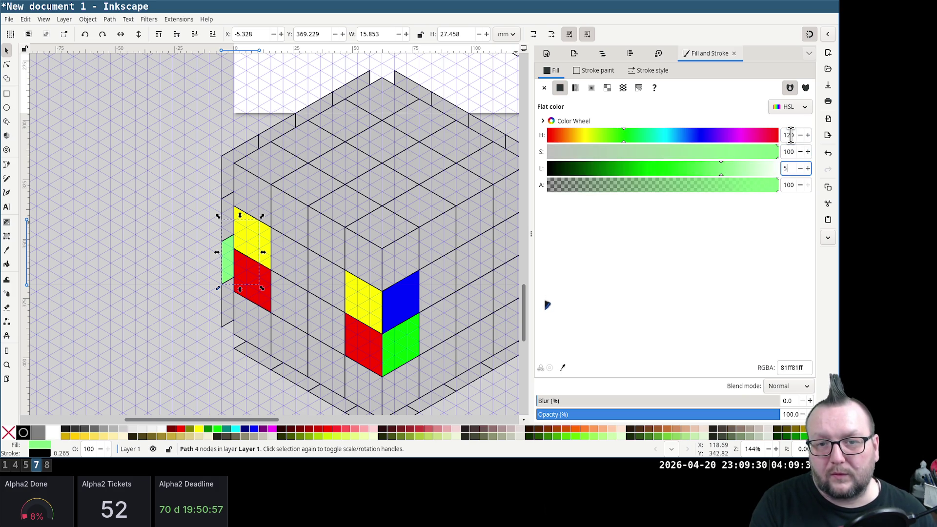
text(50)
key(Tab)
Make the grey tile above the yellow sticker pure blue with S 100 and L 50
click(232, 207)
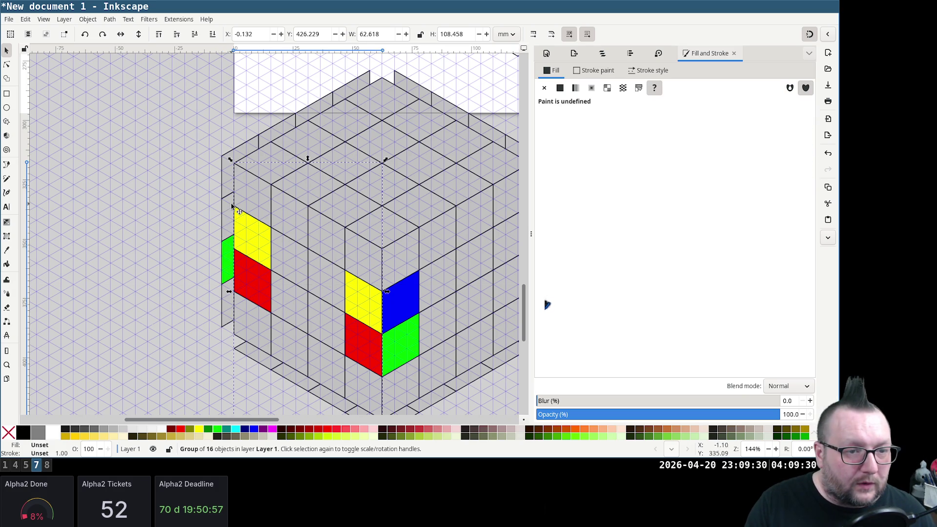
click(223, 217)
click(704, 138)
click(789, 151)
text(100)
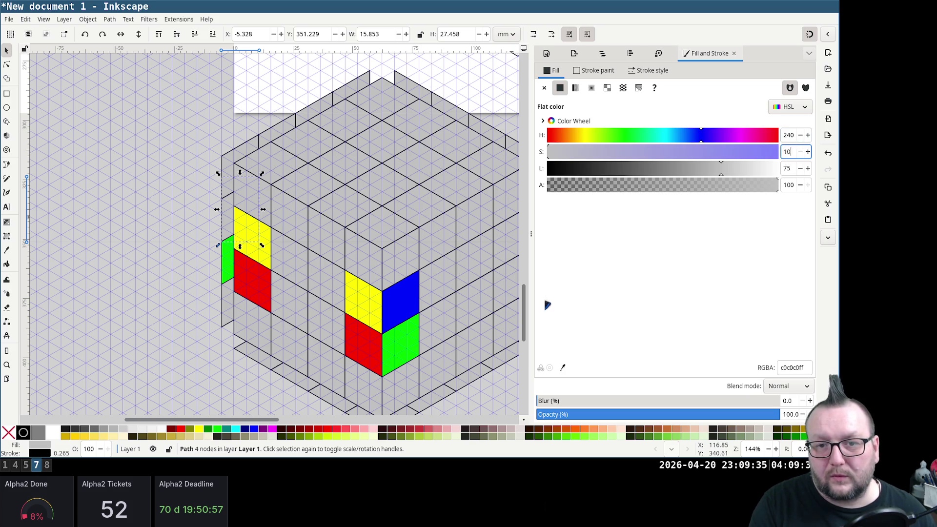
key(Tab)
text(50)
key(Tab)
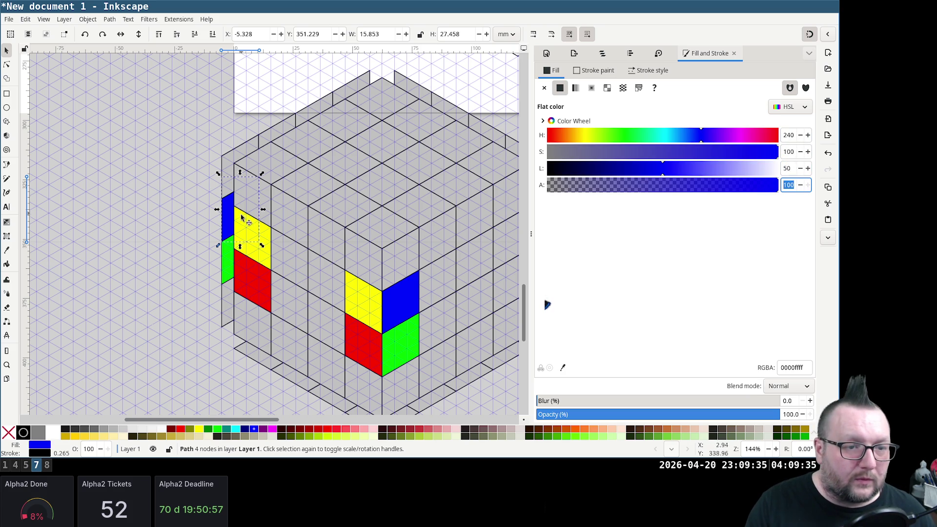
click(188, 153)
ctrl+scroll(265, 156, down, 1)
Group all cube pieces together and bring up the Document Properties grid settings
drag(190, 69, 354, 290)
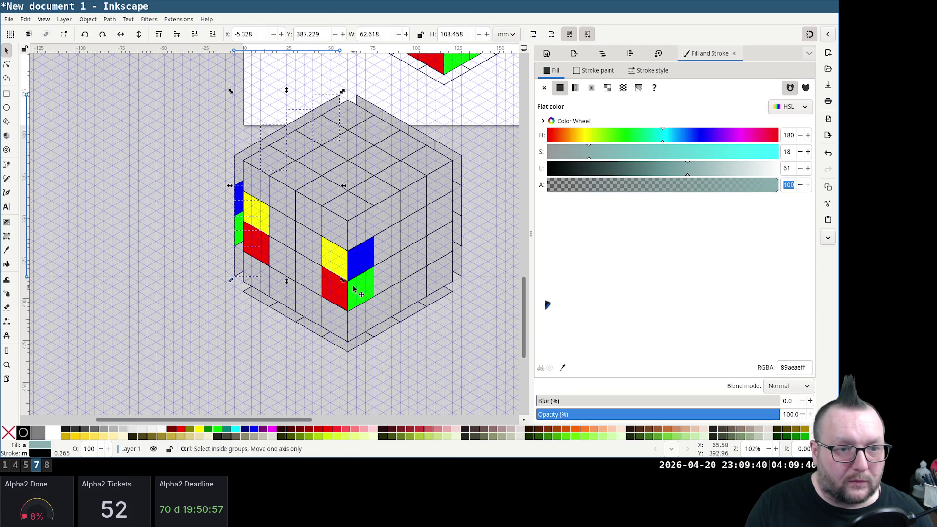
key(ctrl+g)
click(96, 197)
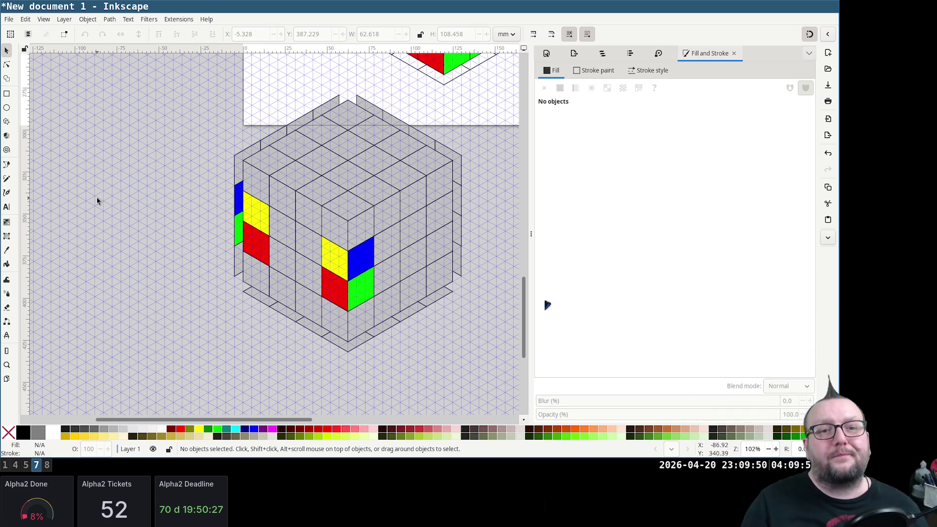
click(548, 54)
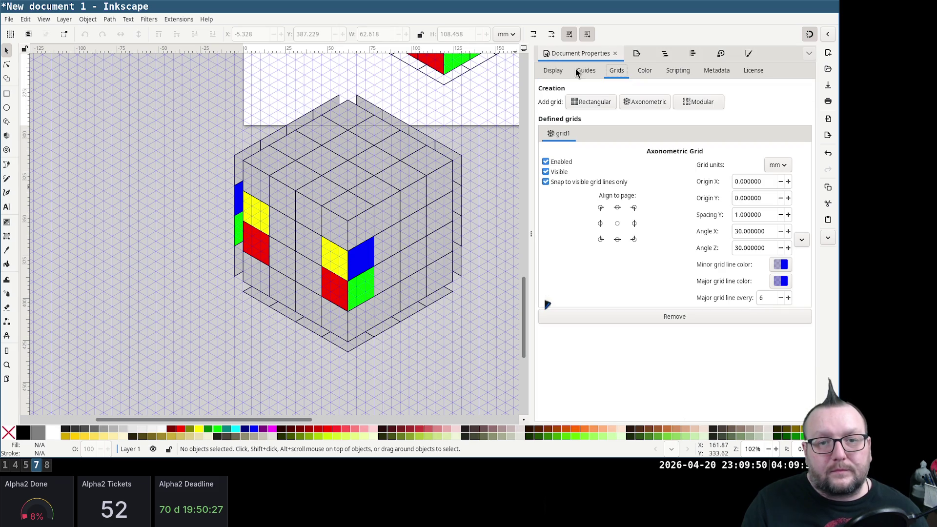
click(546, 173)
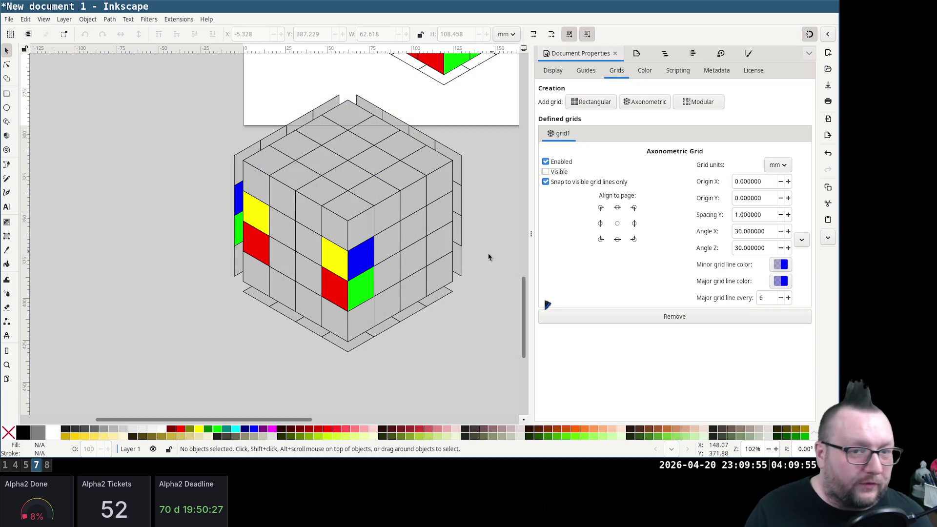
scroll(483, 256, up, 3)
scroll(472, 268, up, 5)
scroll(472, 268, up, 5)
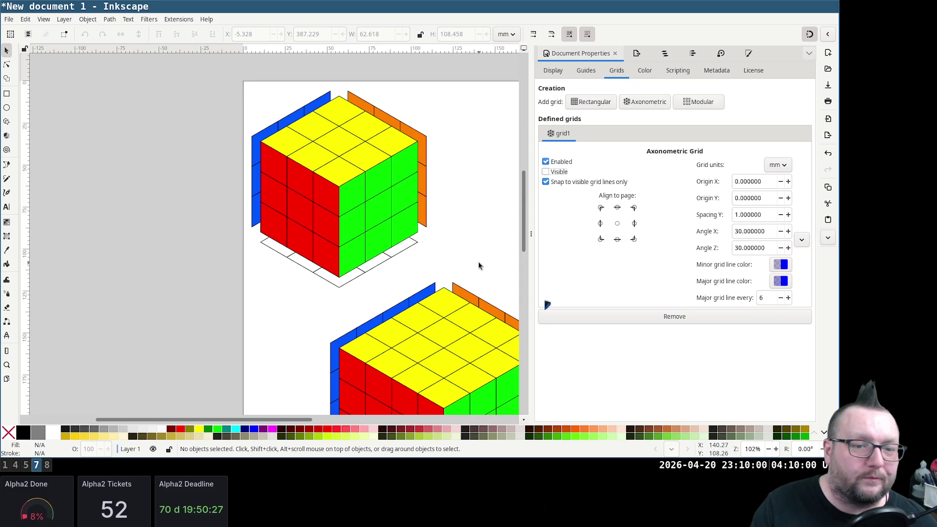
scroll(479, 266, down, 4)
scroll(464, 260, down, 3)
scroll(464, 262, down, 4)
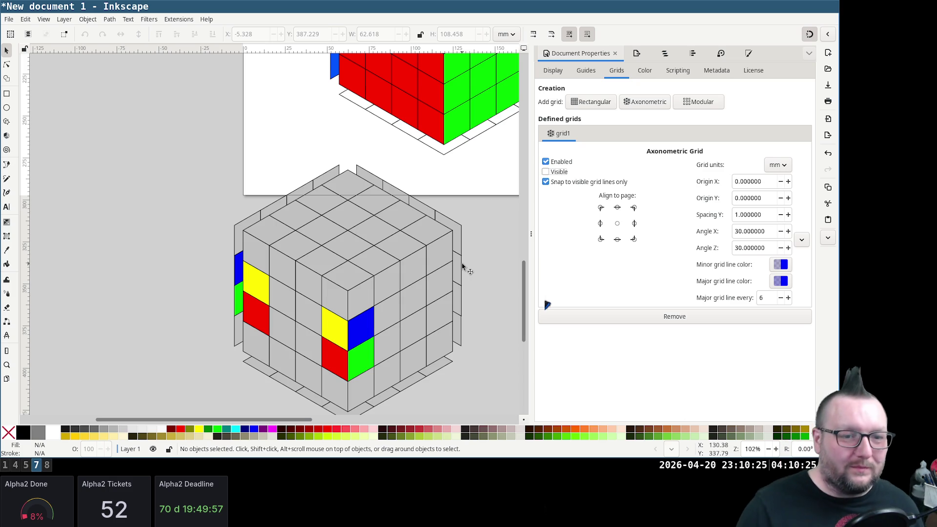
click(555, 173)
scroll(383, 209, down, 2)
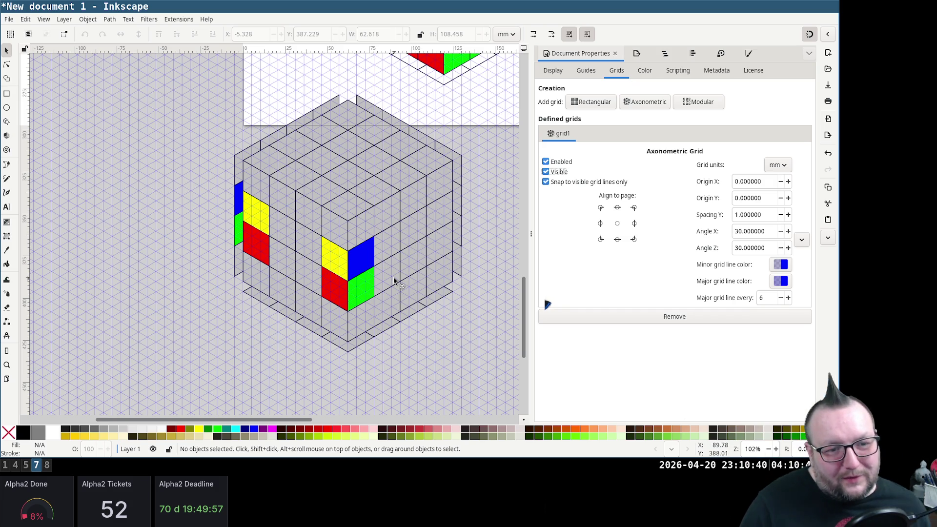
click(395, 278)
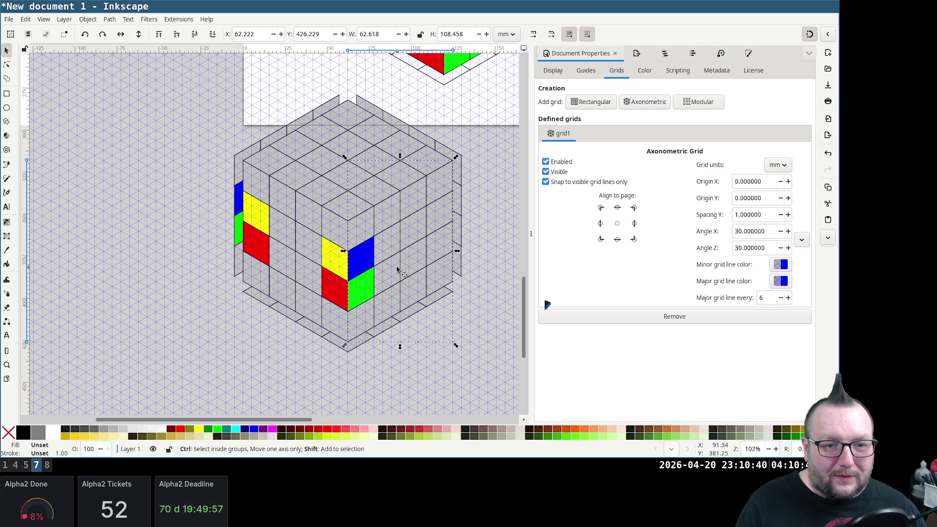
Ungroup the face and select the green and blue stickers right of the front edge
key(ctrl+shift+g)
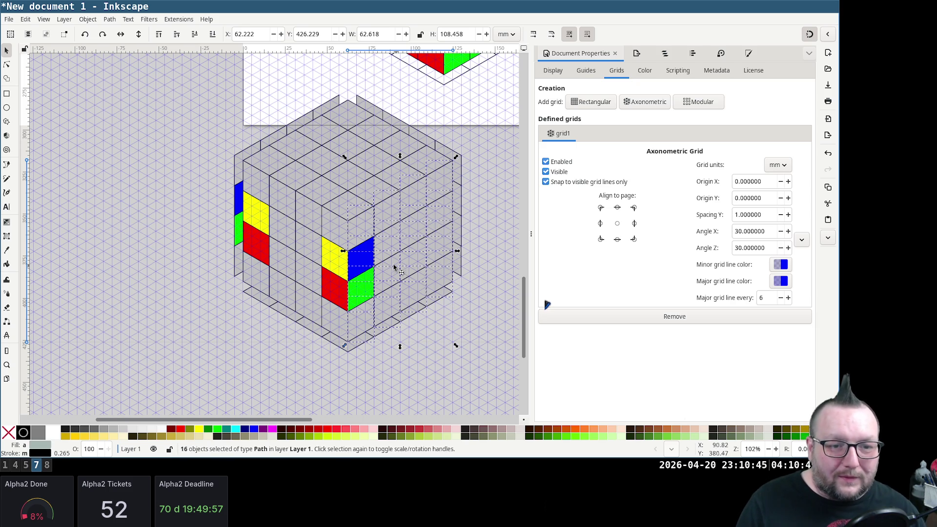
click(440, 352)
click(361, 293)
shift+click(368, 255)
Set both stickers' fill to grey c0c0c0 in the RGBA field and deselect
click(748, 53)
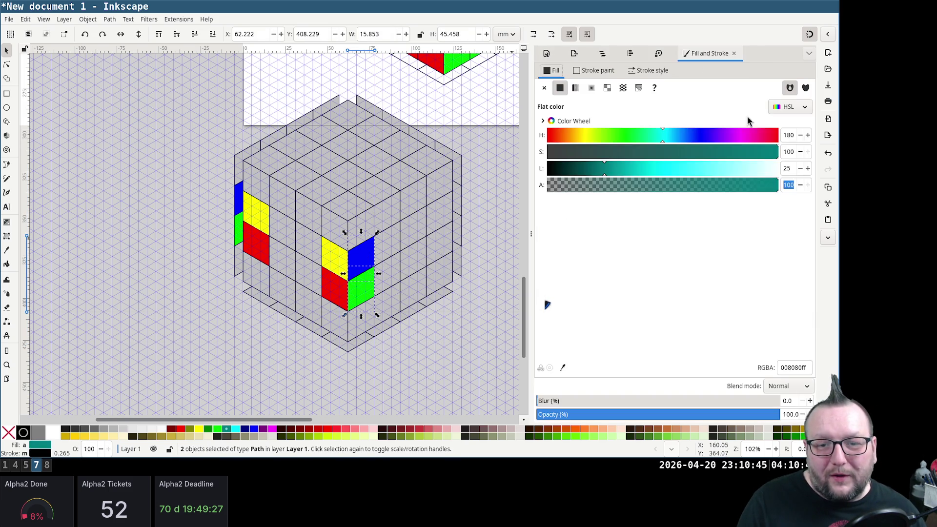
triple_click(787, 365)
text(c0c0c0)
key(Return)
text(c0c0)
key(Return)
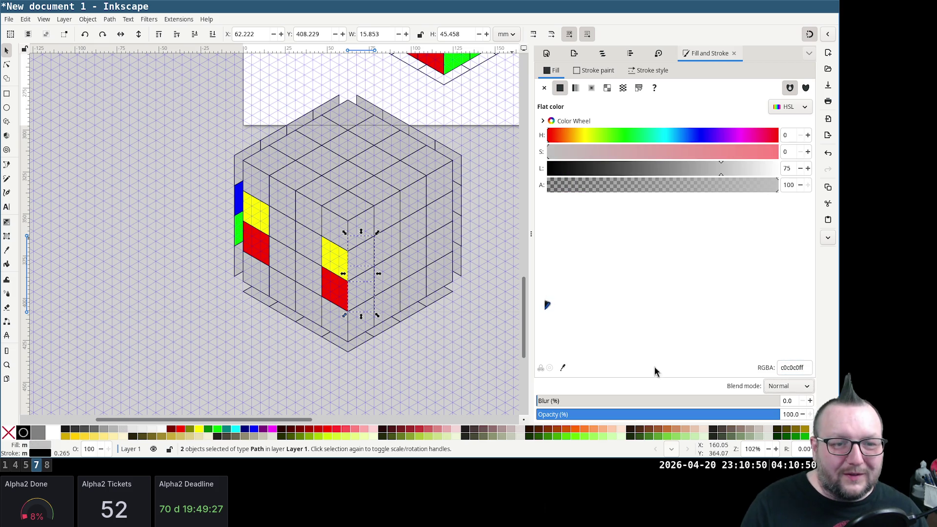
click(499, 357)
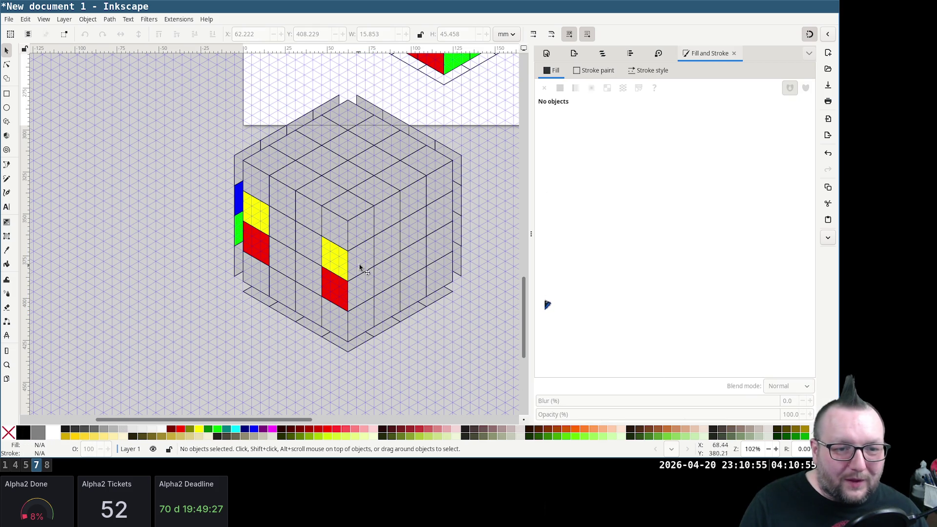
scroll(461, 307, up, 4)
scroll(453, 292, down, 8)
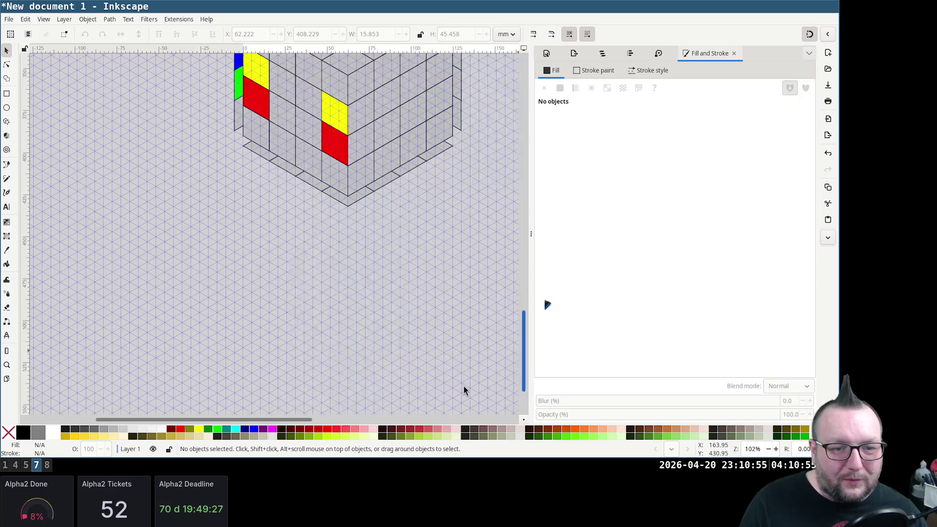
scroll(462, 365, up, 5)
drag(468, 363, 318, 162)
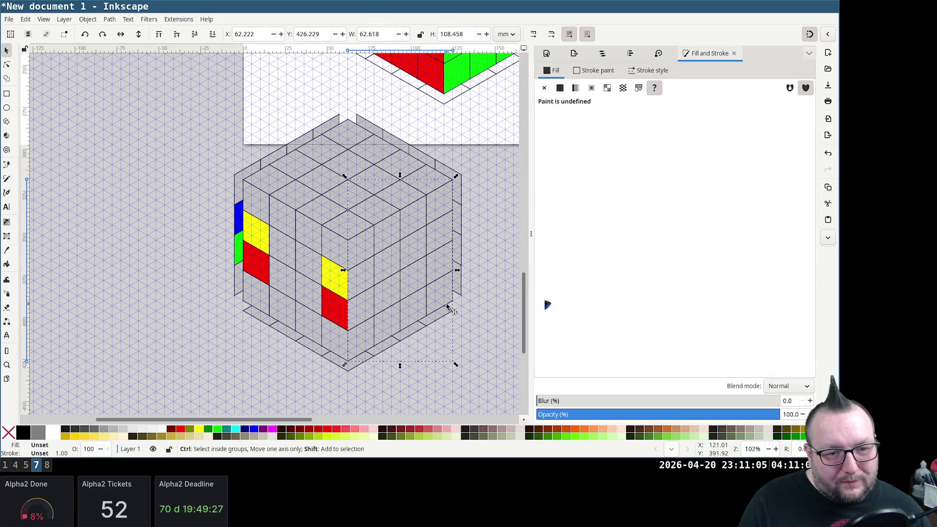
key(ctrl+shift+g)
Colour a cell near the right face's edge red with RGBA ff0000
click(482, 316)
click(445, 270)
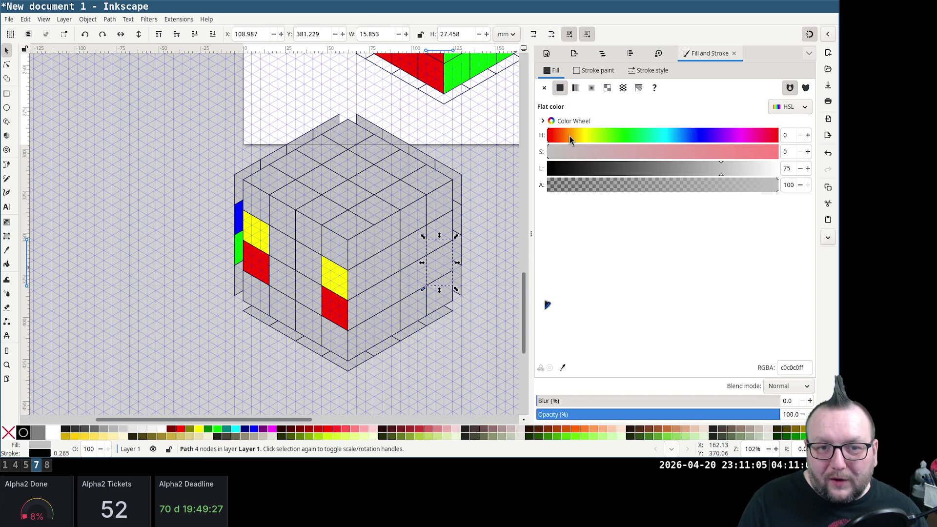
double_click(787, 150)
double_click(794, 367)
text(ff0000)
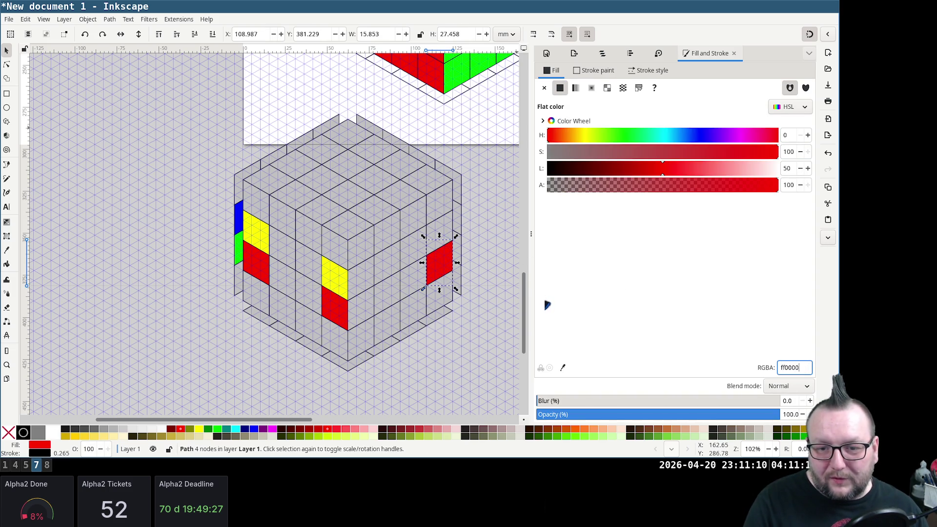
Colour the cell above it yellow with HSL 60 / 100 / 50
click(446, 231)
click(585, 135)
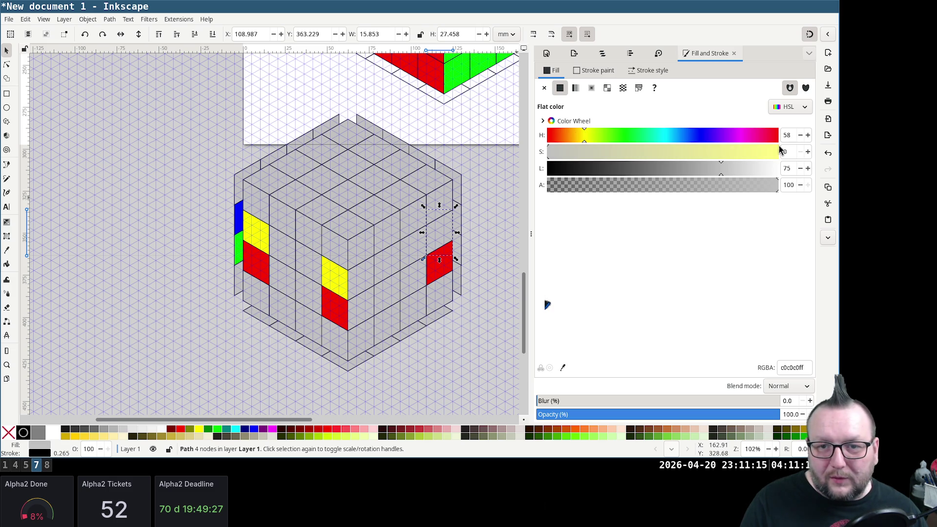
text(60)
key(Tab)
text(100)
key(Tab)
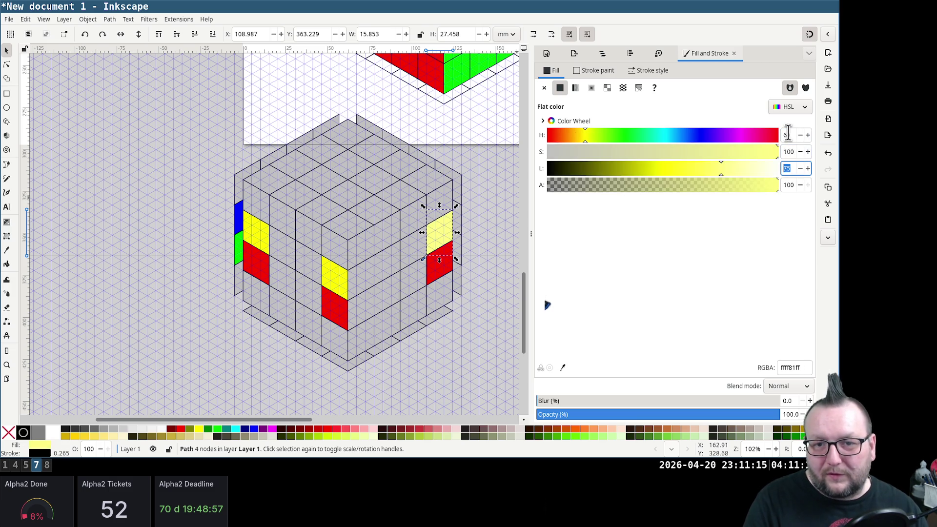
text(0)
key(Tab)
click(469, 366)
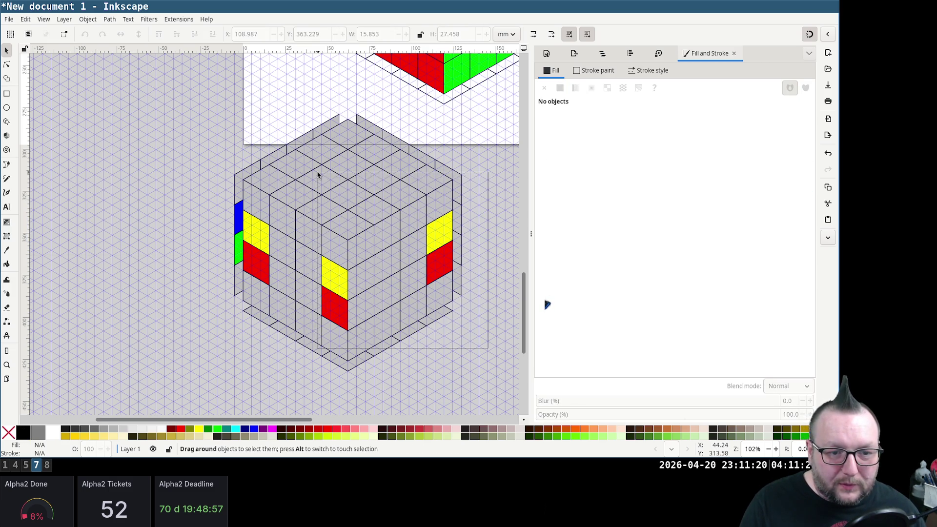
Group the right-face cells, cancel an accidental move, and ungroup them again
drag(452, 307, 320, 175)
shift+click(363, 354)
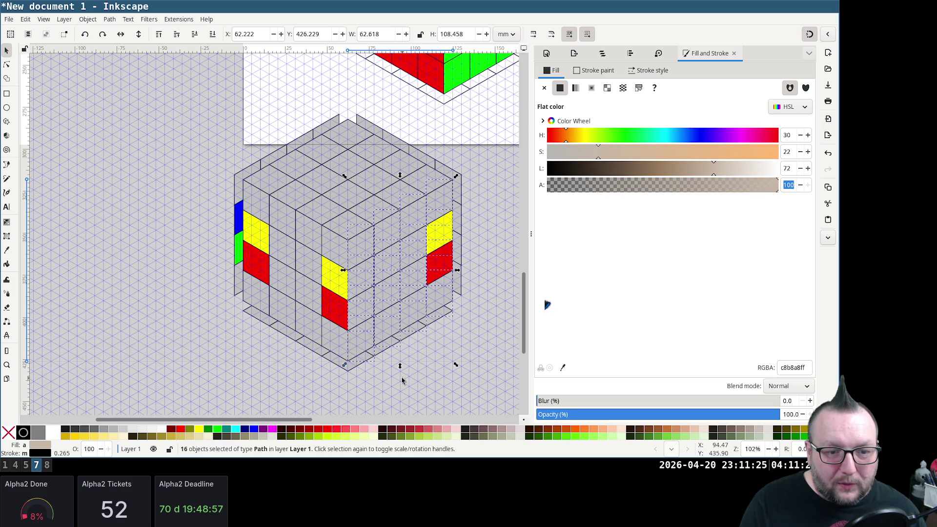
key(ctrl+g)
drag(390, 266, 463, 284)
key(Escape)
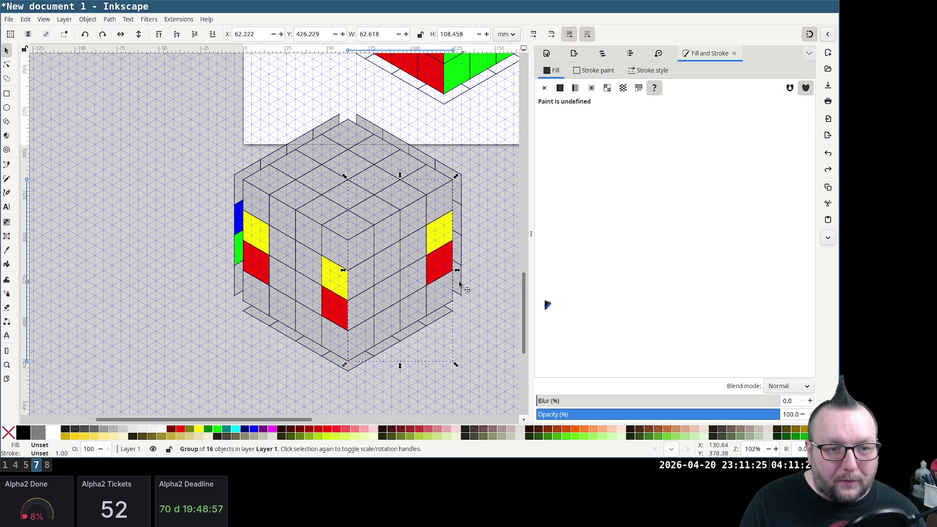
key(ctrl+shift+g)
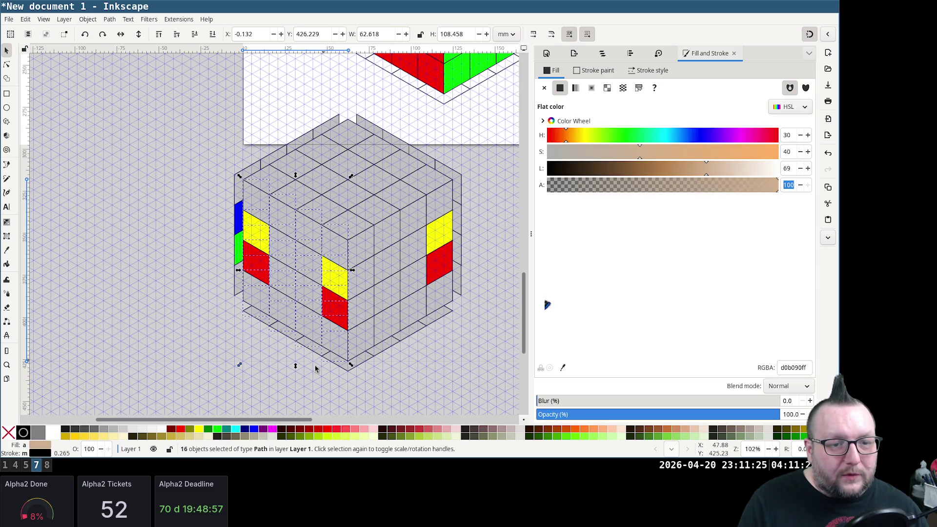
Turn the yellow and red stickers beside the front edge back to grey c0c0c0
click(276, 346)
click(335, 278)
shift+click(334, 310)
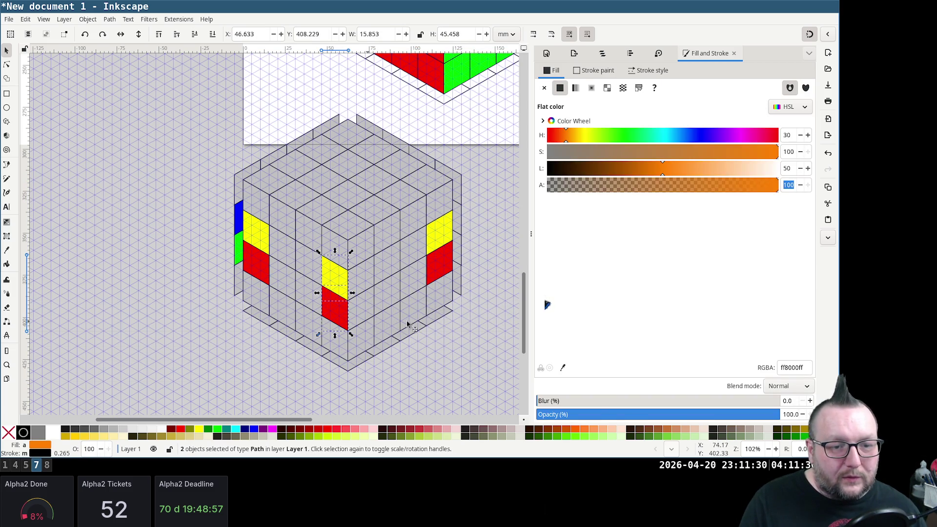
double_click(789, 368)
text(c0c0)
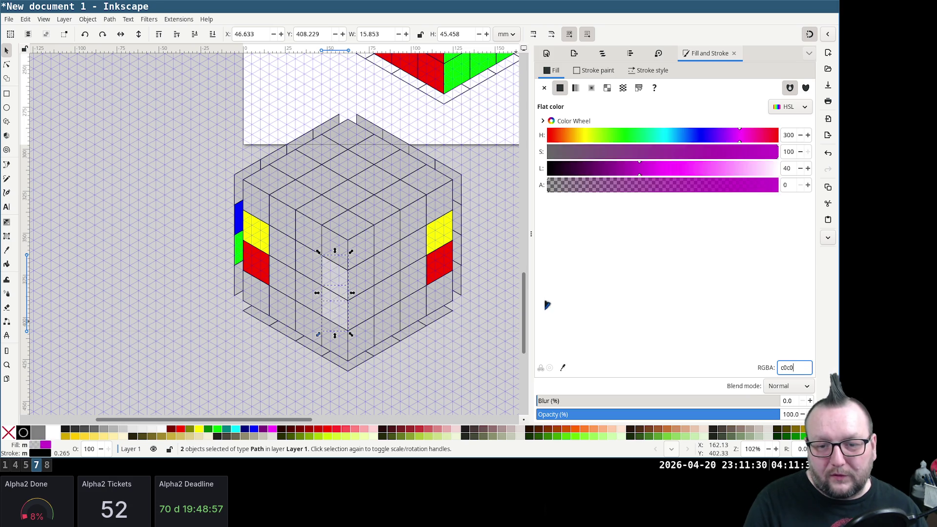
text(c0ff)
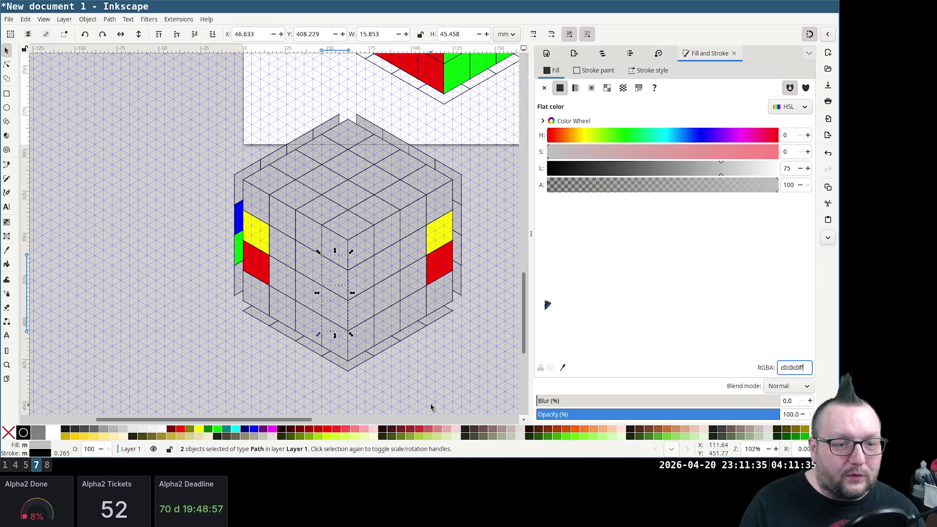
Regroup the cube face's pieces with Ctrl+G and reselect the group
click(379, 398)
drag(376, 391, 222, 173)
key(ctrl+g)
click(496, 358)
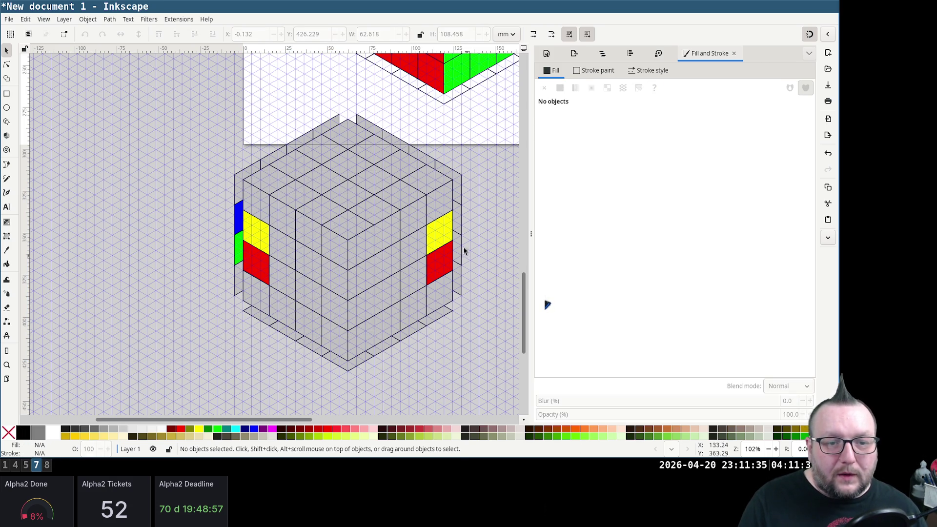
click(461, 217)
key(Escape)
Make the upper right-edge sticker blue with HSL 240 / 100 / 50
click(452, 212)
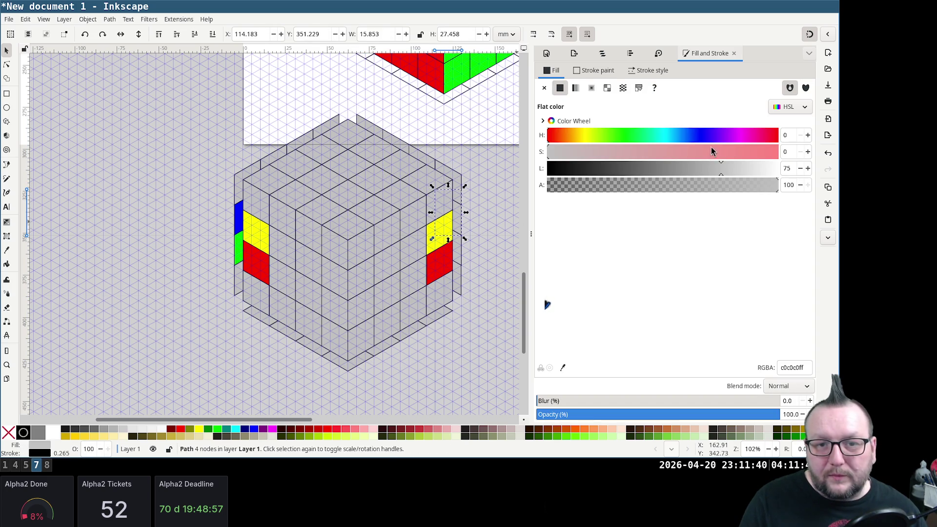
click(699, 136)
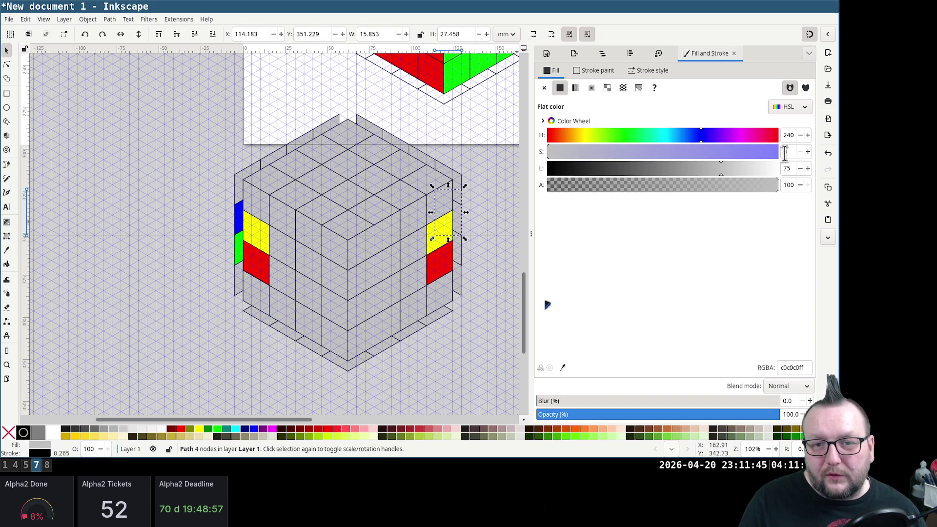
text(100)
key(Tab)
text(50)
key(Tab)
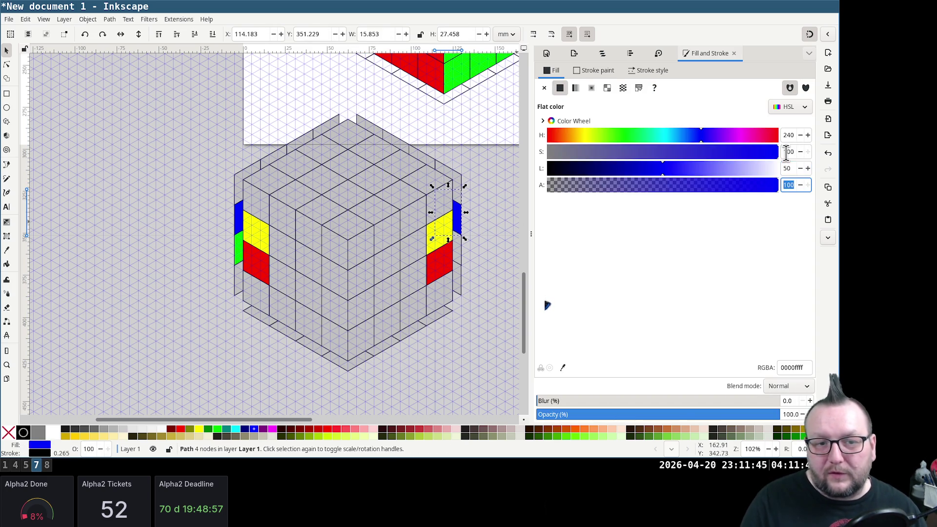
Make the sticker below it green with HSL 120 / 100 / 50
click(469, 250)
click(461, 251)
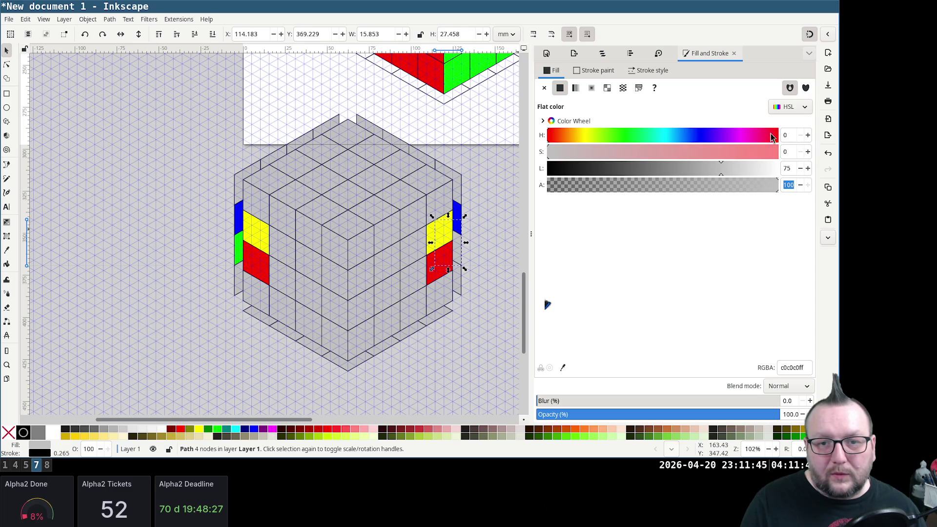
click(789, 134)
text(12)
key(Return)
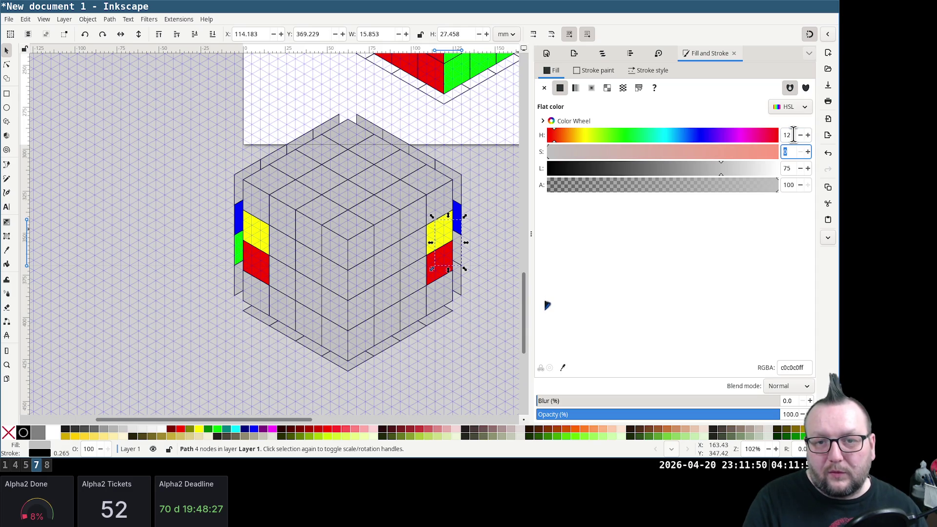
click(793, 134)
text(0)
key(Tab)
key(Tab)
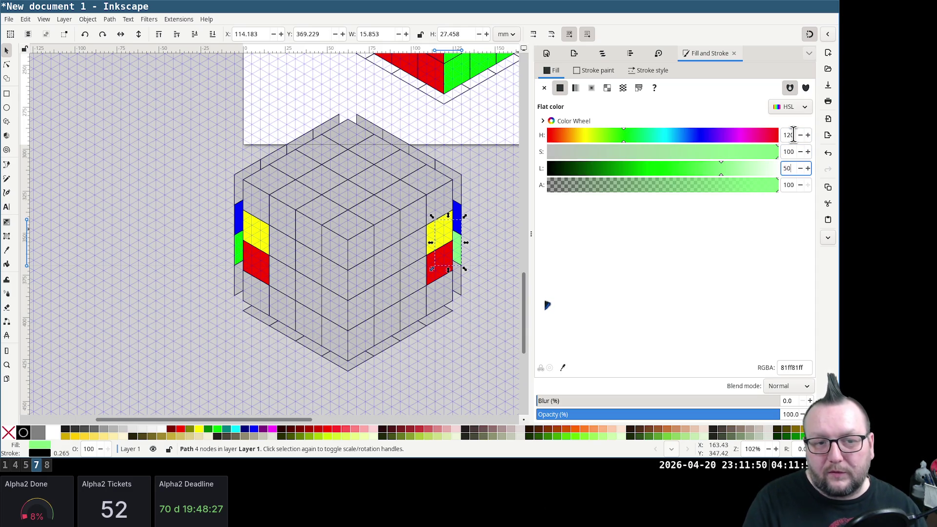
text(50)
key(Tab)
Rubber-band the whole cube drawing to check it, then clear the selection
click(497, 275)
drag(484, 305, 350, 105)
drag(484, 305, 350, 104)
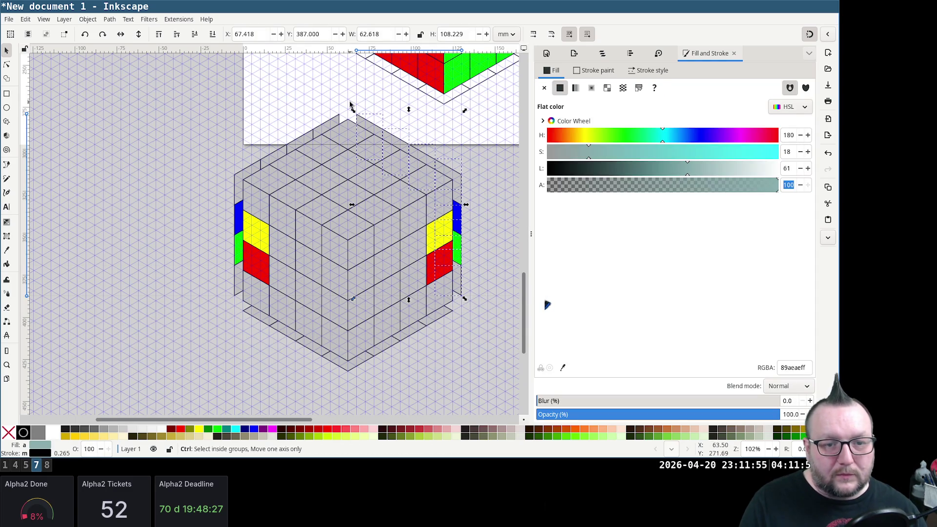
click(446, 405)
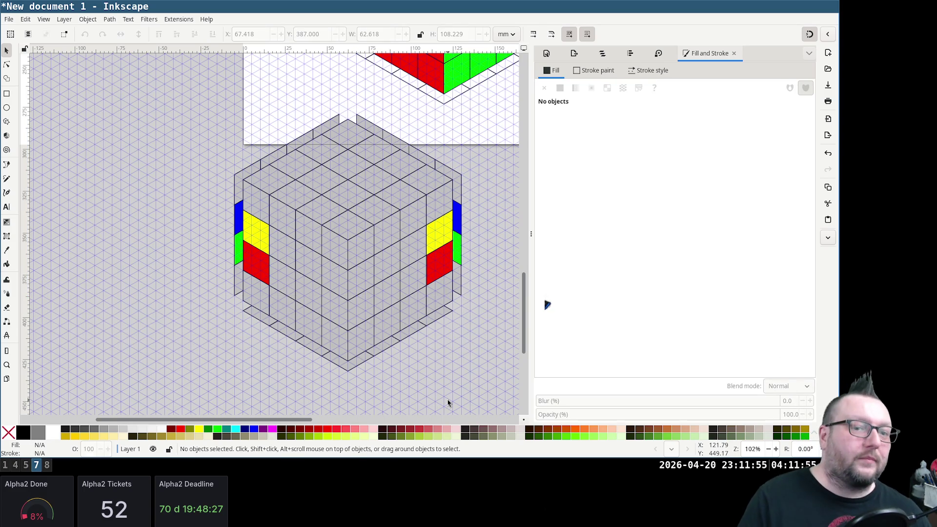
scroll(462, 322, up, 3)
scroll(459, 322, down, 3)
Check the cube group's selection, cancelling a test move with Escape
click(429, 246)
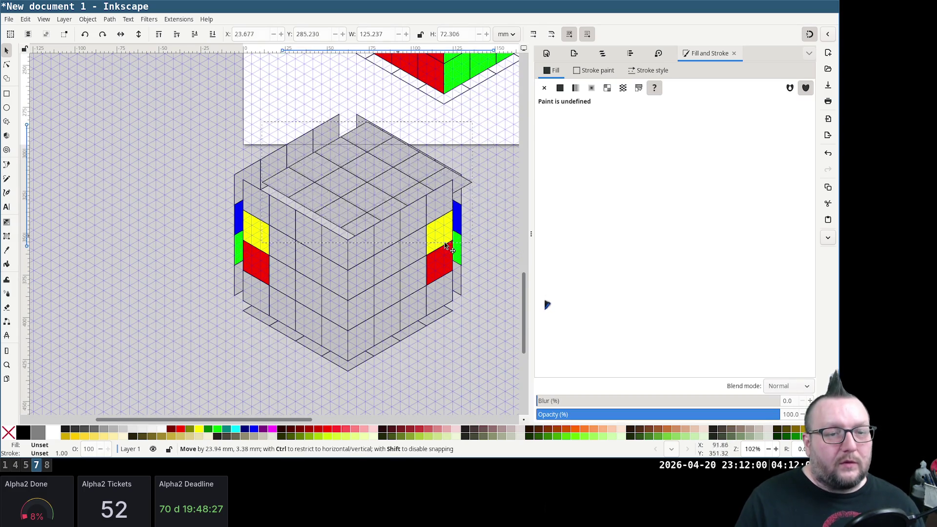
scroll(410, 306, down, 3)
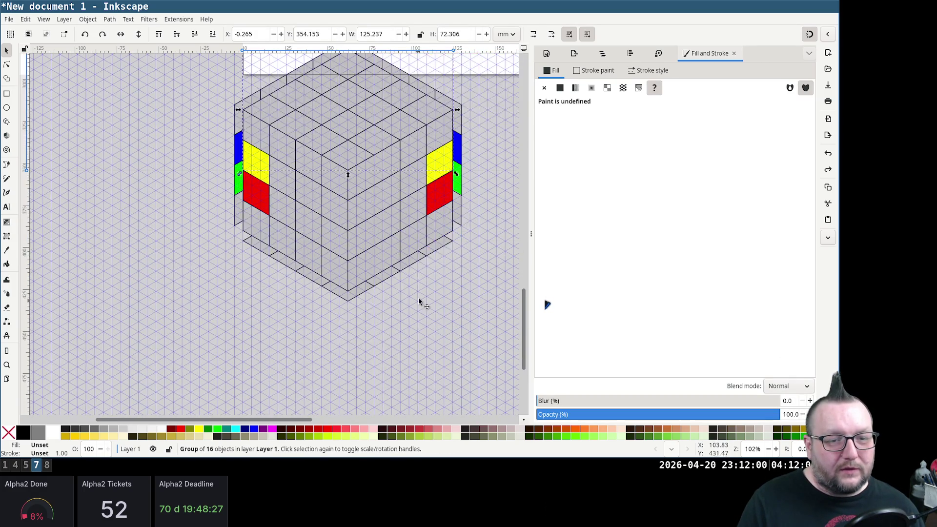
scroll(417, 303, down, 3)
scroll(418, 297, up, 3)
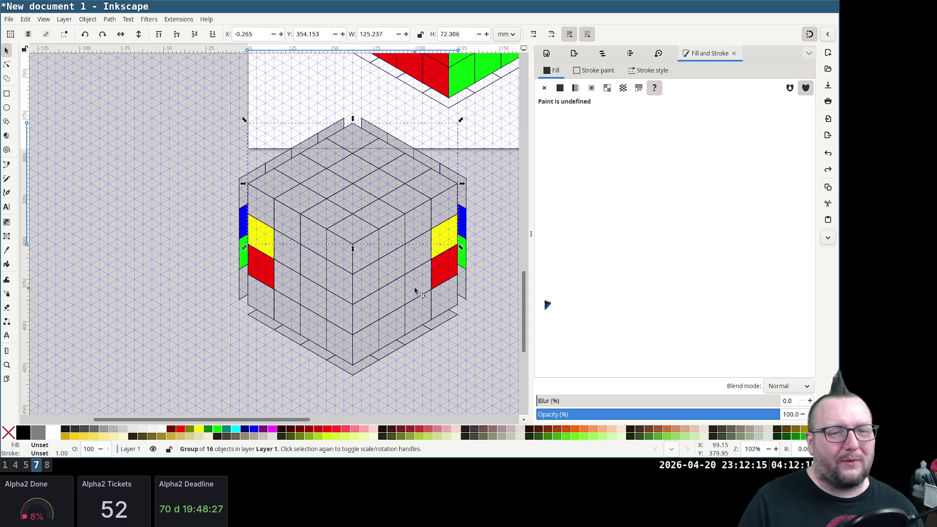
click(436, 382)
click(359, 192)
drag(359, 193, 390, 181)
key(Escape)
scroll(380, 211, up, 1)
scroll(368, 209, down, 1)
scroll(366, 202, down, 2)
scroll(359, 194, up, 3)
scroll(359, 193, down, 3)
scroll(357, 192, up, 2)
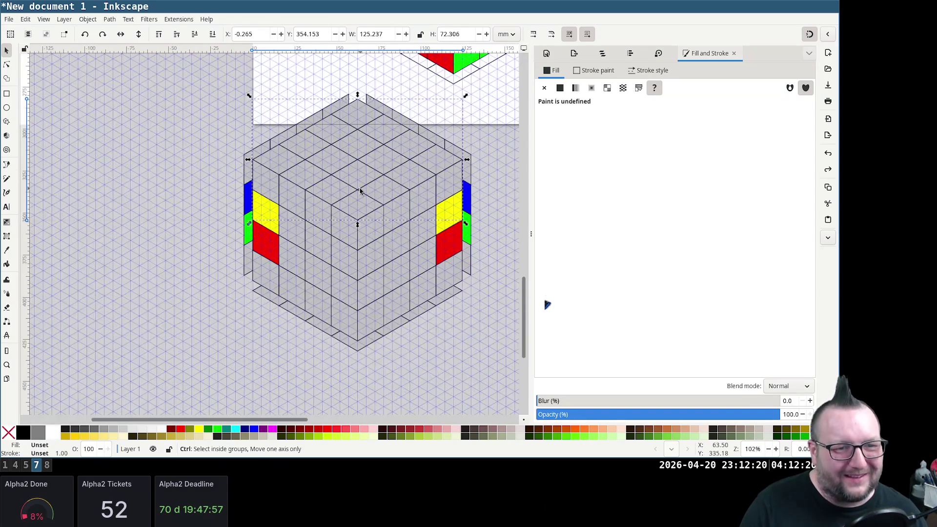
key(Escape)
drag(208, 67, 499, 380)
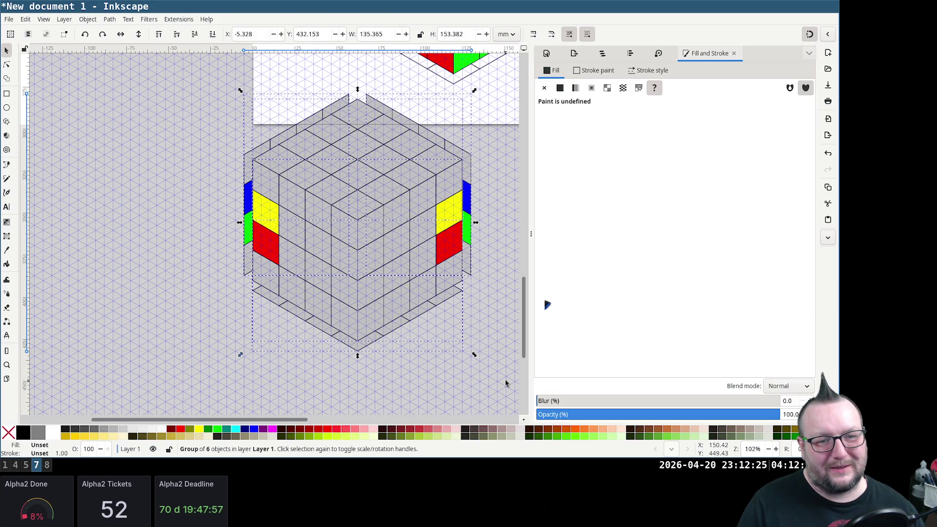
click(187, 198)
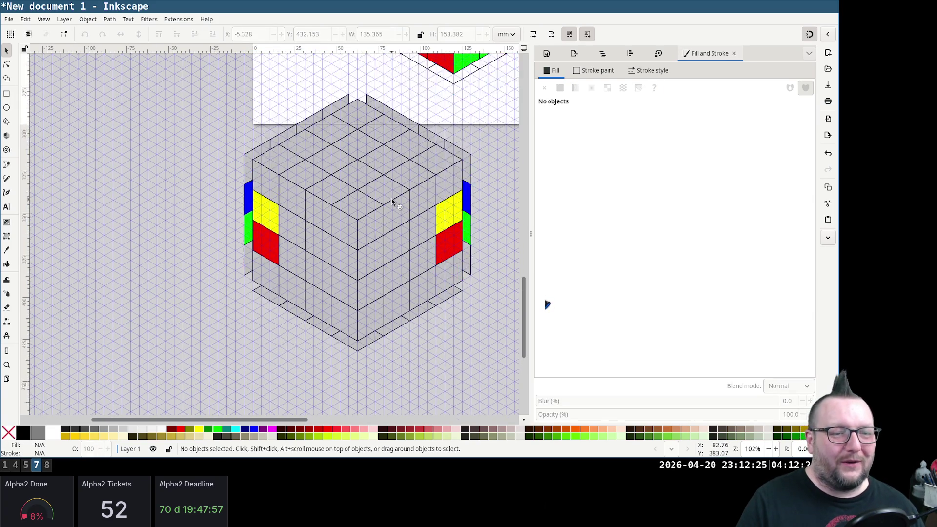
scroll(392, 202, down, 2)
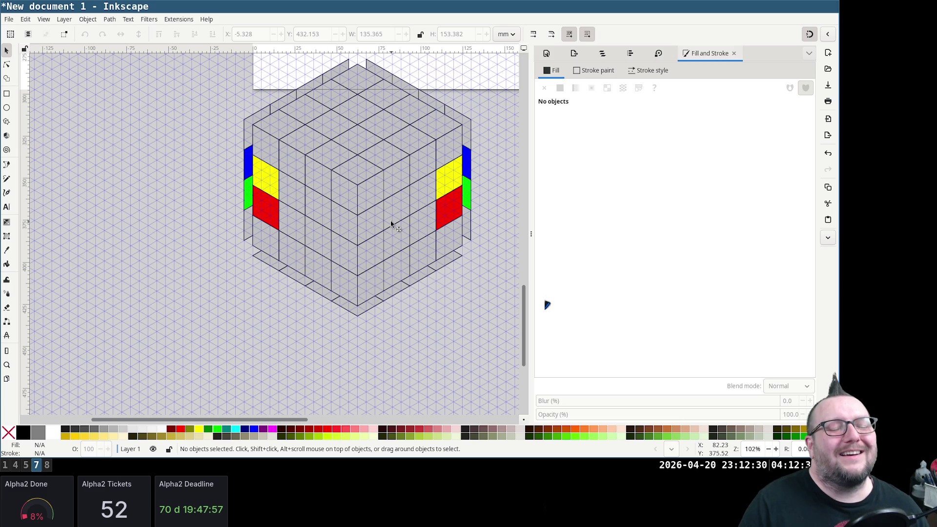
Duplicate the cube with Ctrl+D and place the copy on its left, snapped to the grid
click(391, 221)
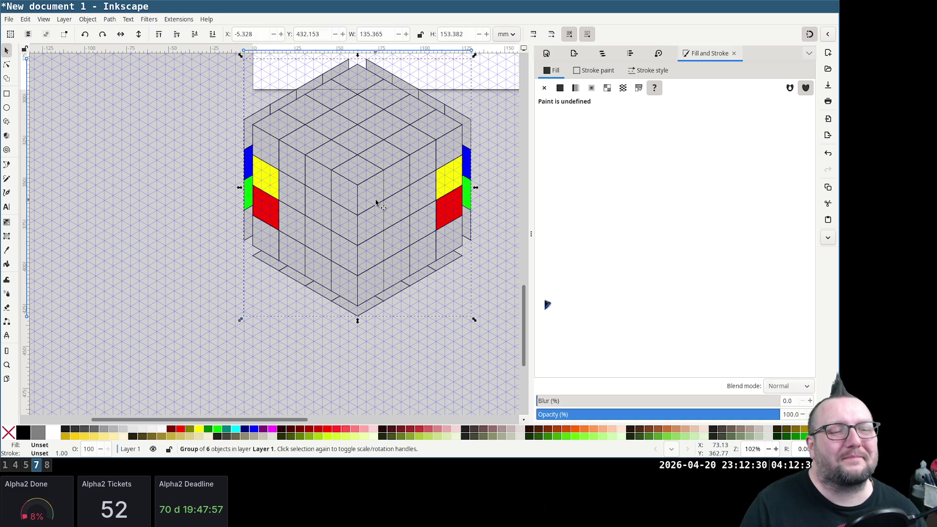
key(ctrl+d)
drag(381, 201, 141, 189)
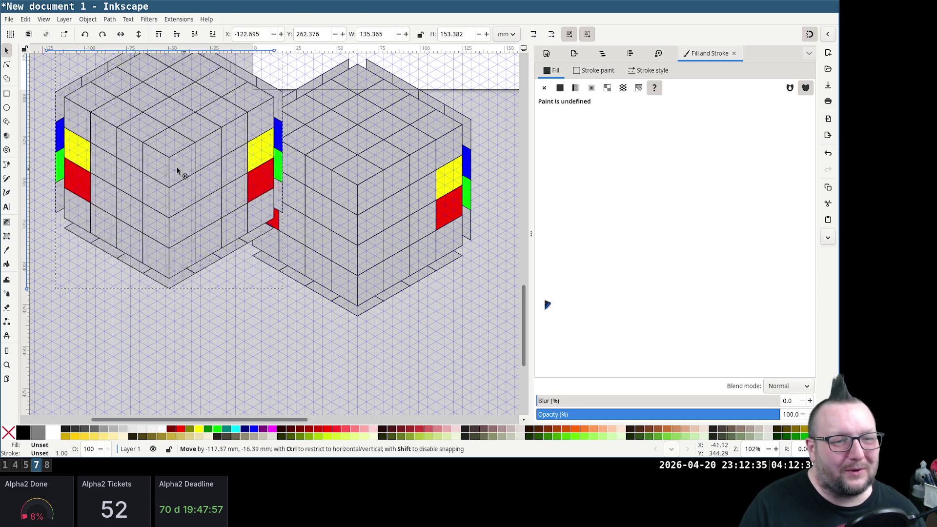
scroll(338, 247, up, 3)
scroll(340, 242, down, 3)
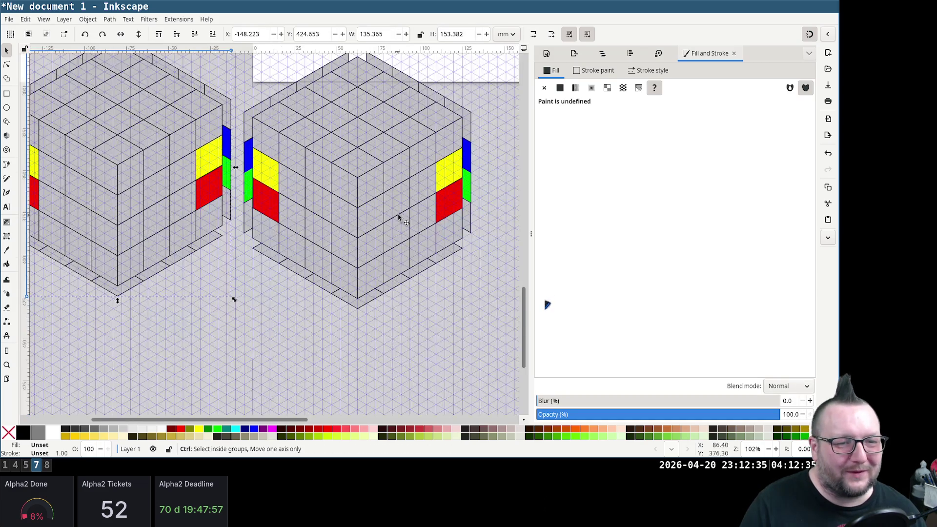
scroll(271, 275, up, 2)
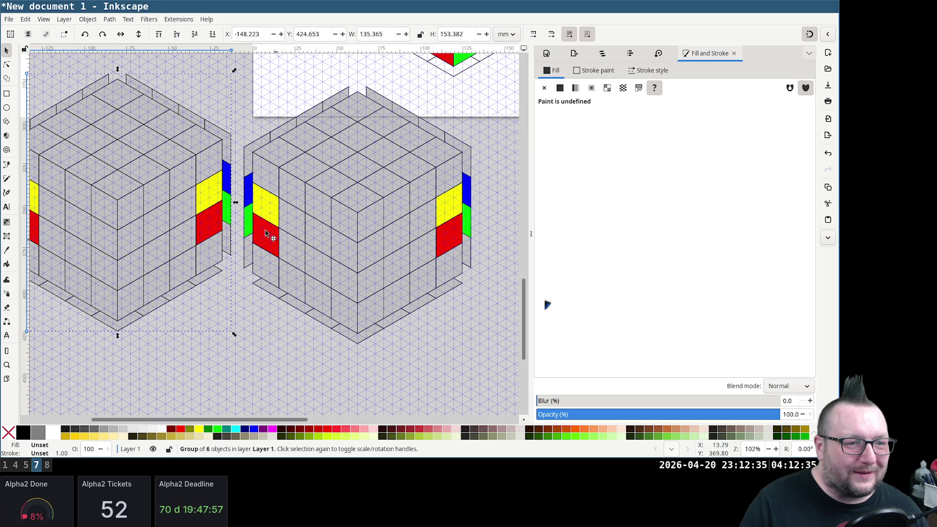
scroll(118, 163, up, 2)
drag(116, 167, 118, 156)
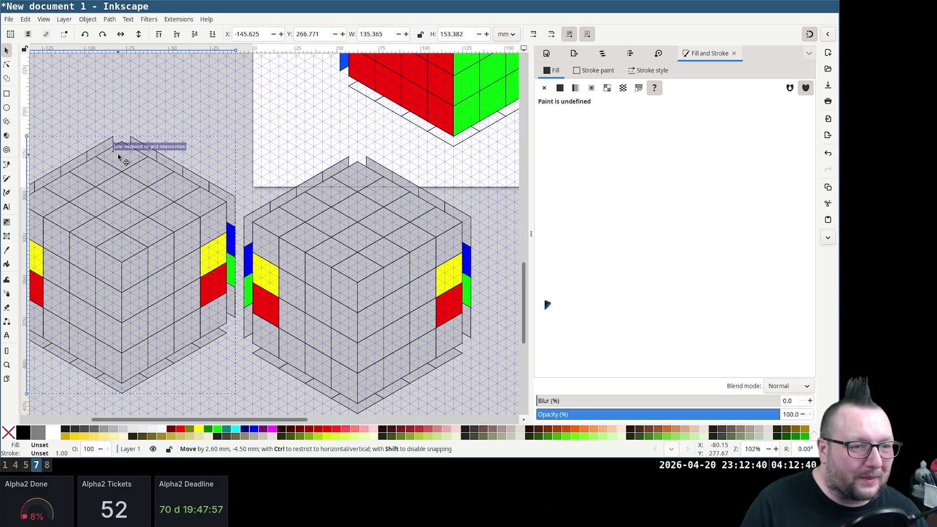
drag(118, 155, 118, 174)
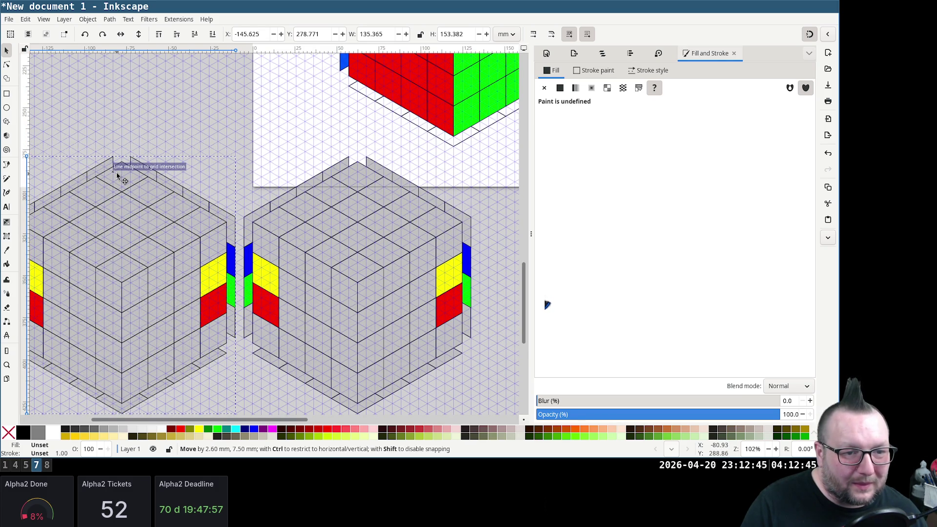
drag(117, 176, 118, 181)
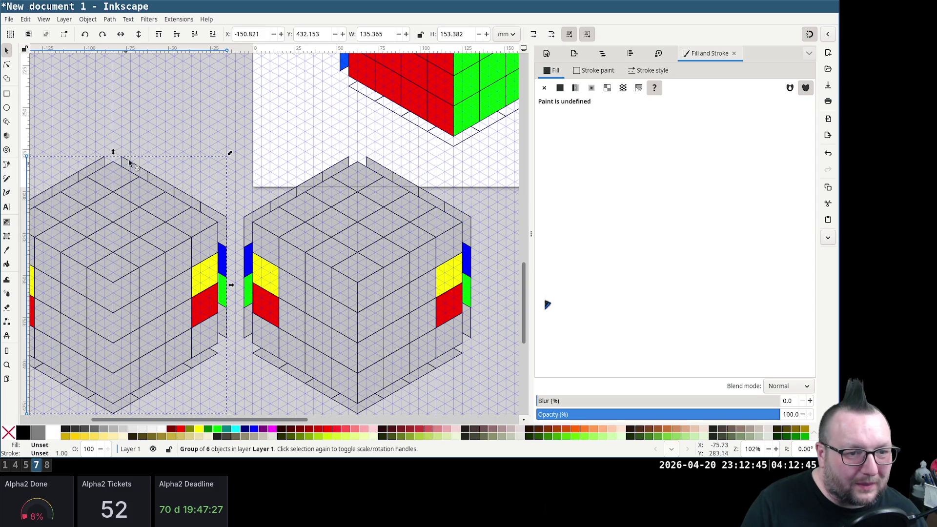
click(180, 112)
scroll(250, 299, left, 3)
scroll(311, 260, down, 2)
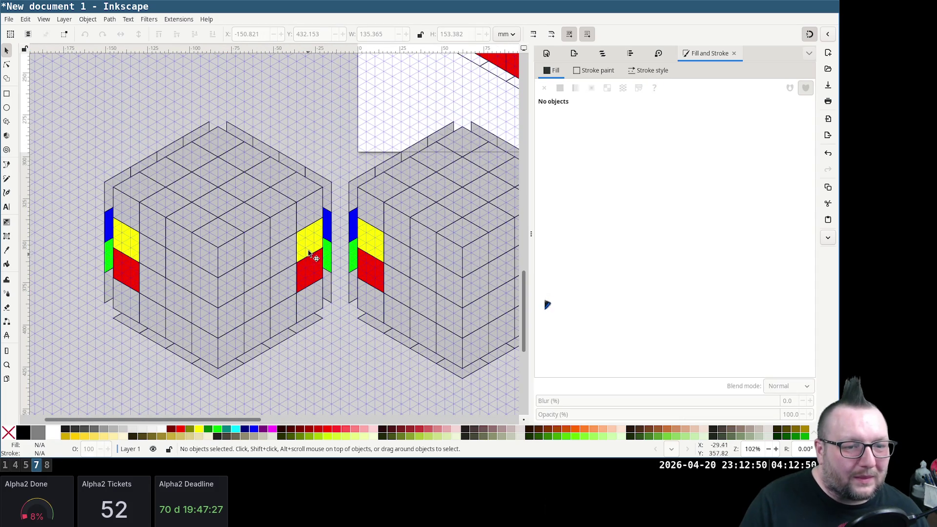
Ungroup the left cube twice down to its individual faces
click(281, 265)
key(ctrl+shift+g)
click(373, 383)
click(266, 265)
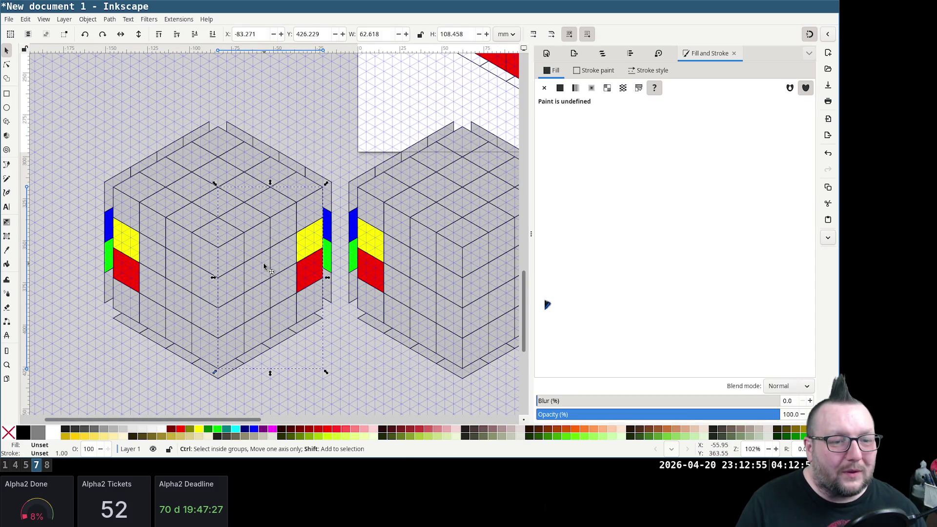
key(ctrl+shift+g)
click(350, 351)
Reset the red and yellow stickers to grey via the RGBA hex field
click(313, 271)
shift+click(314, 236)
click(792, 367)
double_click(793, 367)
text(cc00ccc0ff)
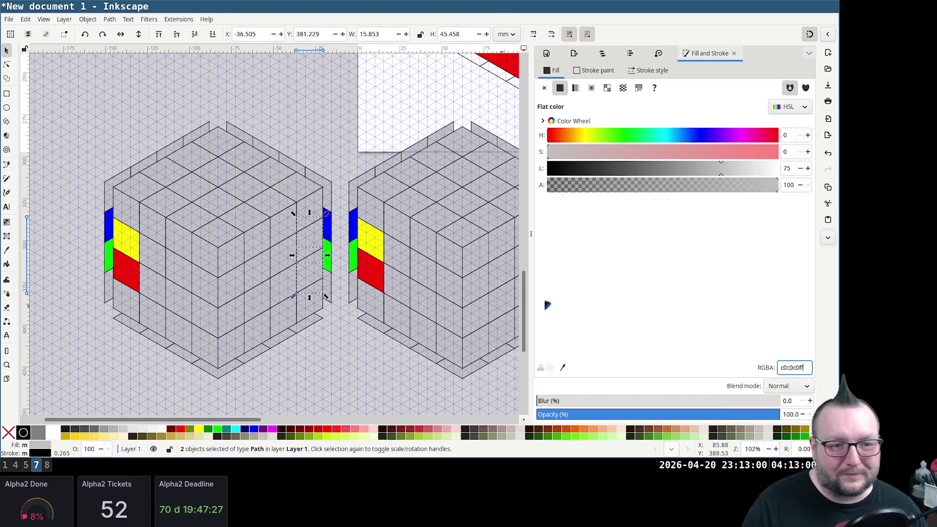
Colour a front face blue (240/100/50) and the face below it green (120/100/50)
click(233, 288)
double_click(789, 135)
text(24)
key(Tab)
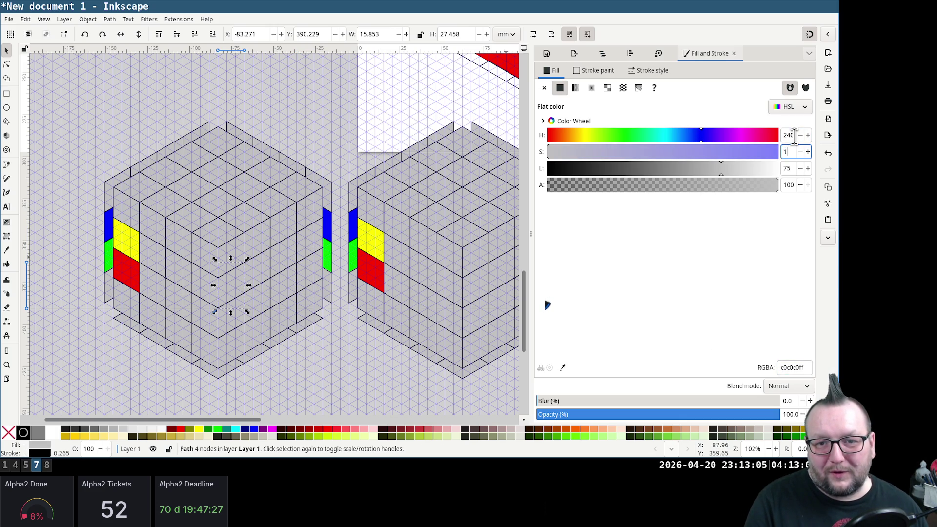
text(100)
key(Tab)
text(50)
key(Tab)
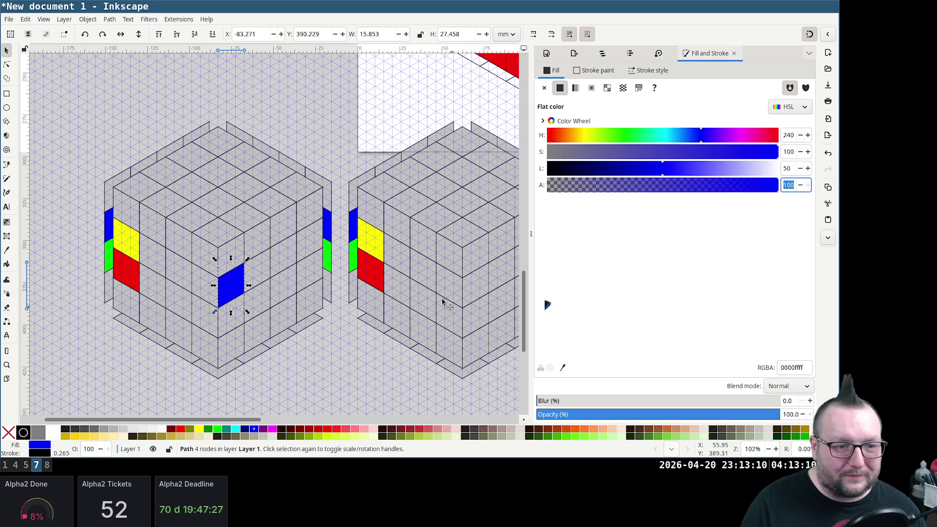
click(237, 320)
click(791, 134)
text(120)
key(Tab)
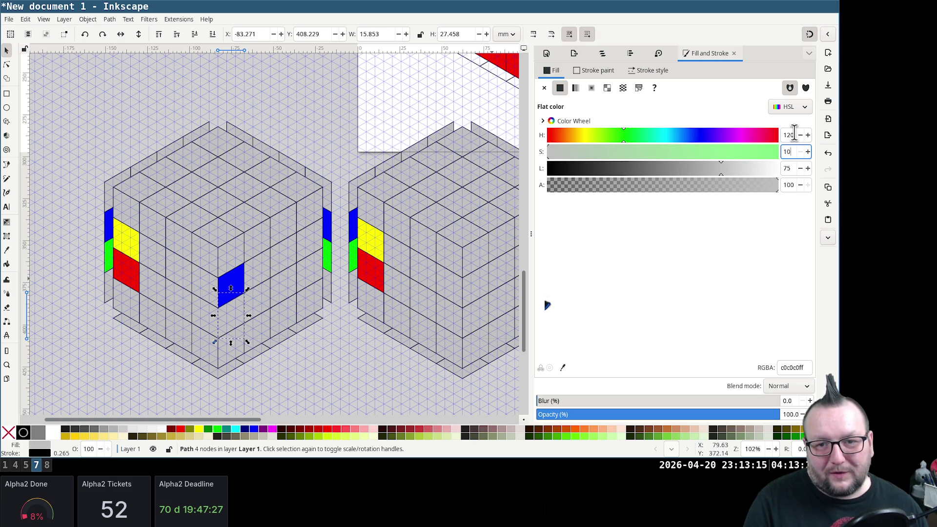
text(0)
key(Tab)
text(50)
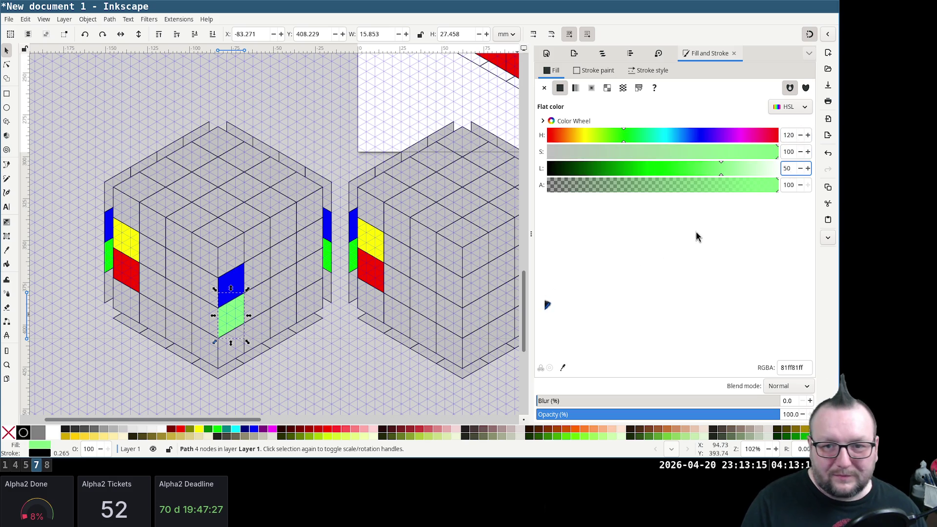
key(Tab)
Regroup the left cube's pieces, bottom face included, with Ctrl+G
click(350, 366)
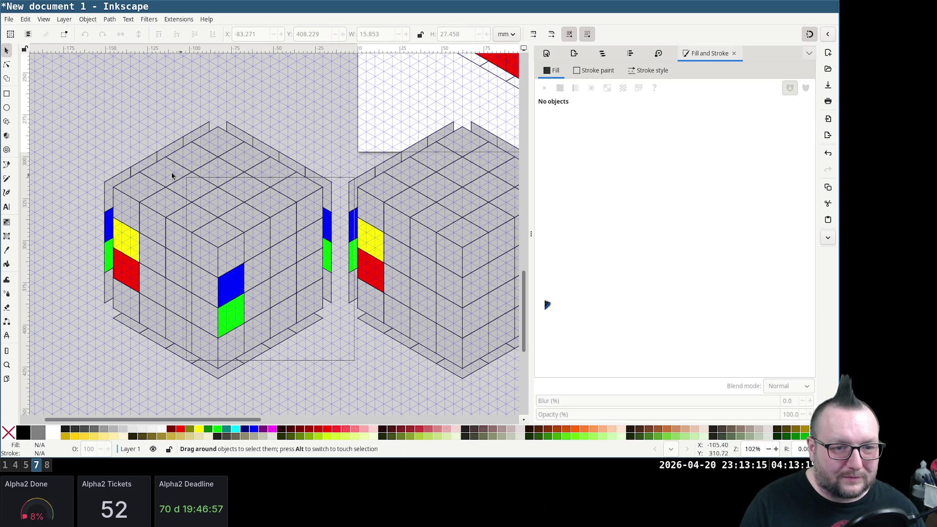
drag(351, 363, 163, 175)
key(ctrl)
key(shift)
shift+click(235, 354)
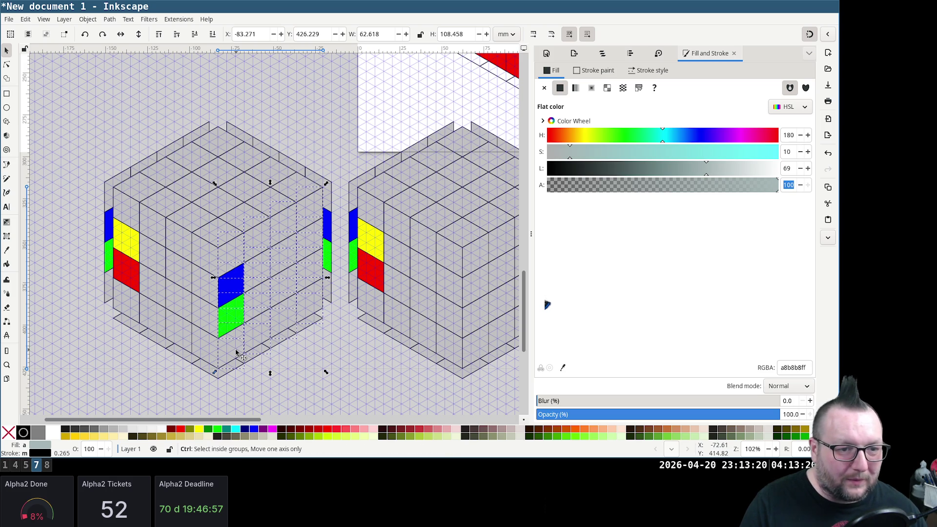
key(ctrl+g)
click(305, 375)
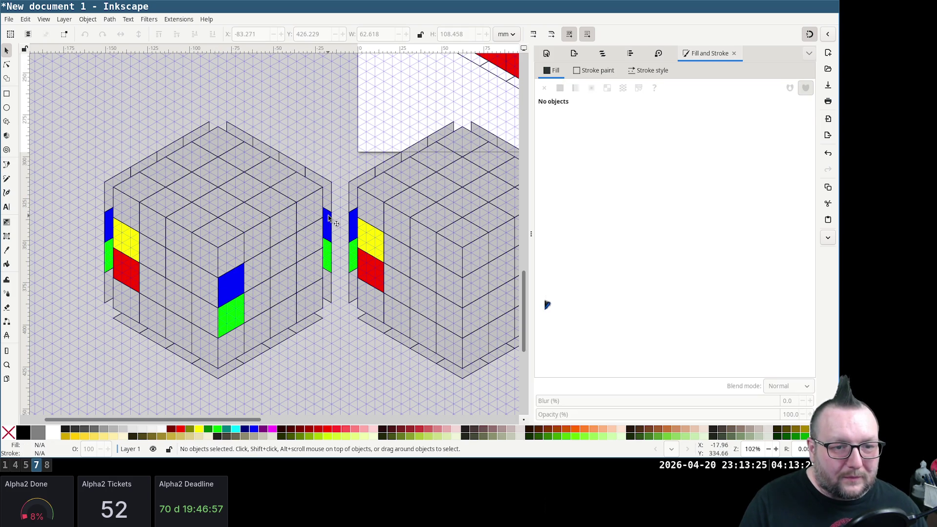
Set the blue and green right-edge stickers to light grey c0c0c0ff
drag(328, 218, 336, 218)
click(342, 397)
click(329, 256)
shift+click(331, 227)
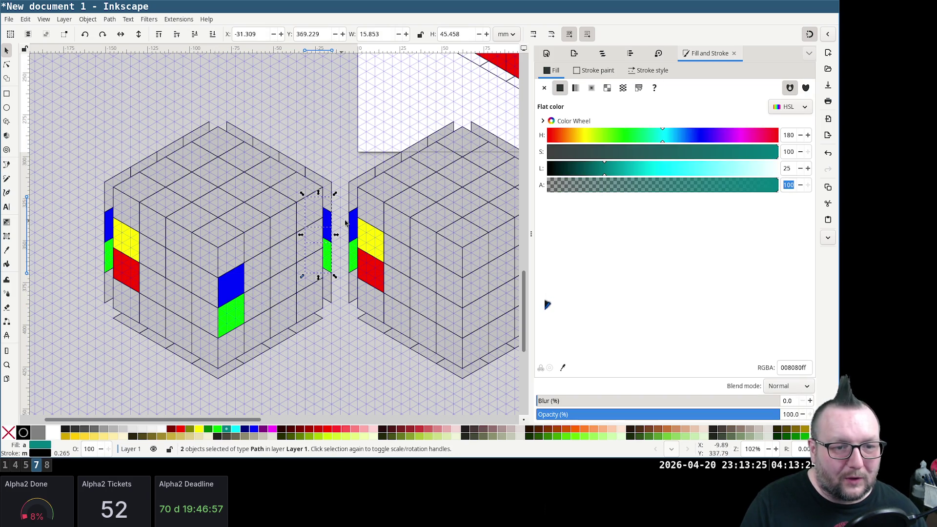
double_click(804, 362)
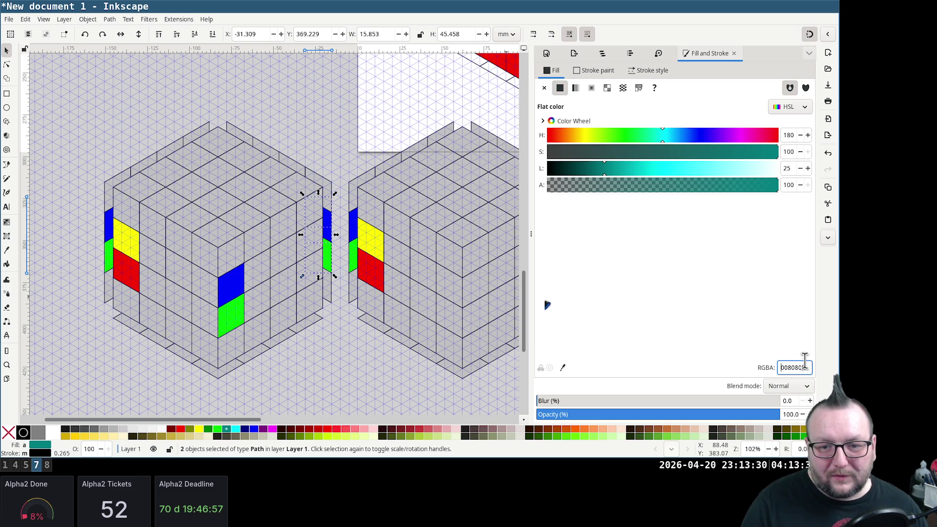
key(Return)
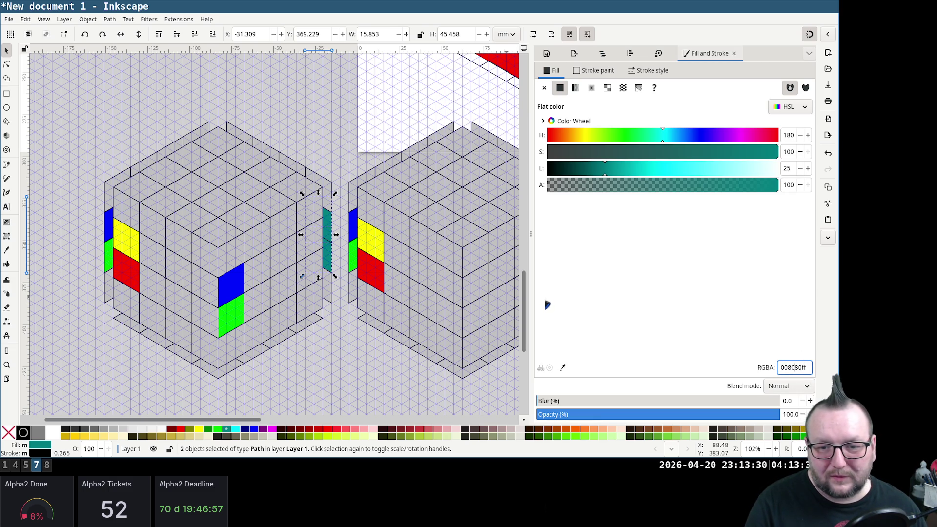
key(BackSpace)
key(BackSpace)
key(BackSpace)
key(BackSpace)
text(c0c0c0)
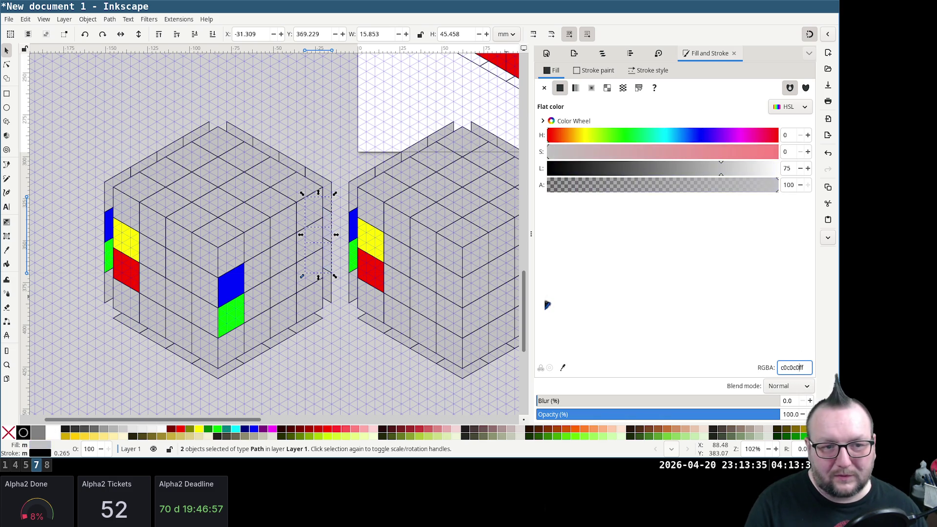
drag(218, 95, 338, 341)
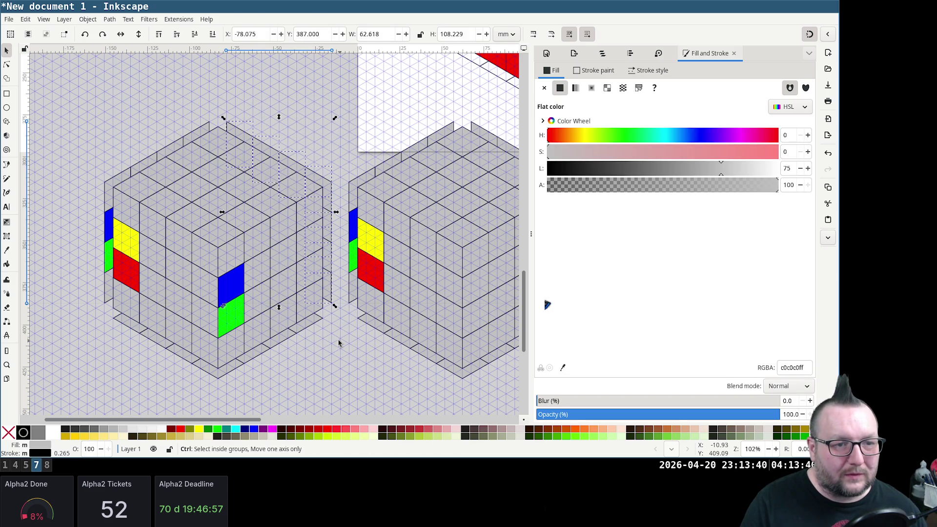
Group the seven selected right-edge pieces with Ctrl+G
key(ctrl+g)
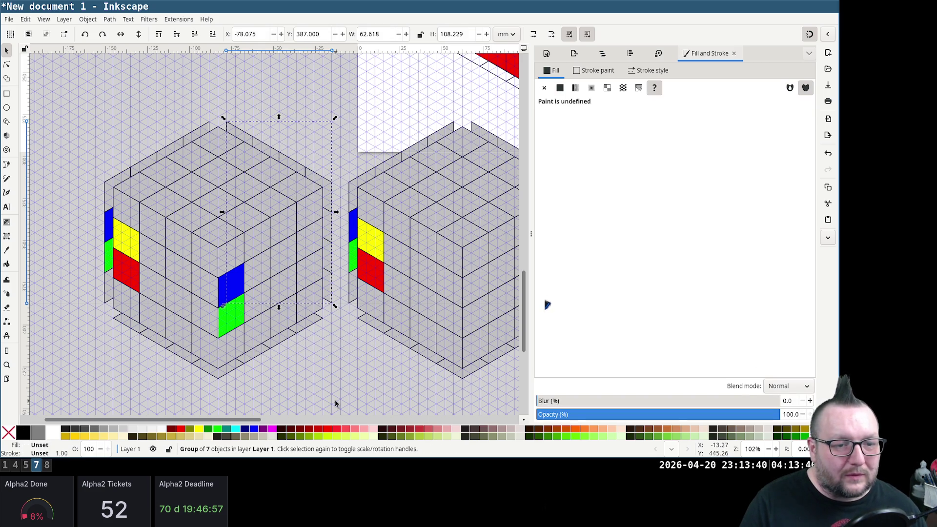
click(336, 403)
click(196, 287)
ctrl+click(196, 288)
key(Escape)
Colour the grey cell left of the blue sticker yellow with HSL 60 / 100 / 50
click(201, 283)
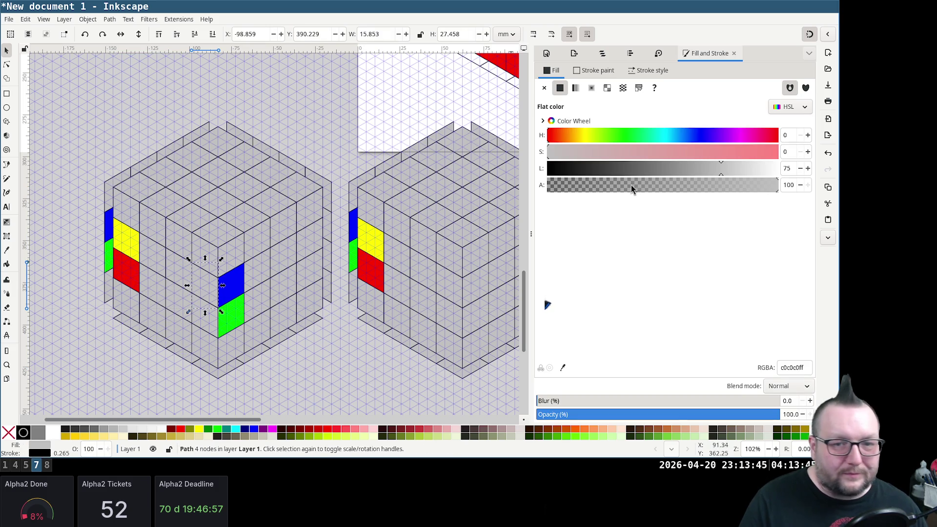
click(583, 137)
text(50)
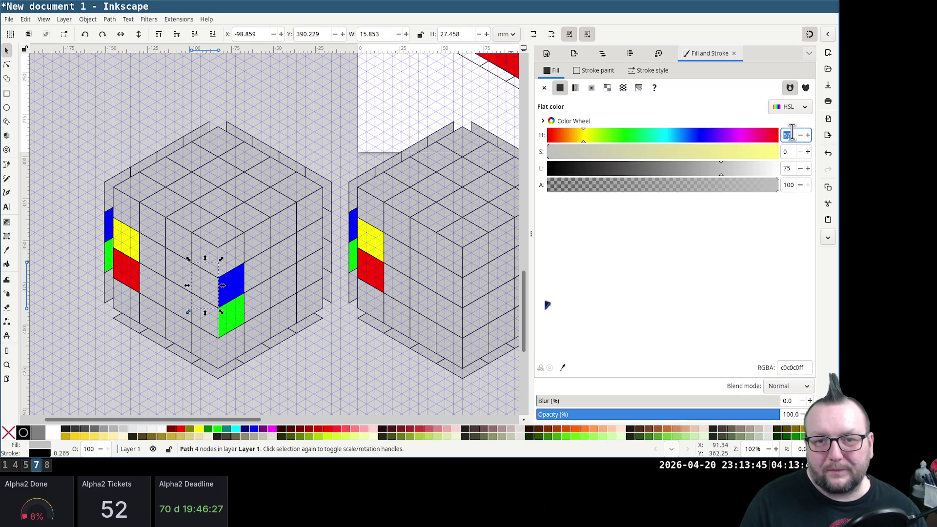
key(Tab)
double_click(791, 132)
text(60)
key(Tab)
text(100)
key(Tab)
key(Tab)
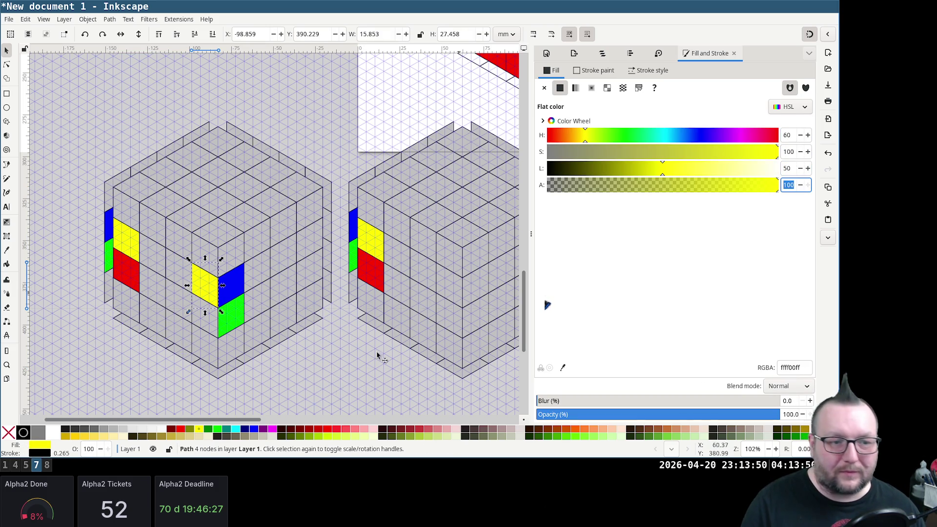
Colour the cell below it red with HSL 0 / 100 / 50 and deselect
click(210, 320)
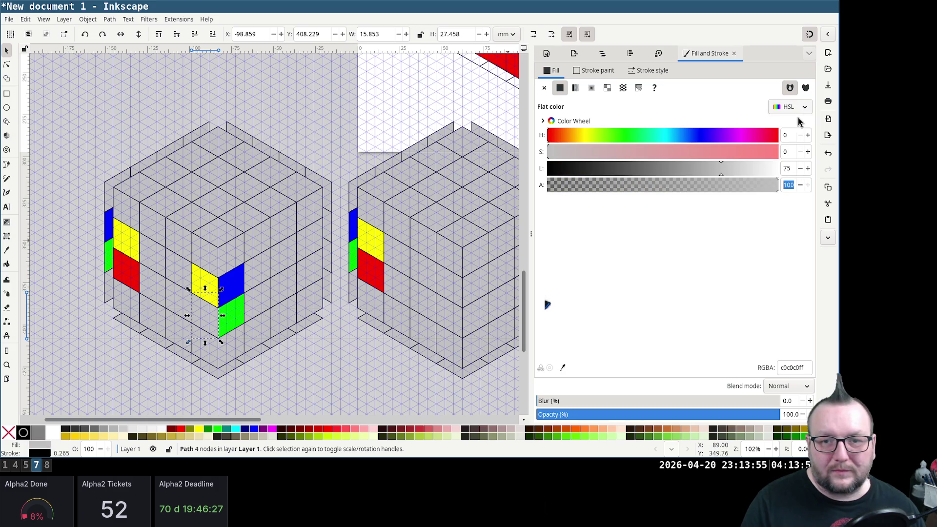
double_click(790, 149)
text(100)
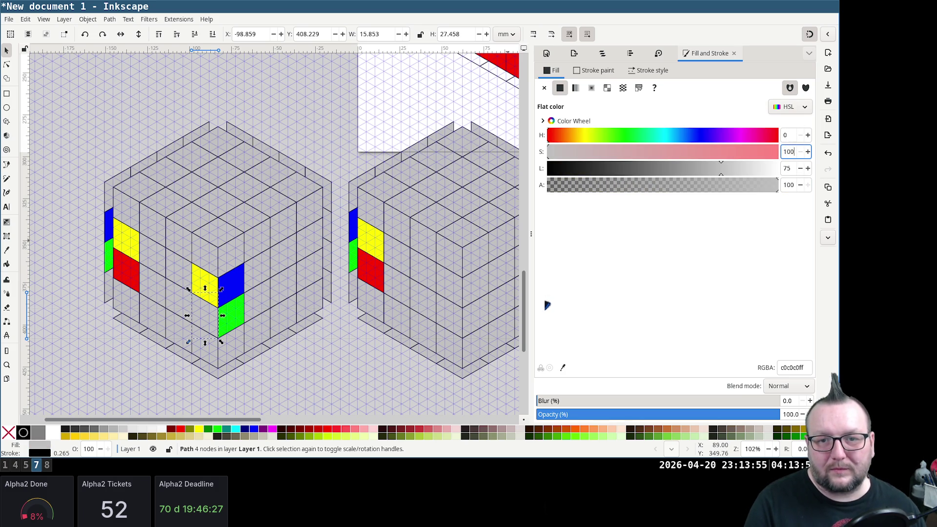
key(Tab)
text(50)
key(Tab)
scroll(284, 400, right, 5)
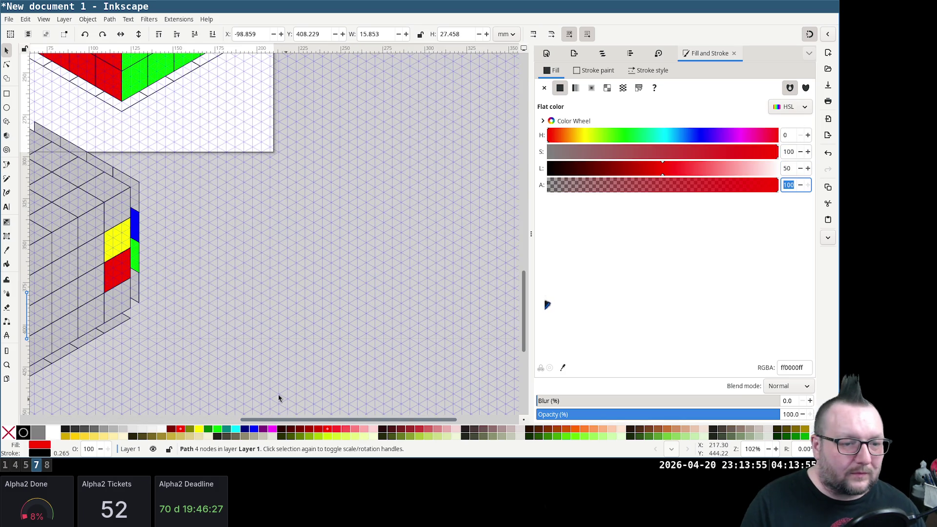
scroll(301, 322, up, 3)
scroll(301, 322, down, 3)
scroll(301, 314, left, 6)
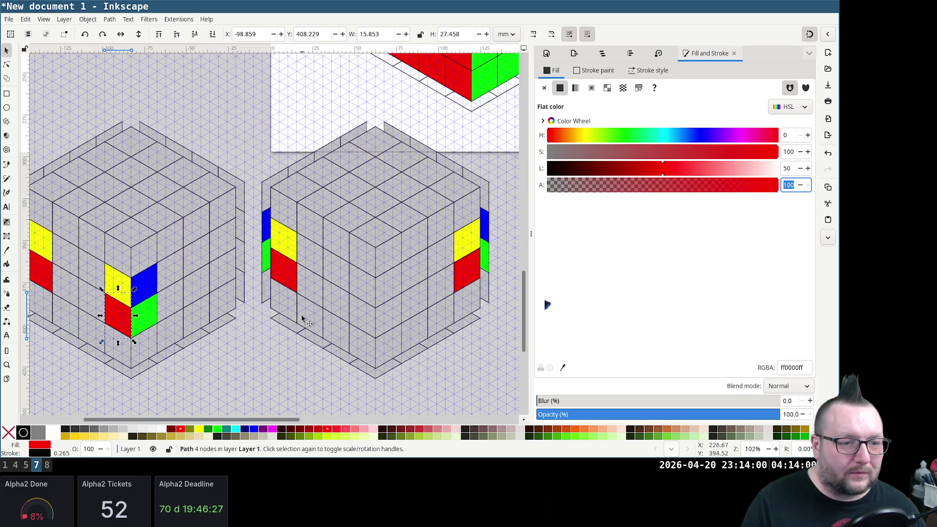
scroll(300, 314, down, 1)
click(376, 372)
mouse_move(378, 380)
mouse_down()
mouse_move(114, 72)
mouse_move(80, 69)
mouse_up()
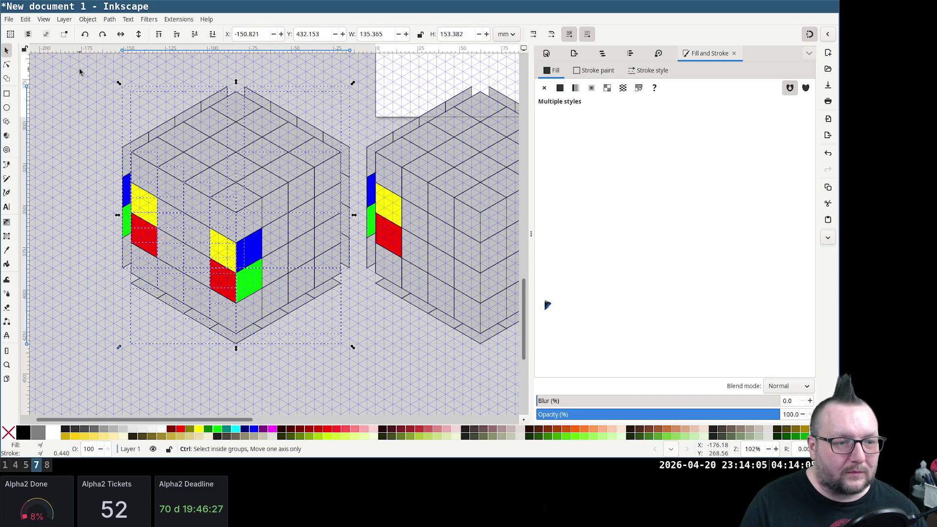
click(320, 364)
mouse_move(253, 362)
mouse_down()
mouse_move(170, 224)
mouse_move(109, 149)
mouse_up()
key(ctrl+v)
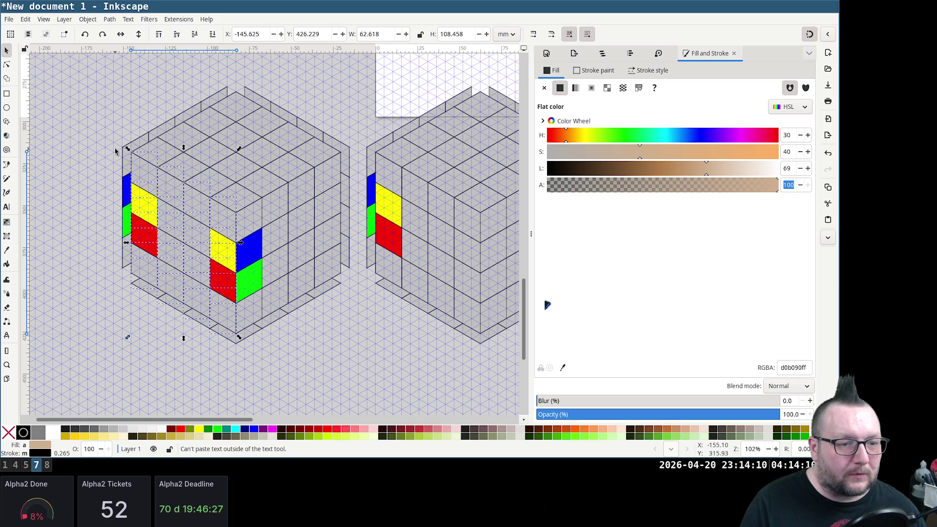
key(ctrl)
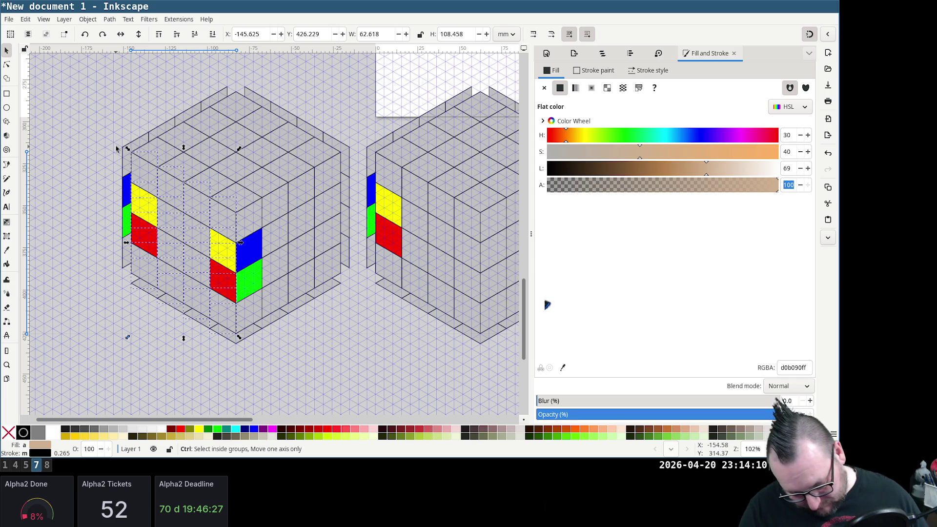
key(Escape)
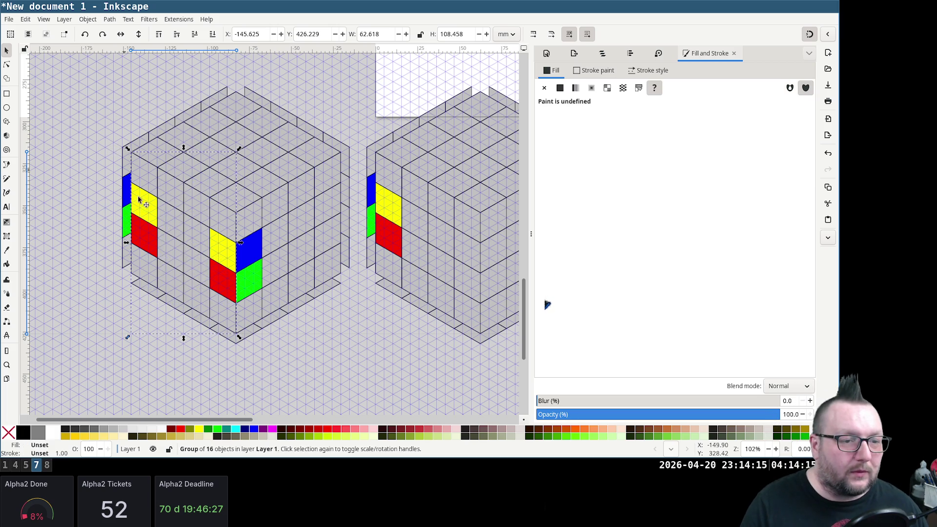
drag(213, 275, 218, 293)
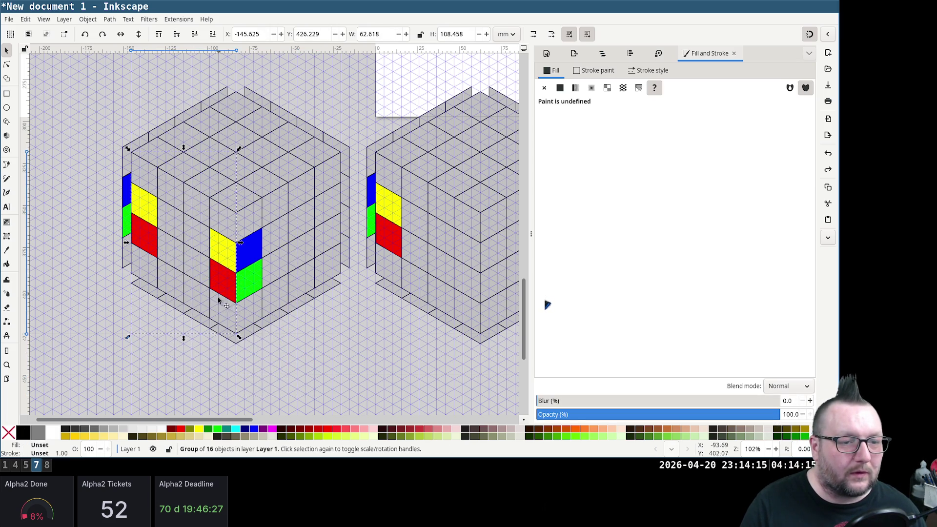
click(364, 380)
drag(364, 380, 96, 69)
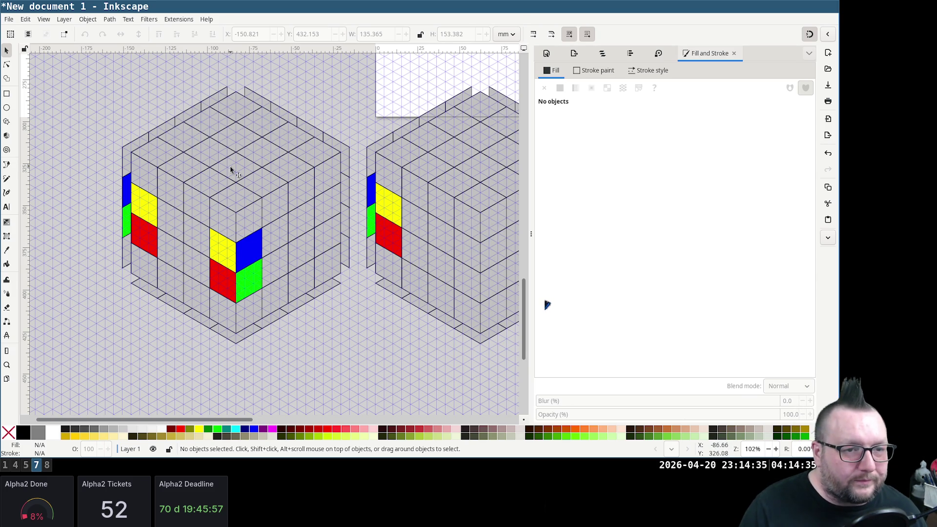
scroll(234, 172, up, 1)
Stamp a copy of the left cube further left on the grid, then select the middle cube
click(269, 213)
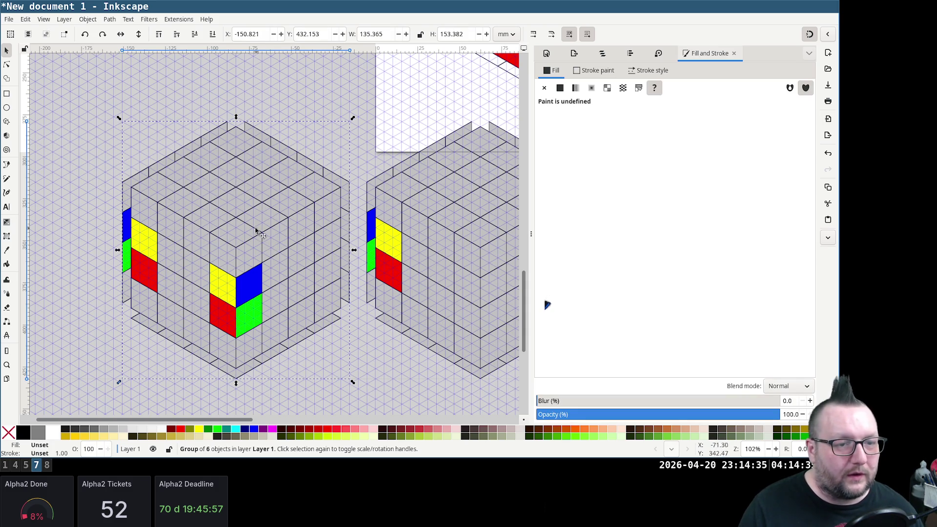
drag(241, 141, 221, 204)
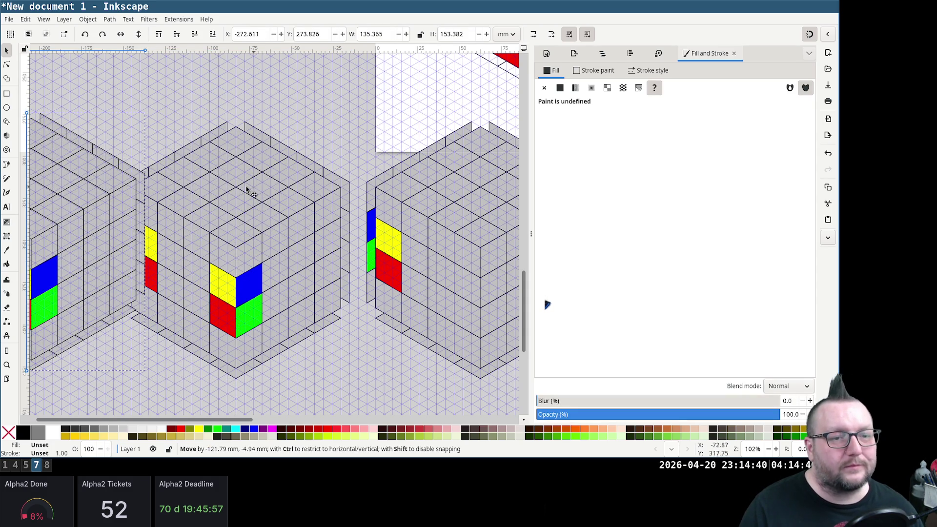
scroll(212, 119, down, 3)
scroll(219, 128, up, 3)
scroll(224, 129, left, 3)
scroll(227, 132, left, 2)
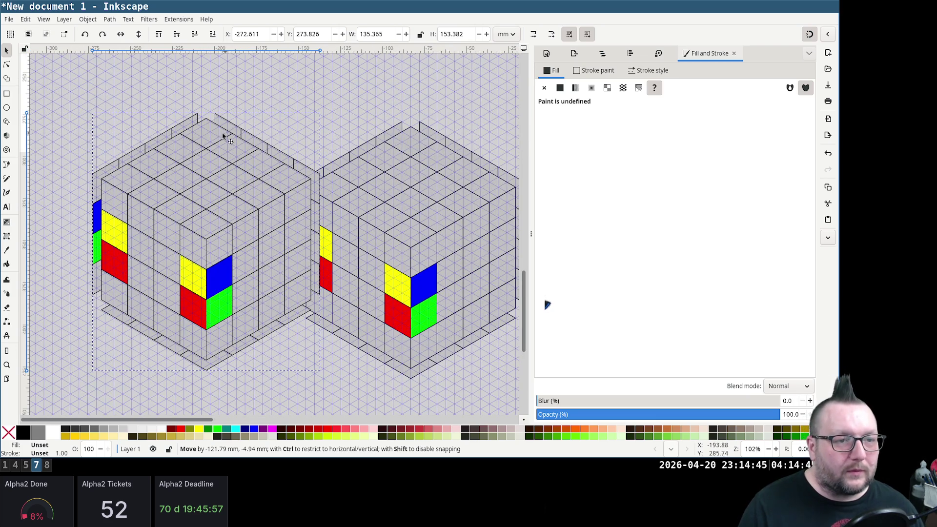
drag(209, 125, 167, 133)
key(Escape)
scroll(443, 234, down, 3)
scroll(427, 232, up, 3)
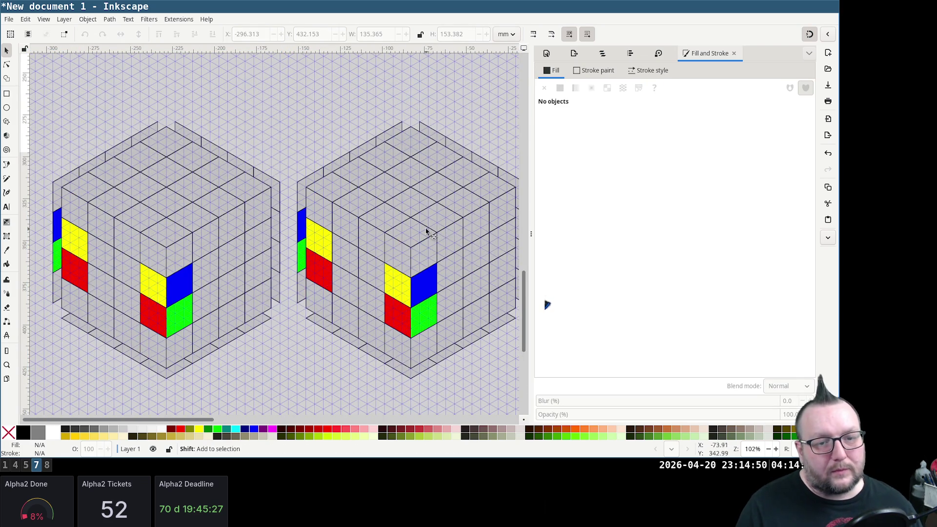
scroll(427, 233, right, 2)
click(357, 288)
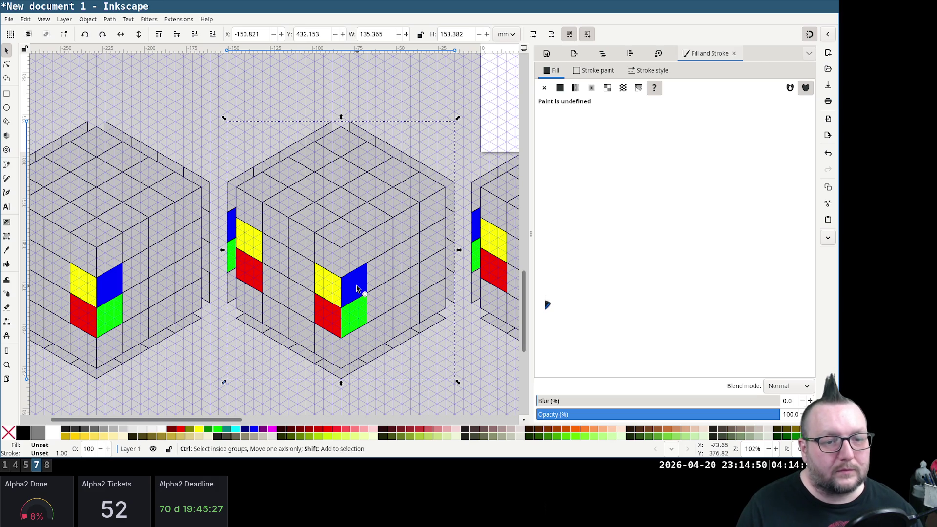
Recolour the middle cube's left-face corner stickers to green and blue via the Fill hue
click(435, 363)
ctrl+click(335, 307)
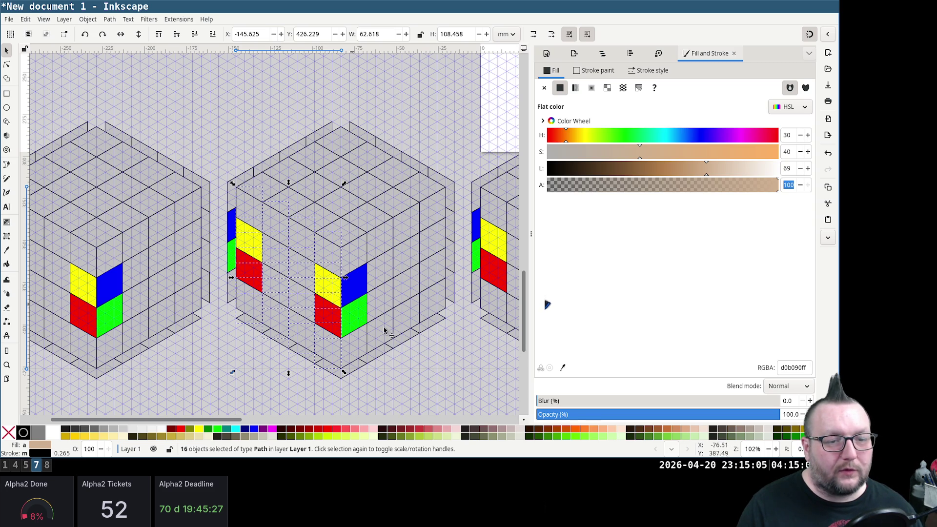
click(431, 387)
click(327, 291)
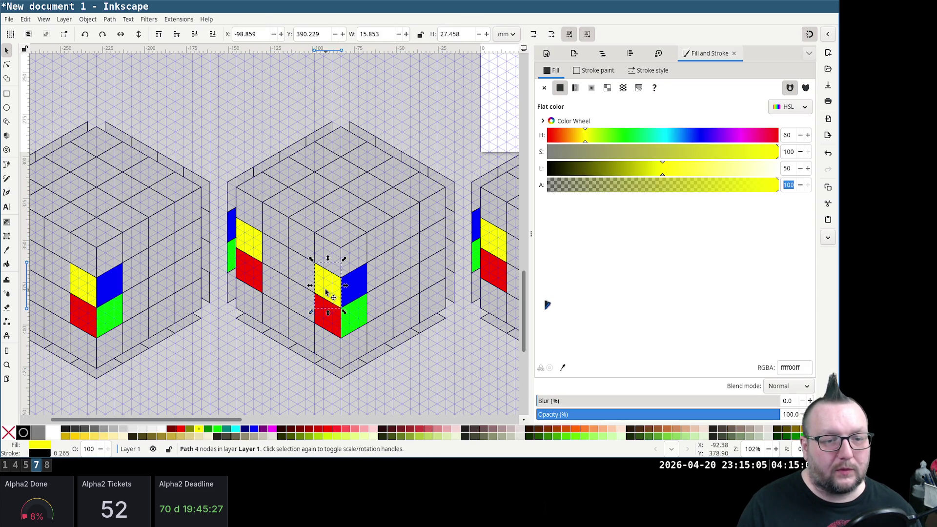
double_click(787, 135)
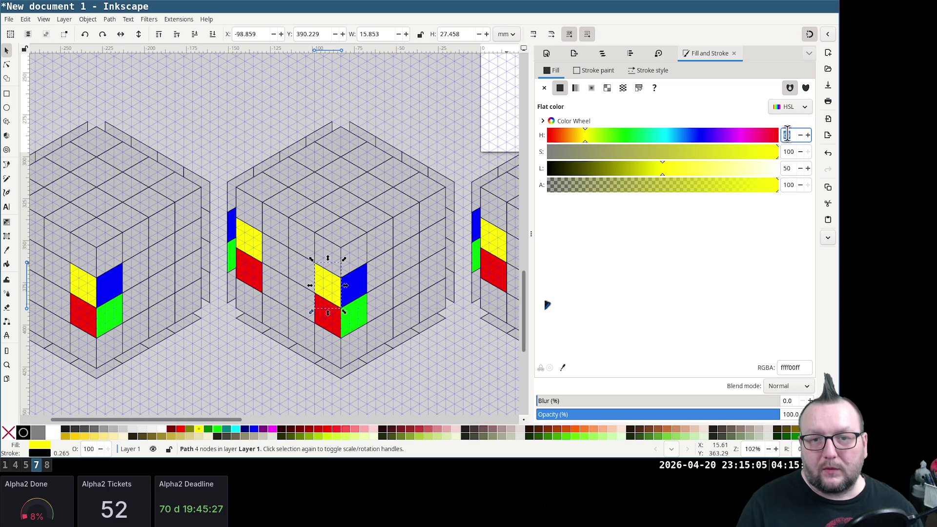
text(120)
key(Tab)
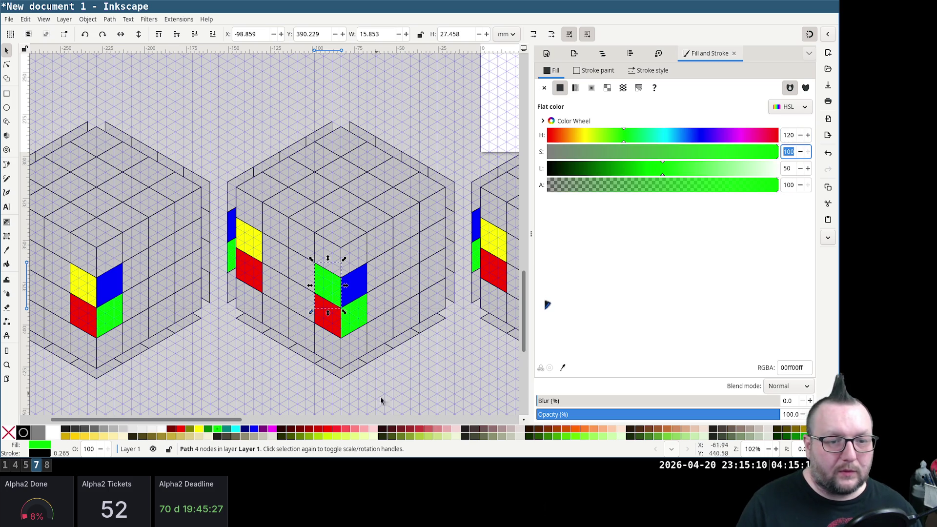
click(328, 316)
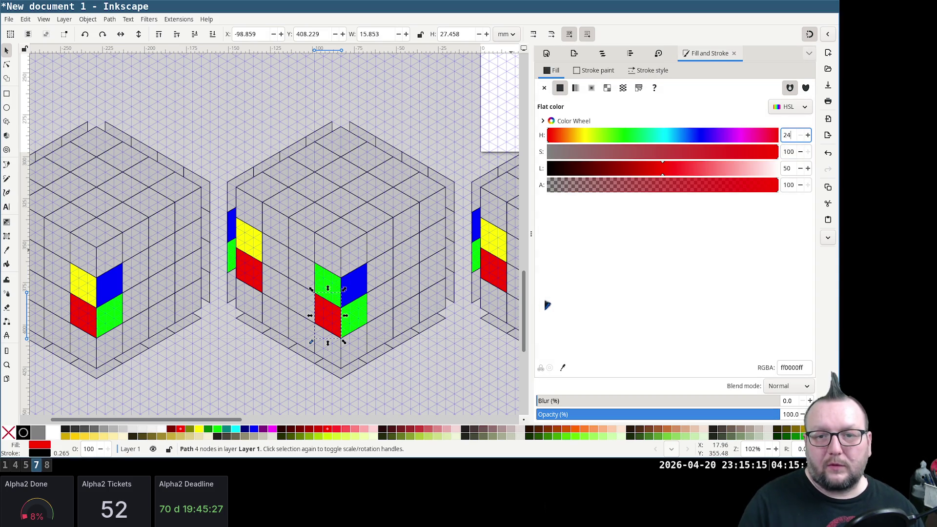
text(0)
key(Tab)
Enter the right-hand sticker group and set the corner stickers to red (hue 0) and yellow (hue 60)
click(340, 401)
drag(339, 402, 224, 181)
key(ctrl)
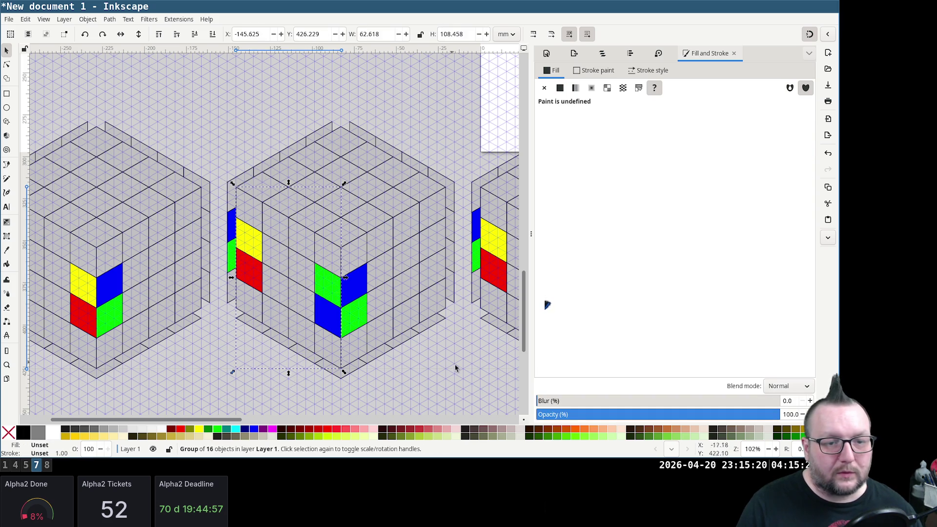
ctrl+click(394, 276)
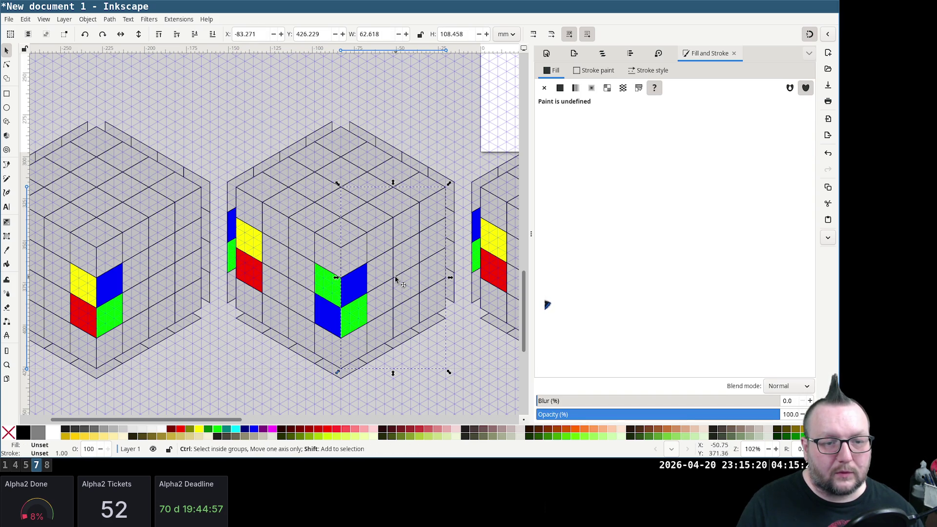
key(ctrl+a)
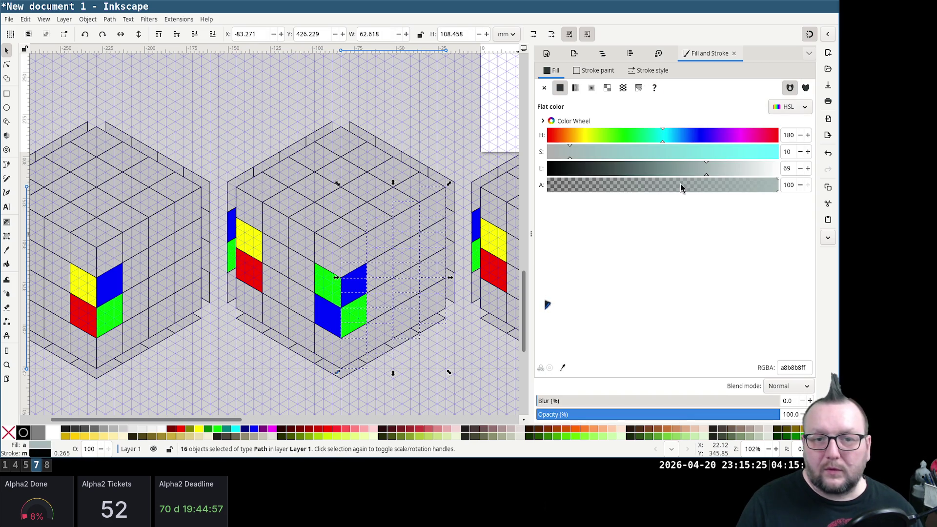
click(489, 393)
click(353, 286)
double_click(789, 135)
text(0)
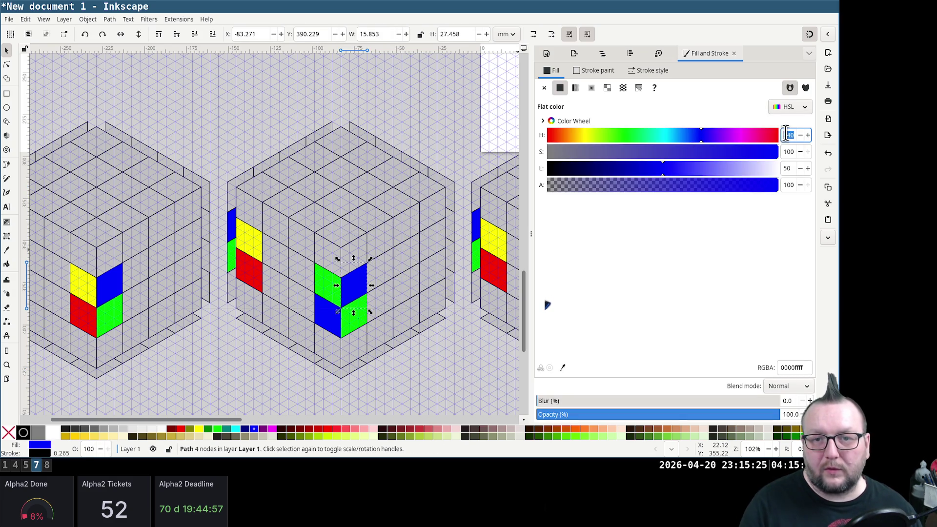
key(Tab)
click(360, 331)
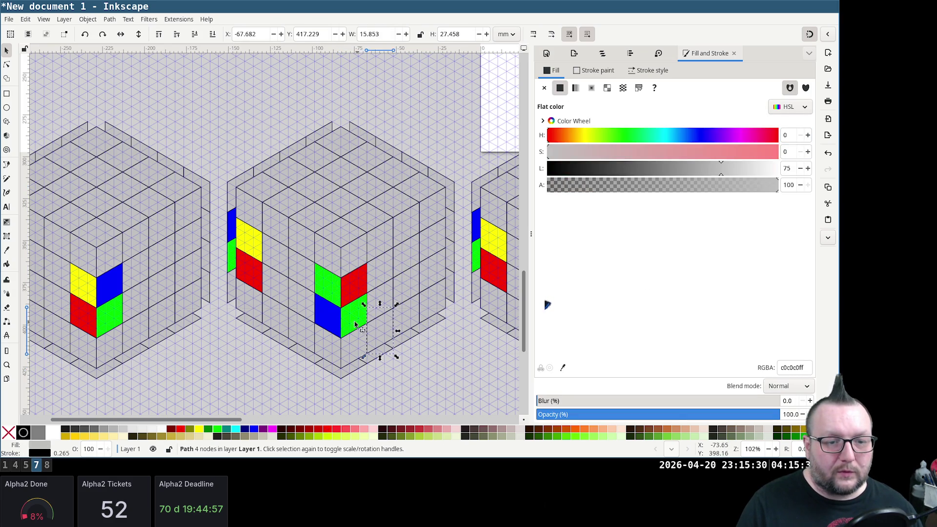
double_click(789, 135)
text(60)
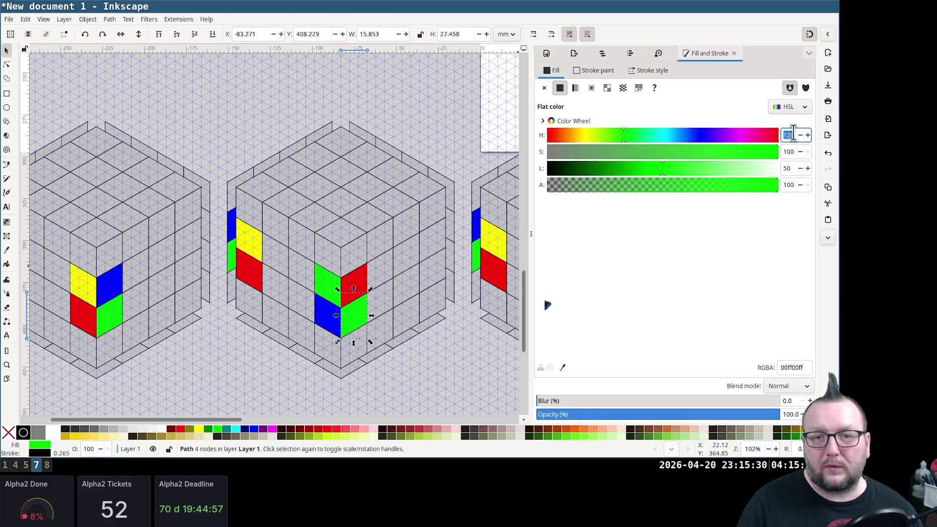
key(Tab)
Regroup the middle cube's stickers and clear the selection
click(471, 387)
drag(471, 387, 316, 171)
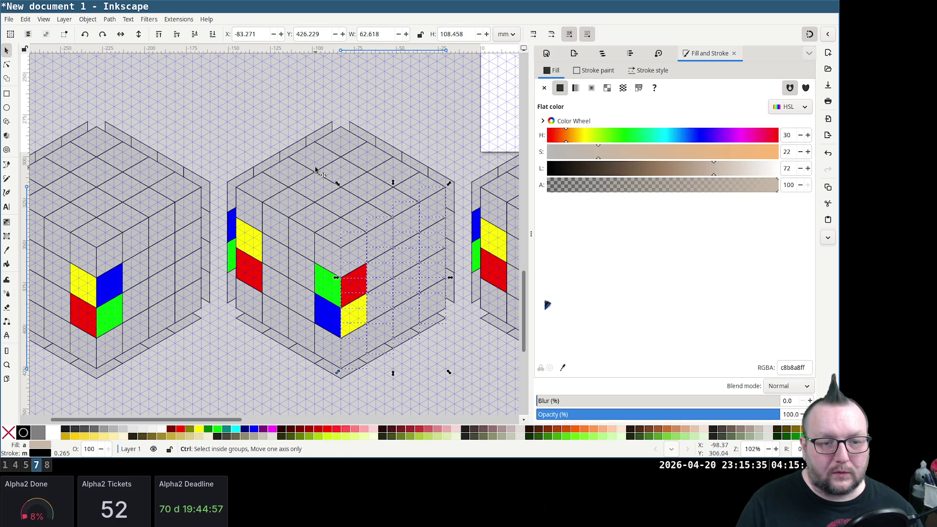
key(ctrl+g)
click(298, 94)
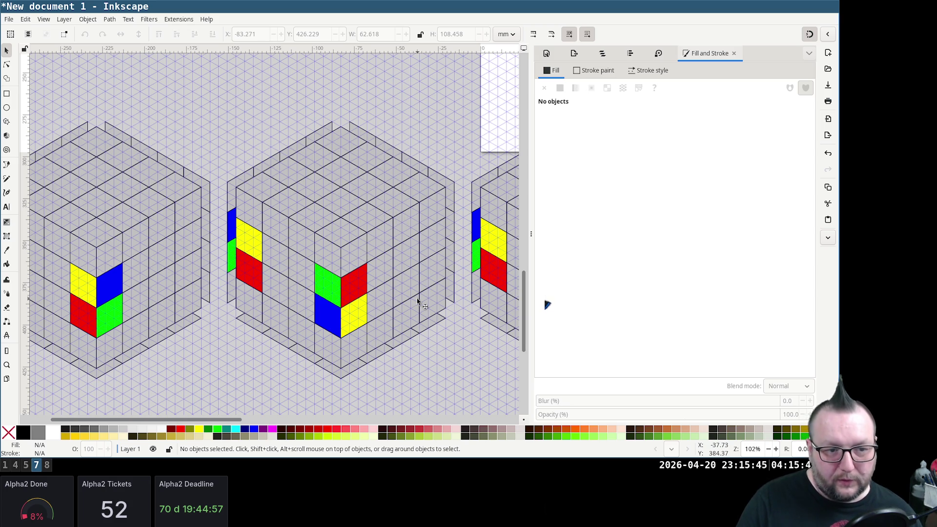
scroll(419, 302, right, 4)
scroll(418, 289, right, 3)
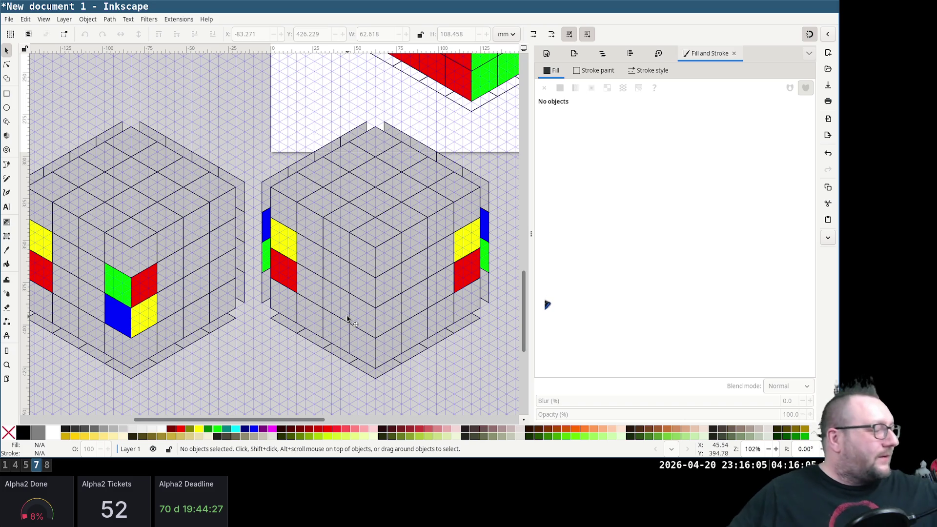
scroll(231, 165, down, 1)
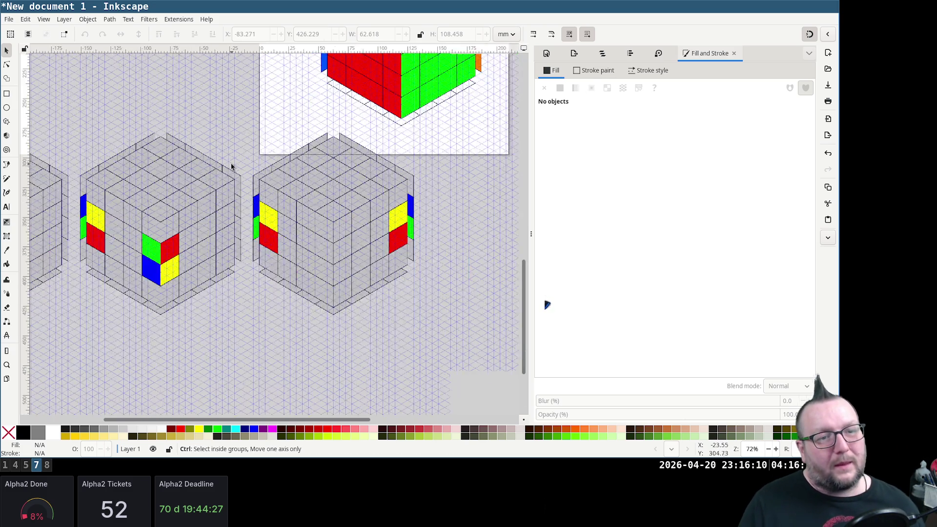
scroll(231, 166, down, 3)
scroll(233, 172, up, 2)
scroll(232, 171, up, 1)
scroll(236, 176, up, 1)
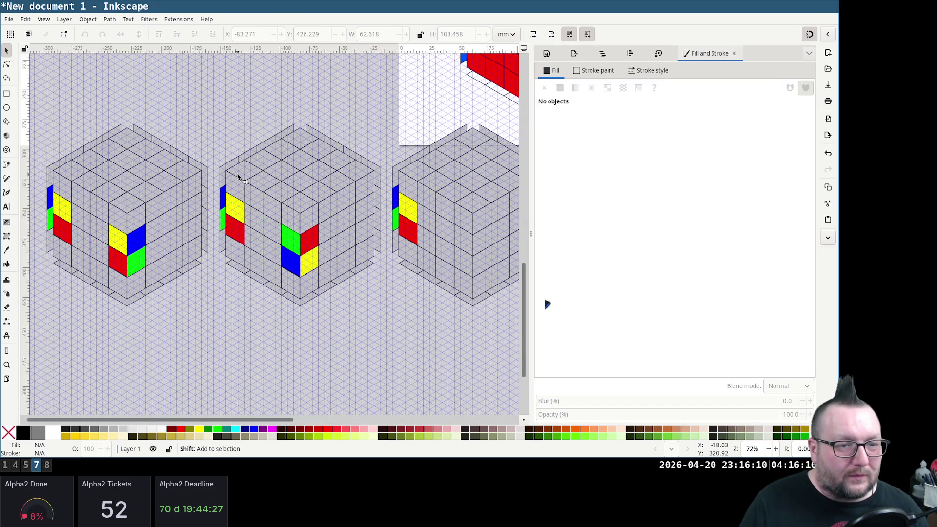
scroll(322, 159, up, 6)
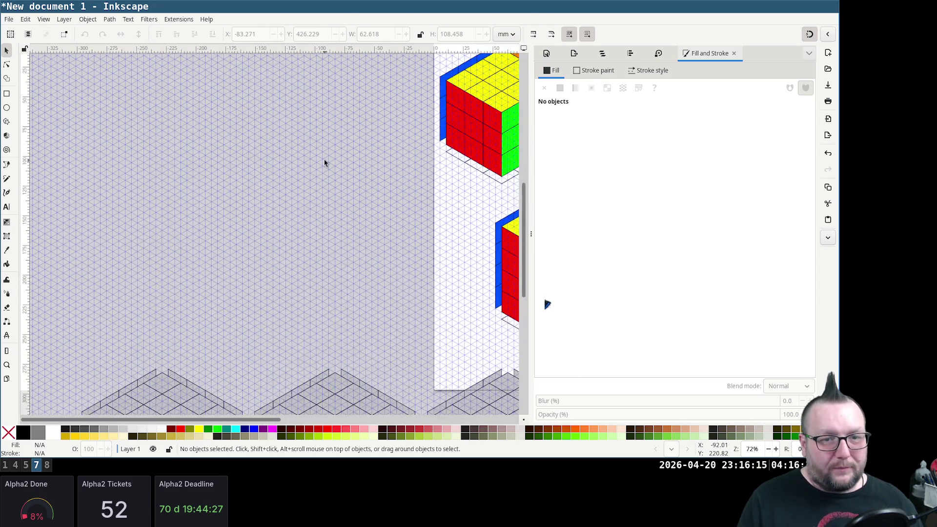
scroll(324, 159, right, 4)
scroll(326, 163, up, 3)
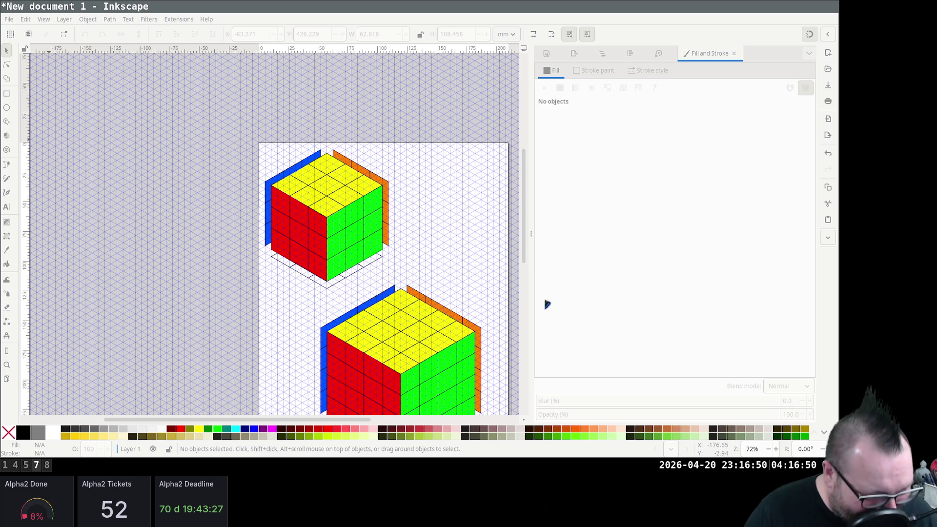
Launch a new terminal window beside the Inkscape drawing
key(super+Return)
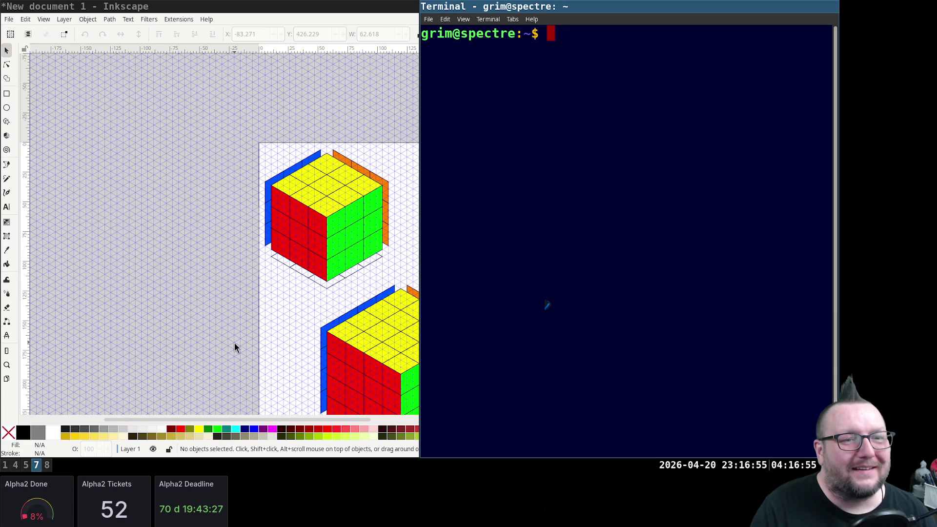
Maximise the terminal, change into Dropbox/cubes/ and list its files
key(super+w)
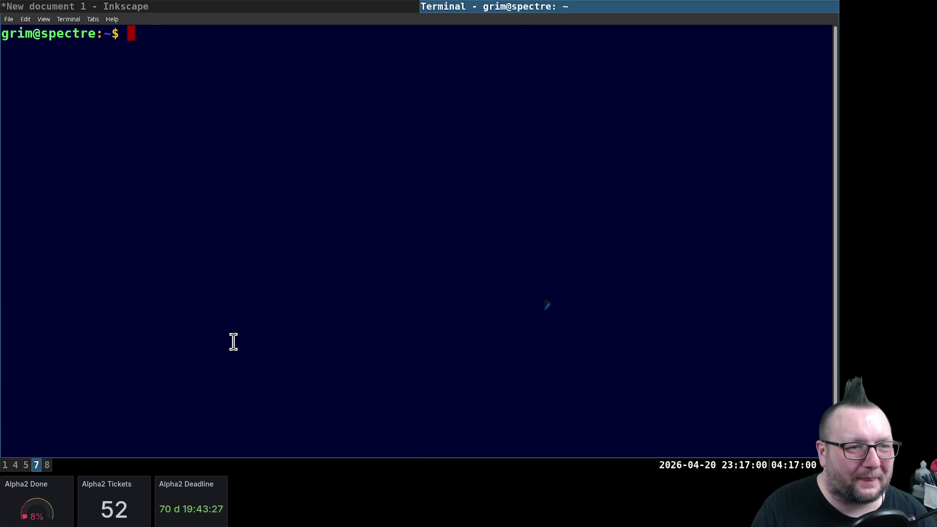
text(cd Dropbox/c)
key(Tab)
key(Return)
text(ls)
key(Return)
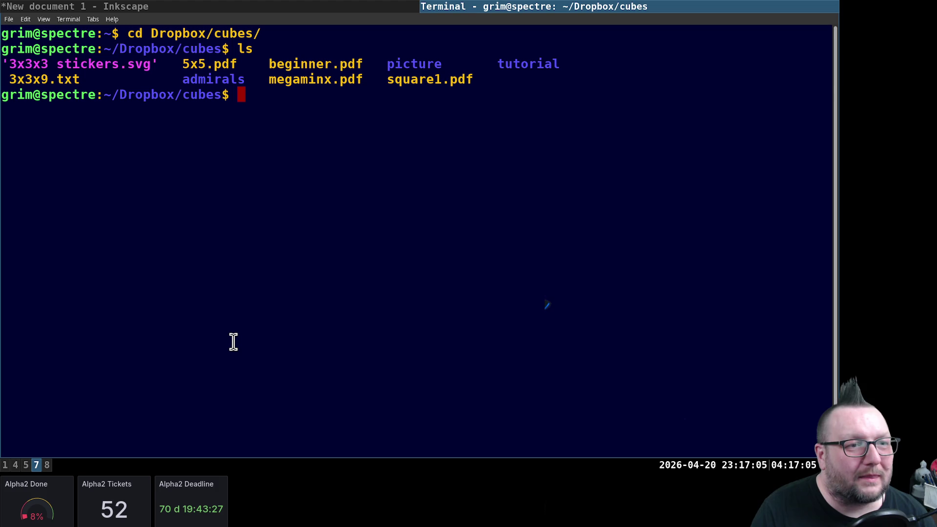
text(evince 5x5)
Abandon evince 5x5.pdf and run evince beginner.pdf instead
key(Tab)
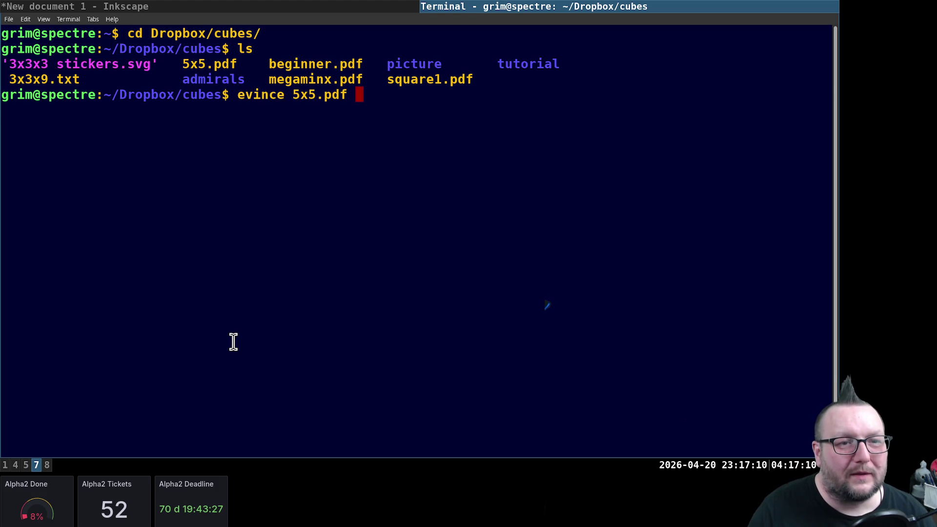
key(ctrl+c)
text(evince b)
key(Tab)
key(Return)
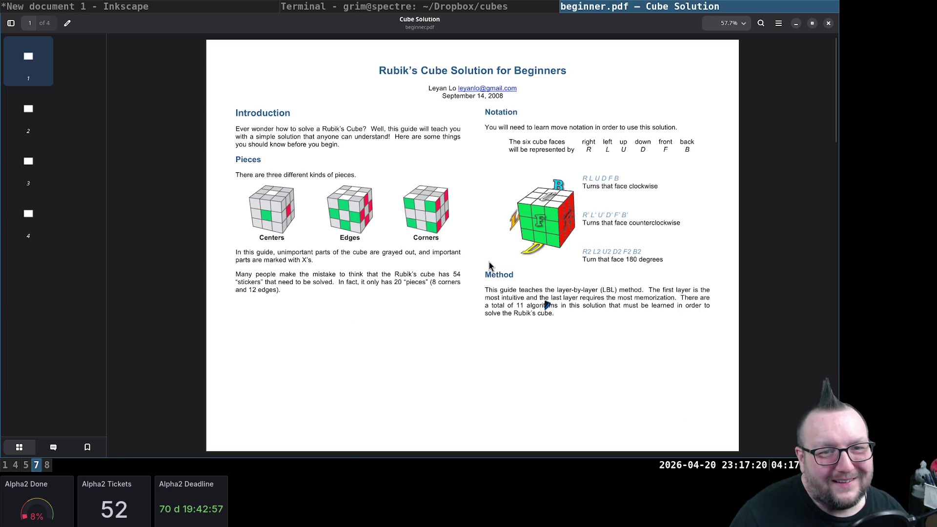
scroll(489, 254, down, 5)
scroll(483, 247, down, 5)
scroll(483, 238, down, 5)
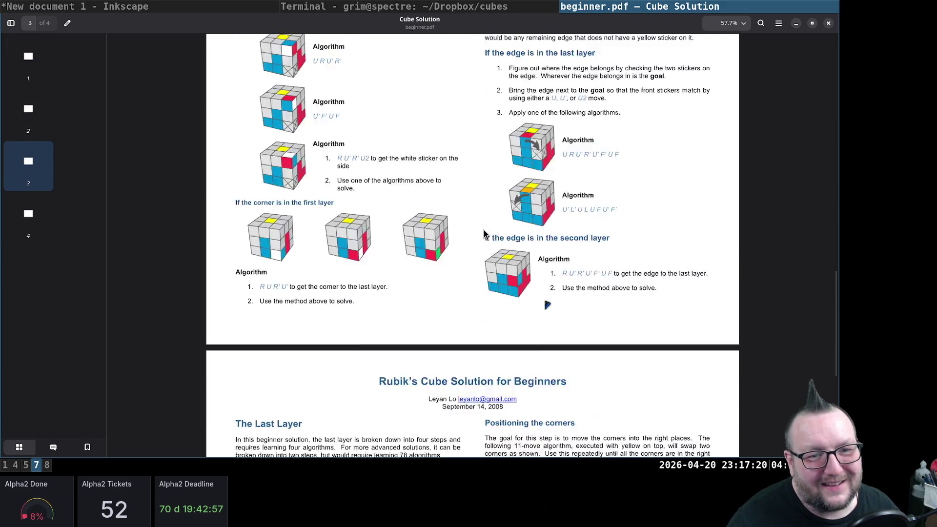
scroll(484, 234, down, 5)
scroll(484, 234, down, 2)
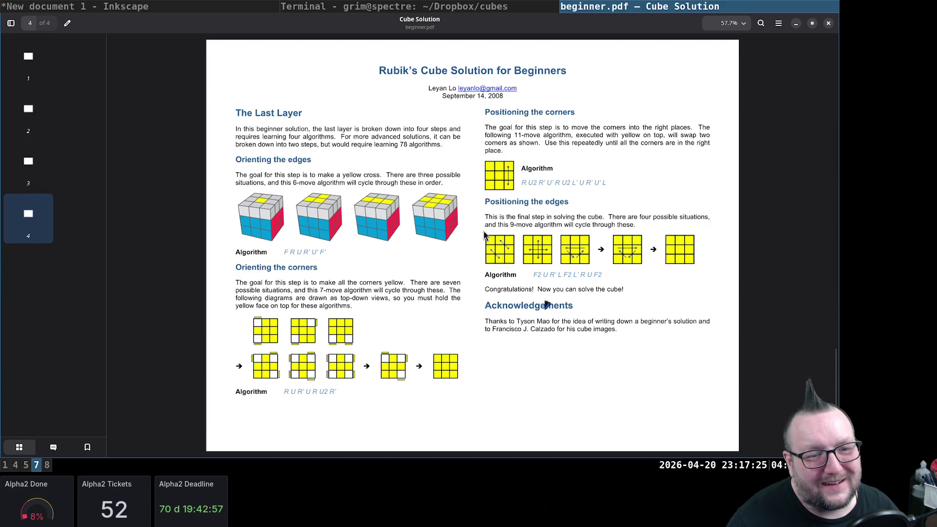
scroll(484, 232, up, 5)
scroll(483, 232, up, 10)
scroll(484, 232, up, 15)
scroll(484, 232, up, 8)
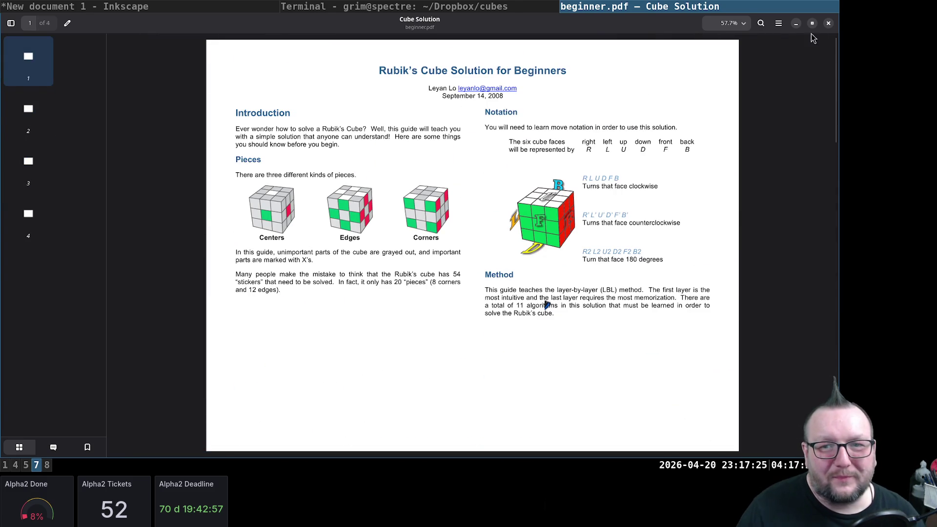
Close the beginner.pdf viewer to return to the terminal
click(827, 23)
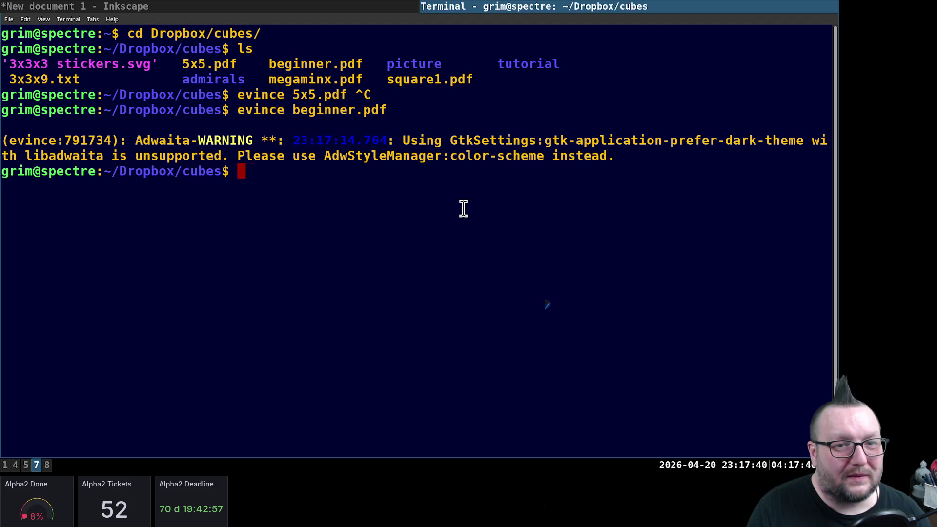
text(cd tutorial/)
Enter the tutorial folder and launch inkscape 3x3x1.svg
key(Return)
text(ls)
key(Return)
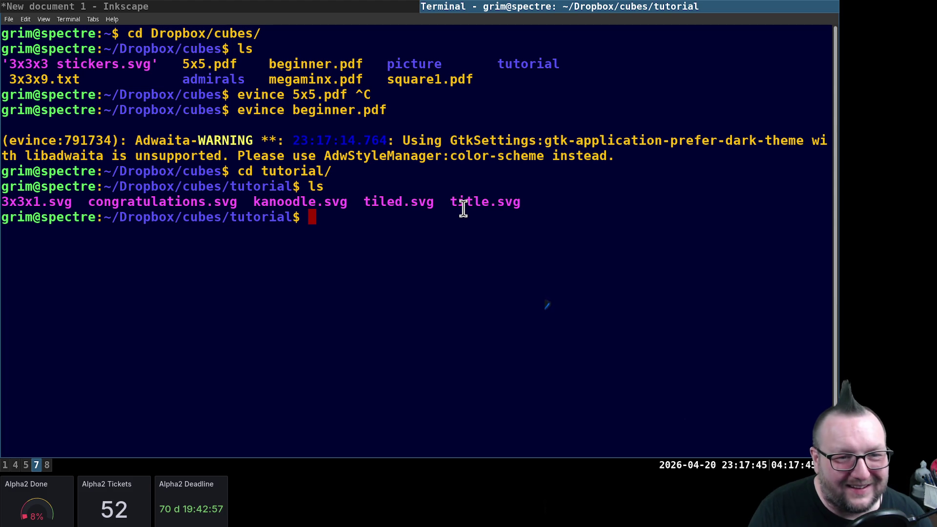
text(inkscape )
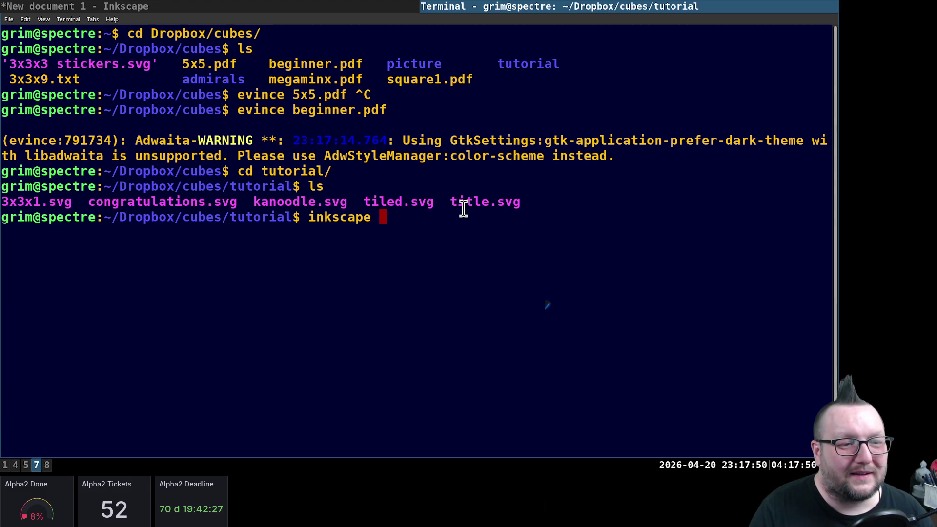
text(3x3x1.s)
key(Return)
text(vg)
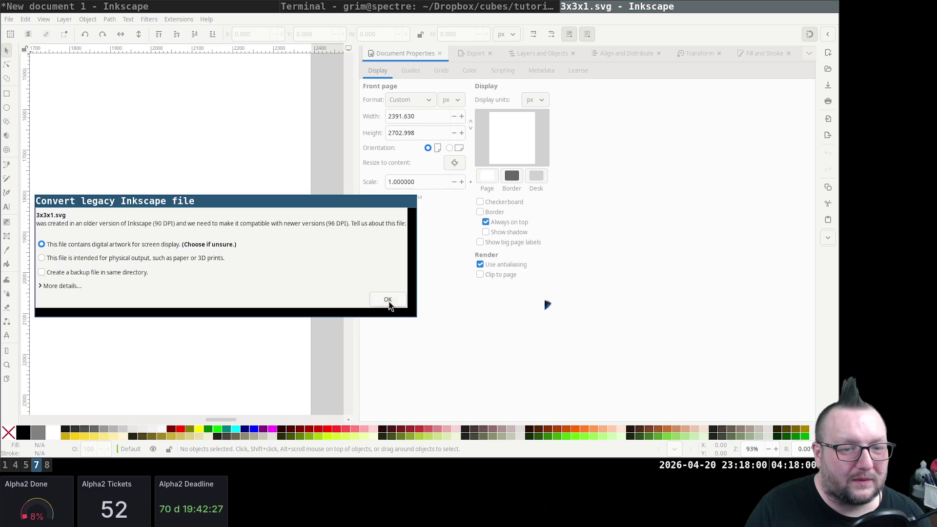
Accept the legacy conversion of 3x3x1.svg and widen the canvas past the docked panel
click(387, 299)
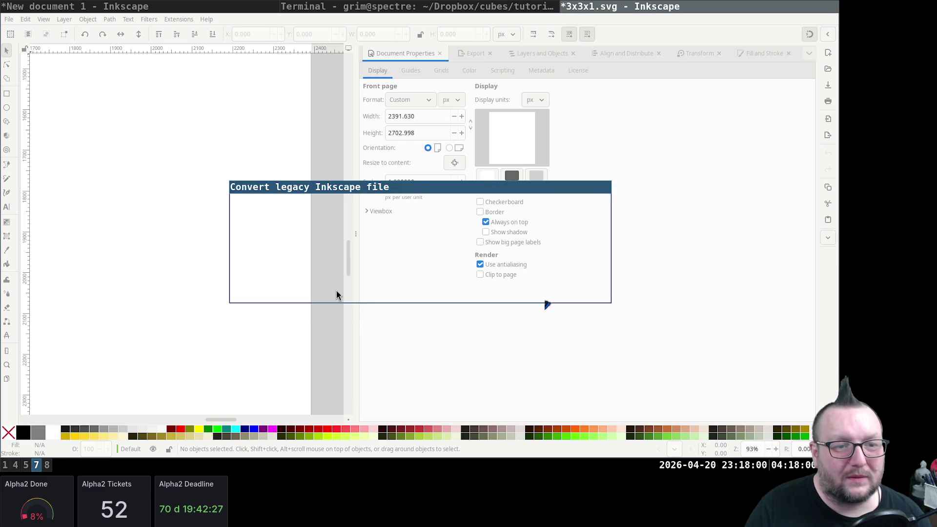
click(578, 290)
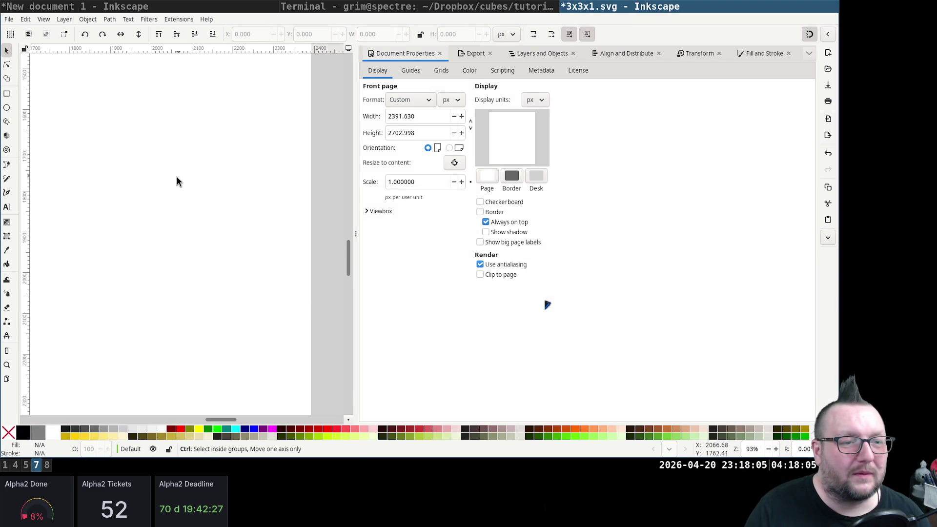
ctrl+scroll(168, 180, down, 1)
ctrl+scroll(170, 170, down, 2)
ctrl+scroll(170, 170, down, 2)
ctrl+scroll(172, 169, down, 1)
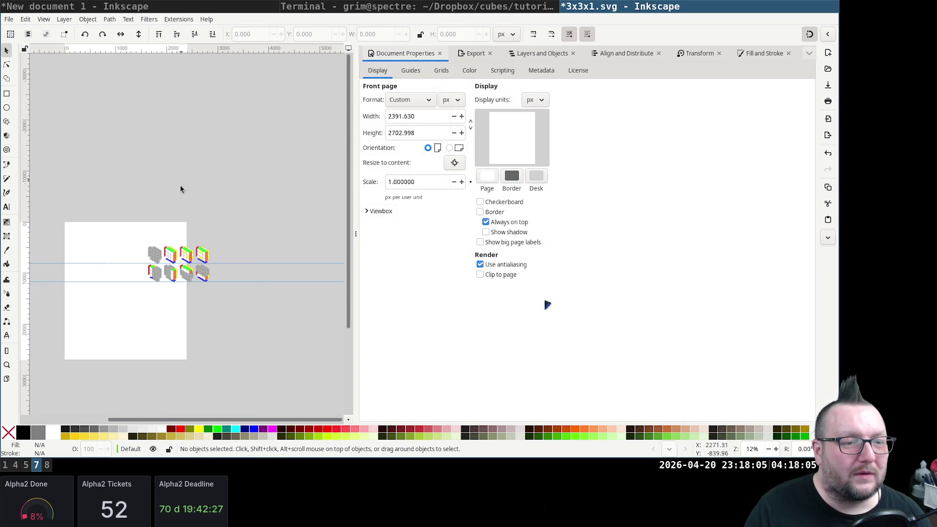
ctrl+scroll(187, 277, up, 5)
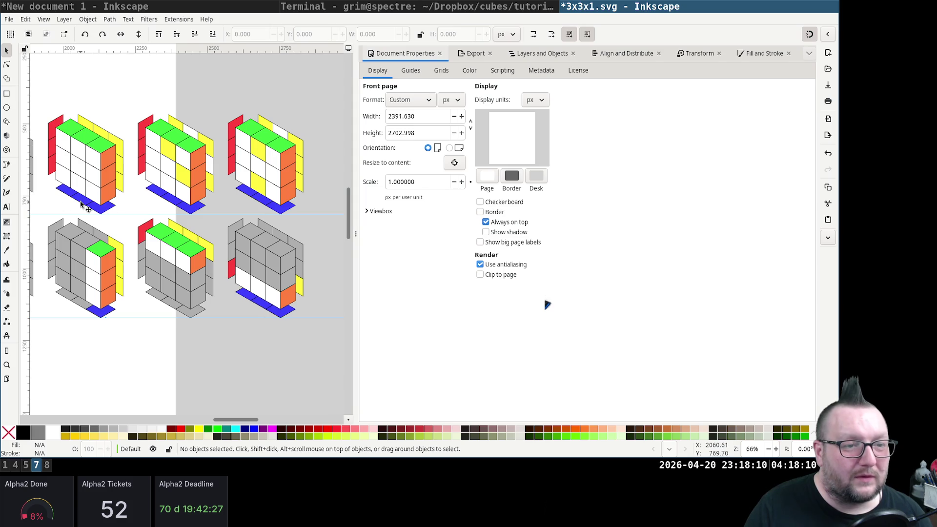
shift+scroll(81, 205, left, 1)
shift+scroll(82, 206, right, 1)
shift+scroll(81, 206, right, 2)
shift+scroll(71, 192, left, 2)
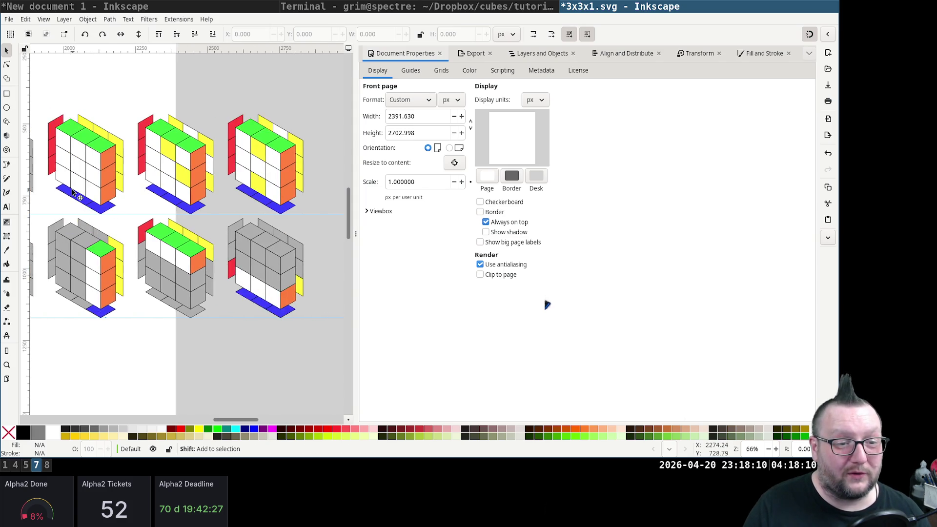
shift+scroll(72, 192, left, 1)
drag(353, 245, 659, 243)
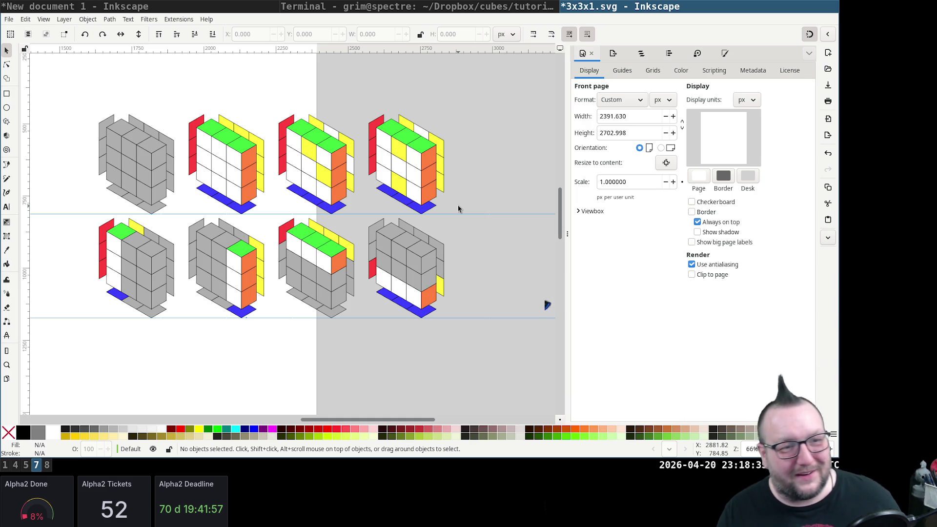
scroll(313, 207, up, 1)
Close 3x3x1.svg without saving its changes
key(ctrl+w)
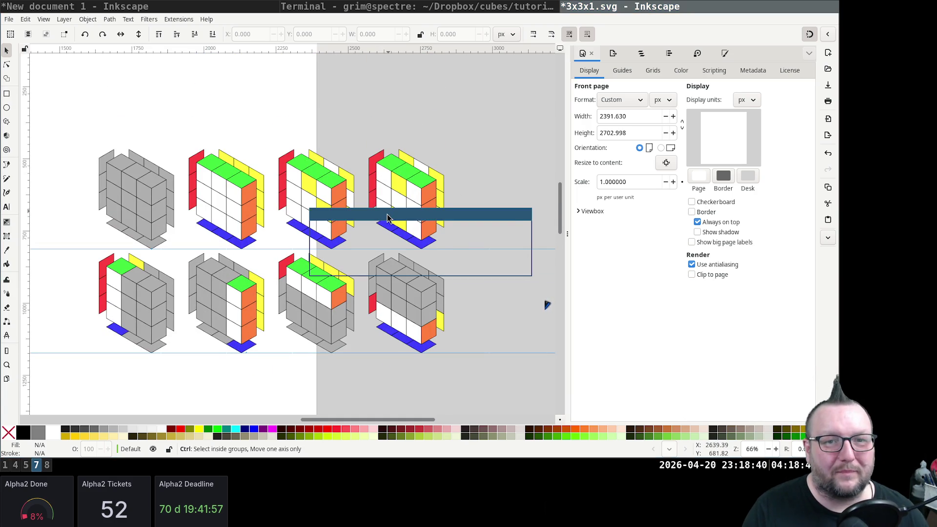
click(379, 269)
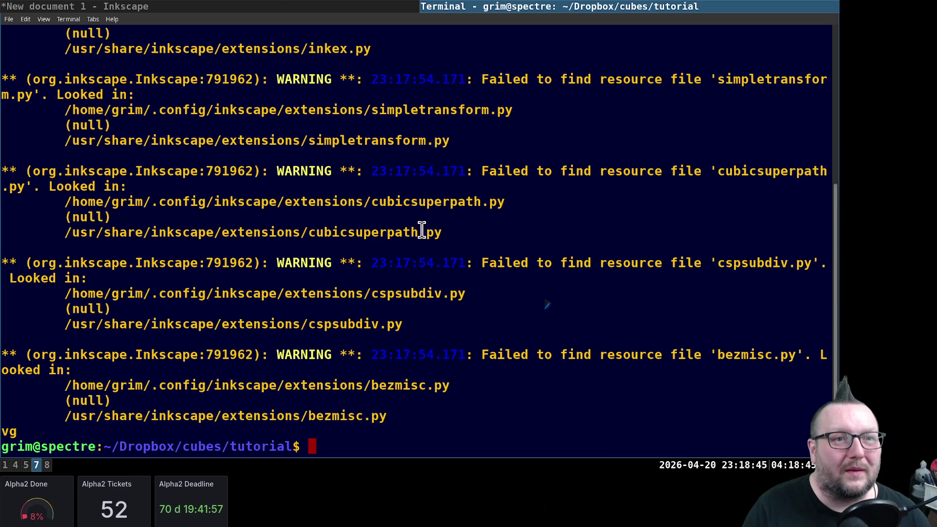
text(ls)
List the tutorial folder and launch inkscape tiled.svg
key(Return)
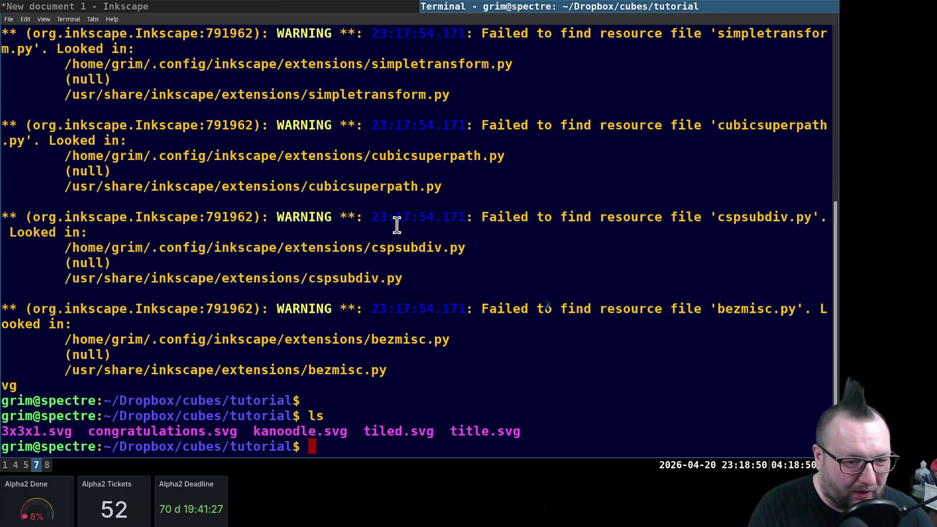
text(evince)
key(BackSpace)
key(BackSpace)
key(BackSpace)
key(BackSpace)
key(BackSpace)
key(BackSpace)
key(BackSpace)
text(inkscape ti)
key(Tab)
key(Return)
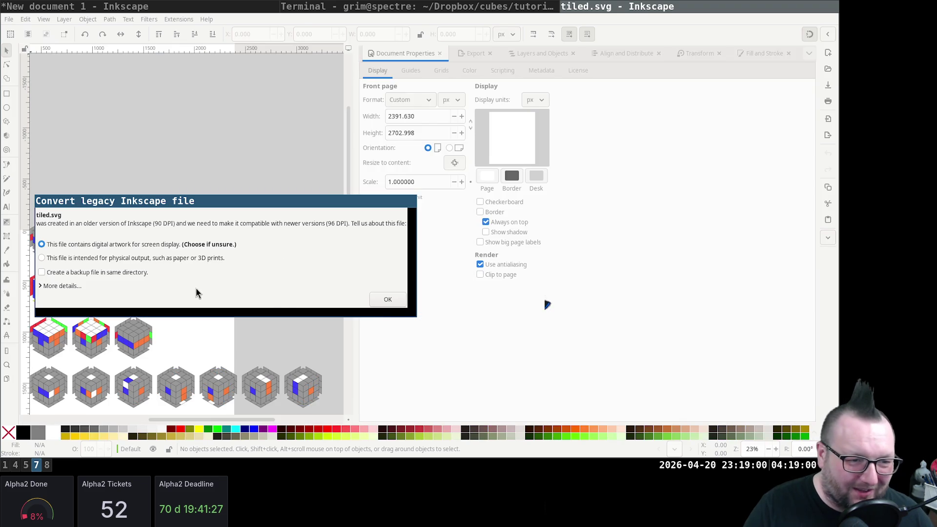
Accept tiled.svg's legacy conversion and toggle the axonometric grid off and on in Document Properties
click(394, 299)
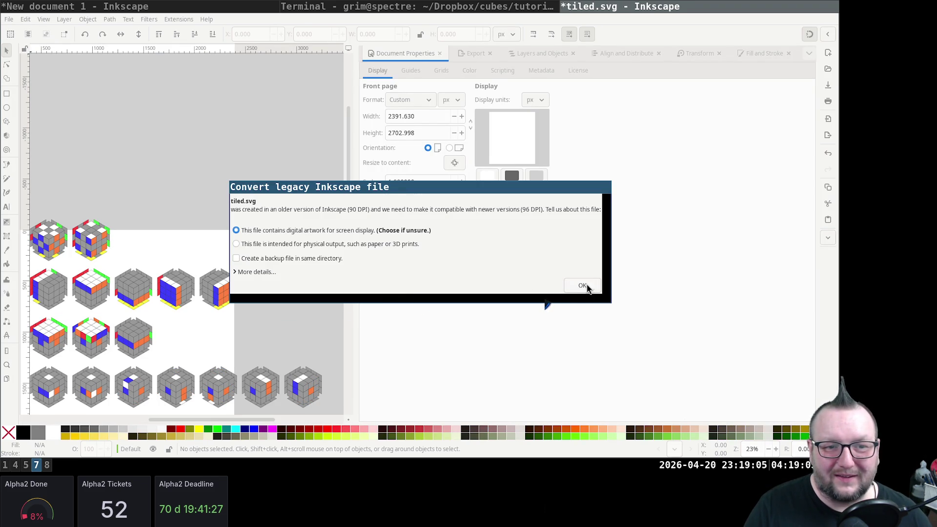
click(589, 286)
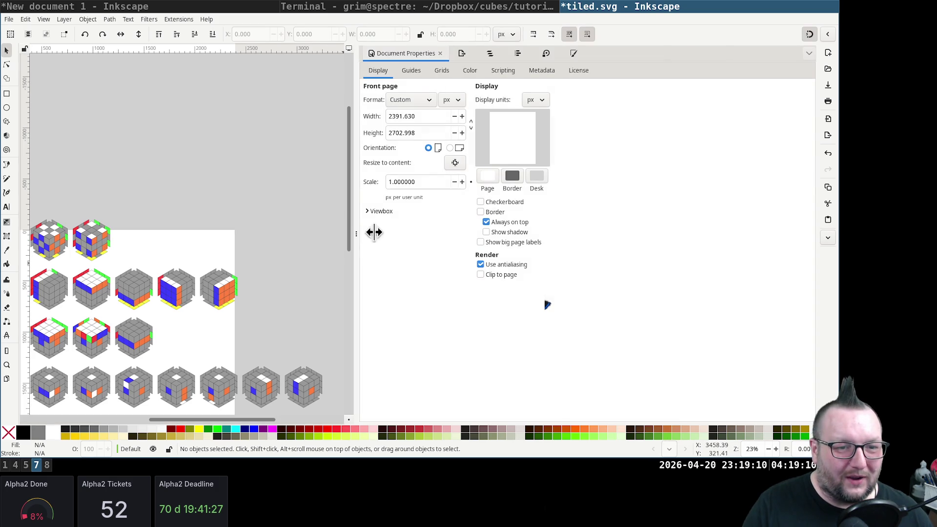
scroll(180, 227, down, 4)
scroll(180, 227, down, 2)
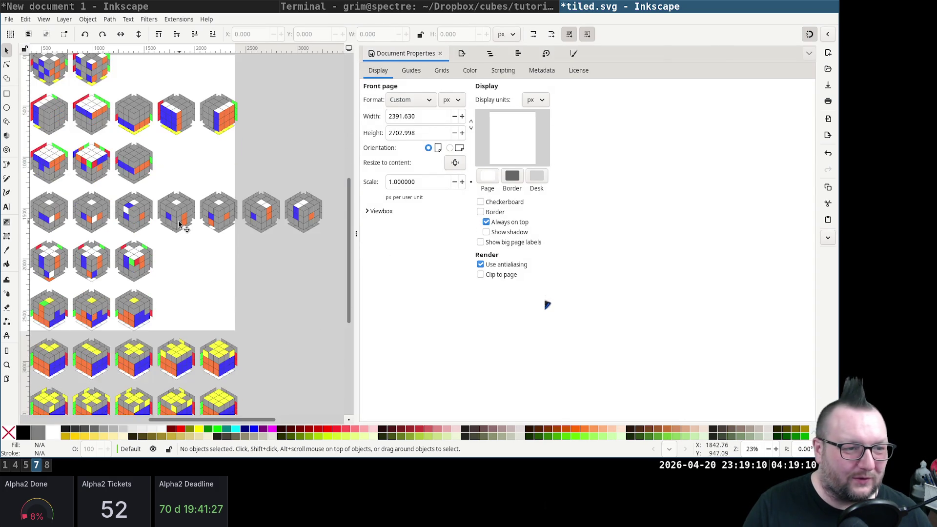
scroll(180, 227, down, 2)
scroll(180, 228, down, 3)
scroll(180, 227, down, 2)
scroll(180, 226, up, 3)
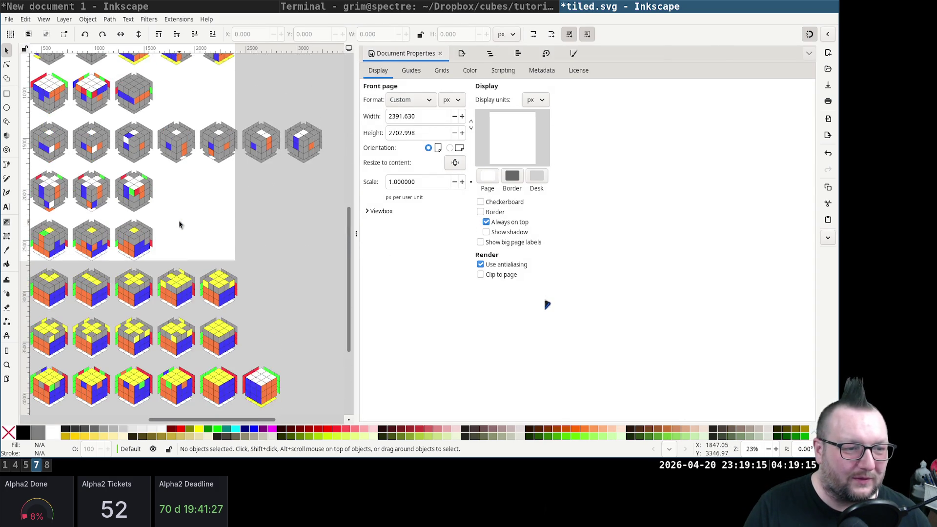
scroll(200, 197, left, 2)
scroll(200, 197, left, 2)
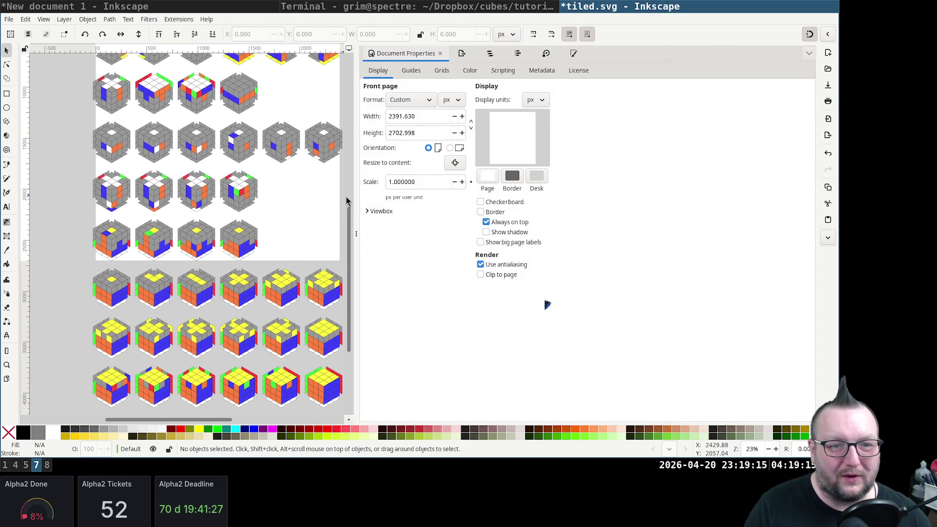
scroll(324, 198, up, 3)
click(441, 71)
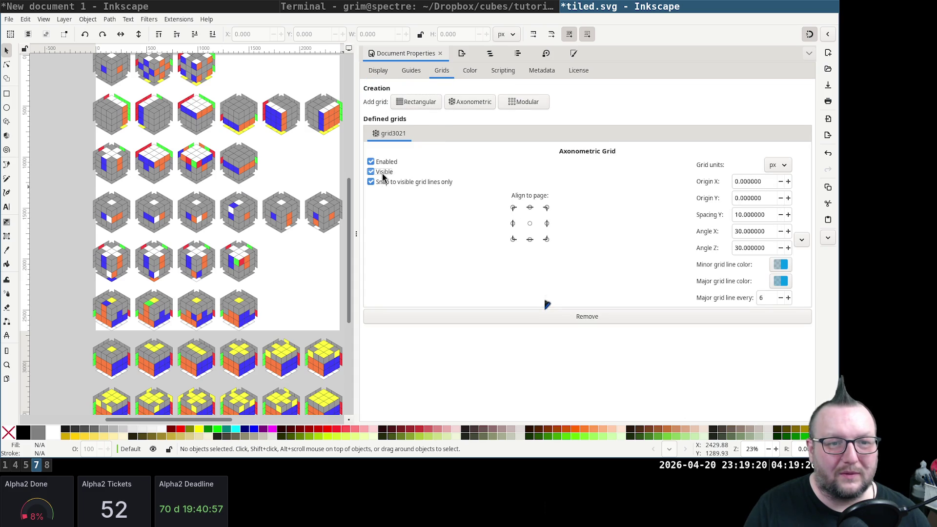
scroll(299, 217, up, 1)
scroll(222, 212, up, 1)
scroll(222, 212, up, 1)
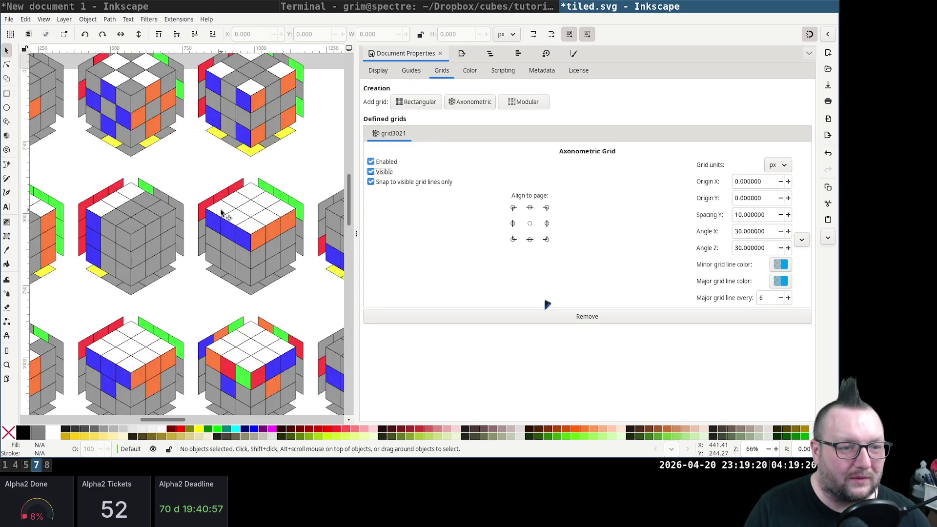
scroll(222, 212, up, 3)
click(381, 165)
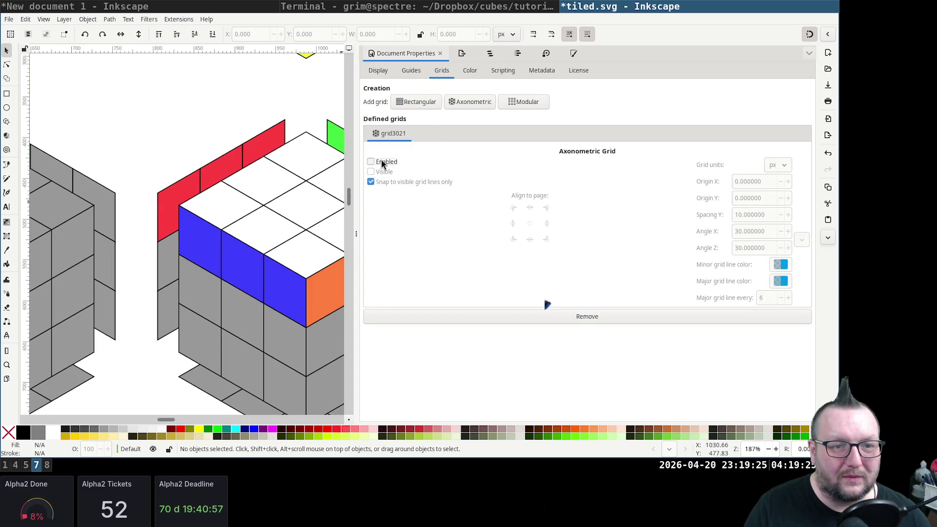
scroll(196, 220, down, 5)
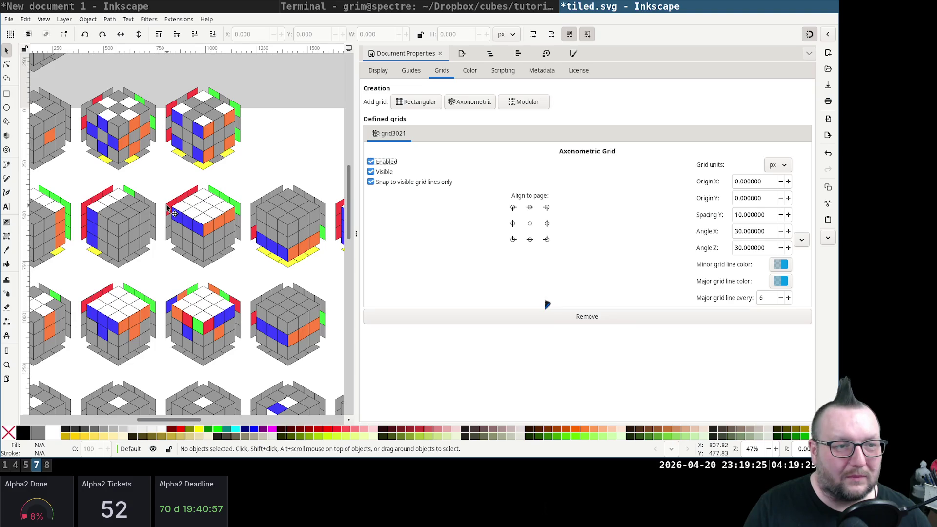
scroll(169, 212, down, 2)
scroll(191, 245, down, 2)
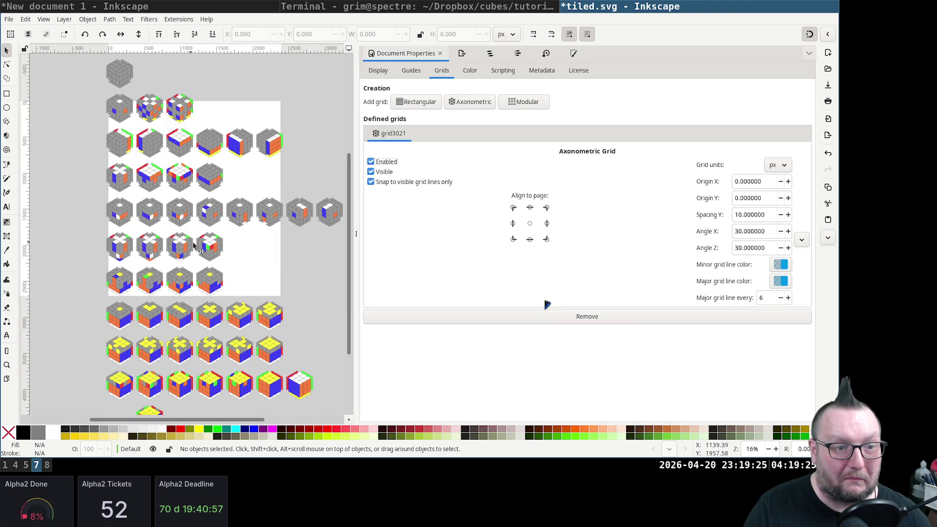
scroll(291, 310, down, 2)
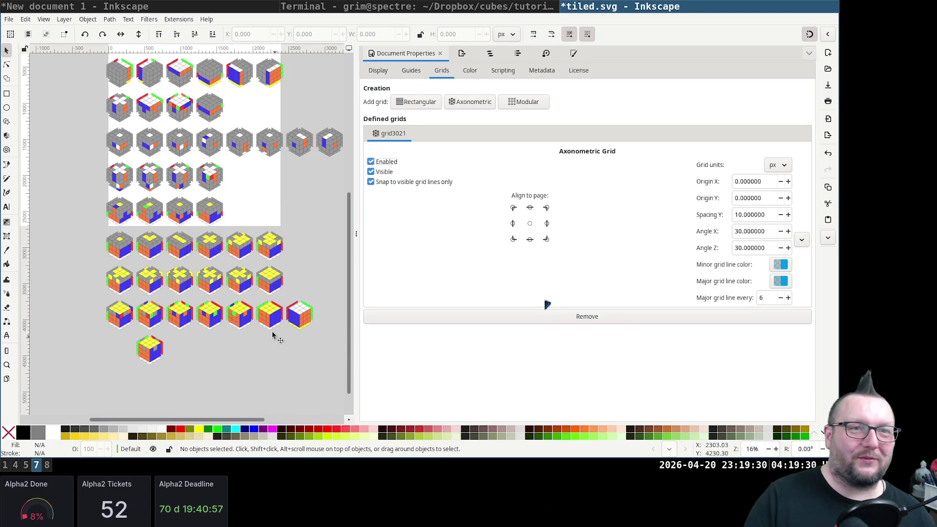
scroll(300, 289, up, 2)
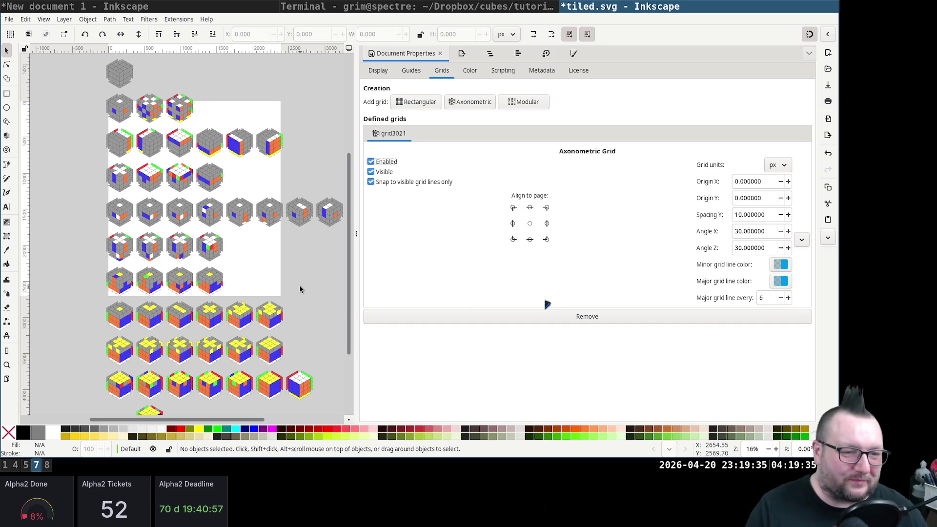
scroll(283, 285, up, 1)
Select a few cube drawings on the sheet, then bring up the File menu
click(269, 249)
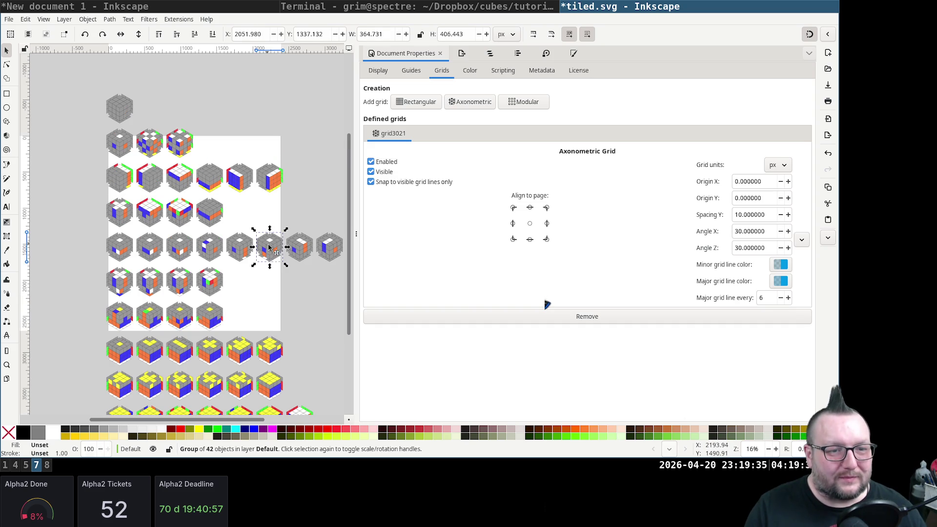
click(214, 256)
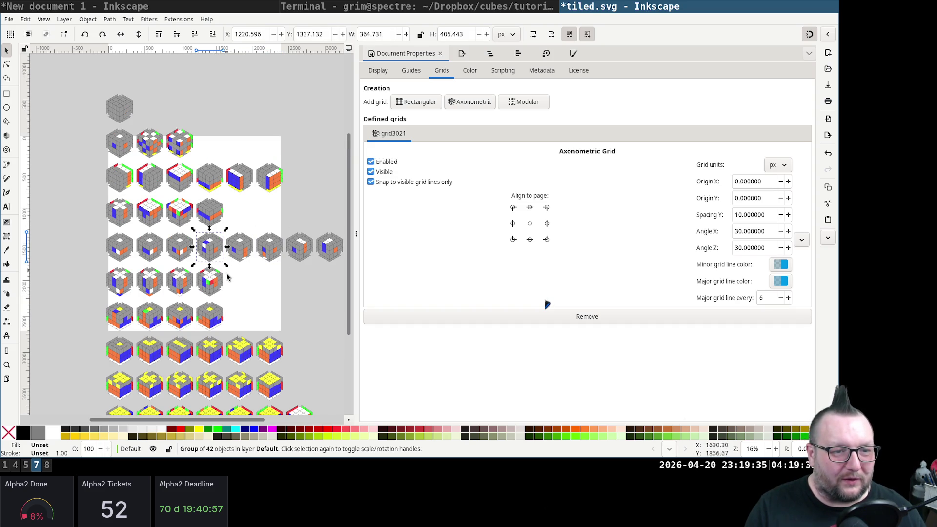
scroll(255, 314, down, 3)
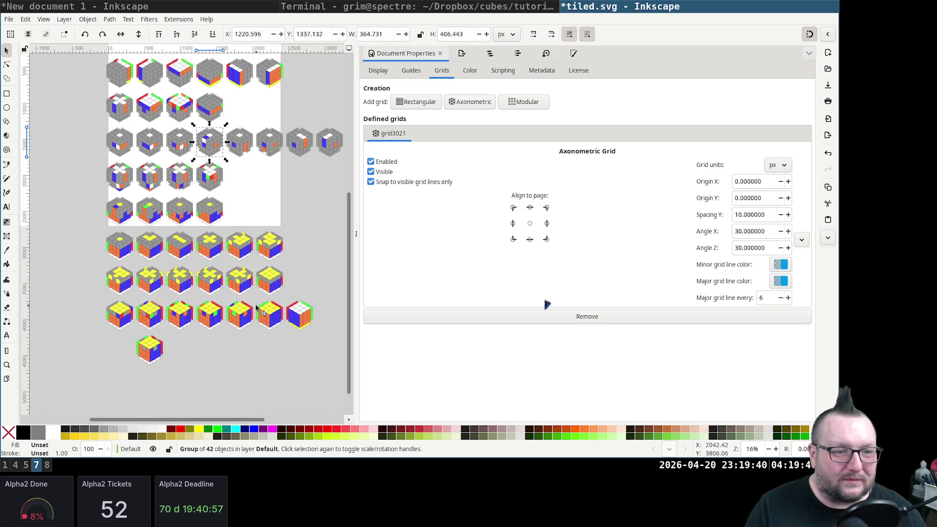
scroll(256, 307, down, 2)
ctrl+scroll(256, 307, up, 2)
ctrl+scroll(257, 308, up, 2)
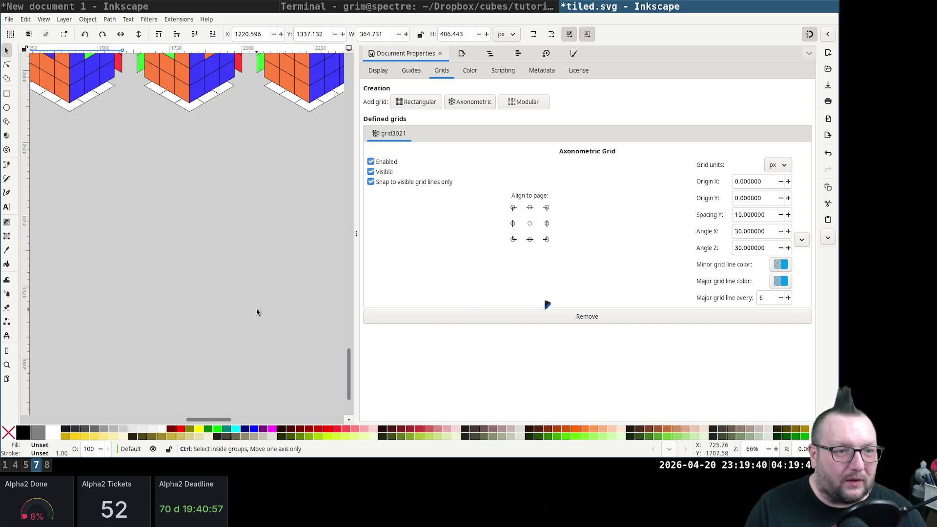
scroll(256, 308, up, 1)
scroll(256, 308, up, 1)
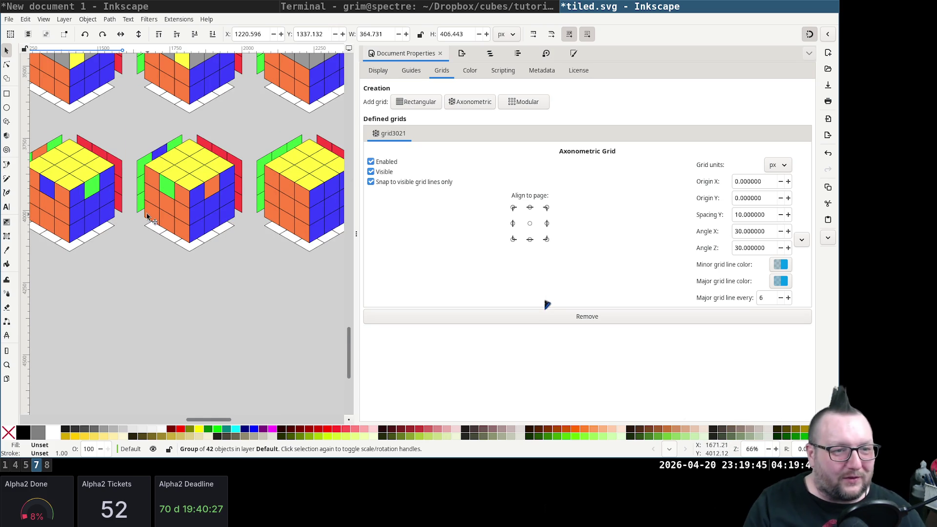
ctrl+scroll(172, 213, up, 4)
ctrl+scroll(173, 212, up, 2)
ctrl+scroll(172, 213, down, 3)
ctrl+scroll(173, 213, down, 1)
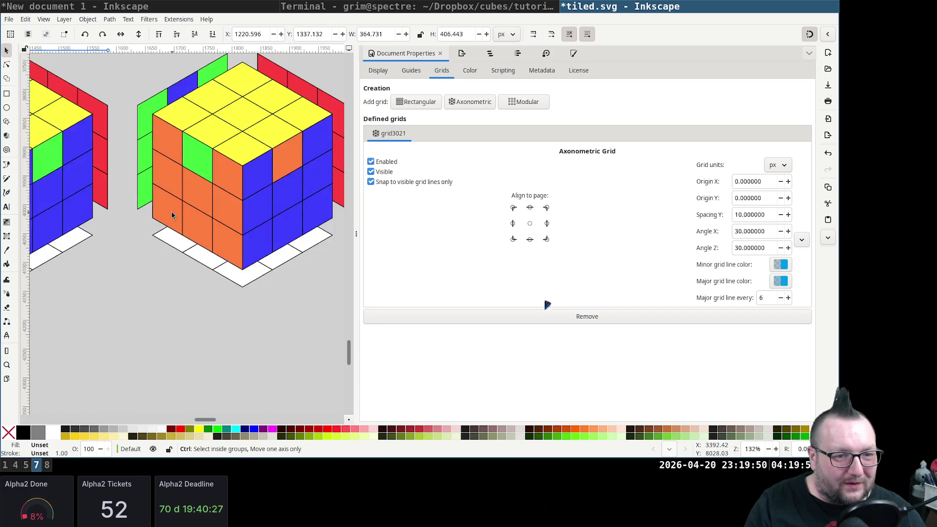
ctrl+scroll(172, 212, down, 2)
click(220, 216)
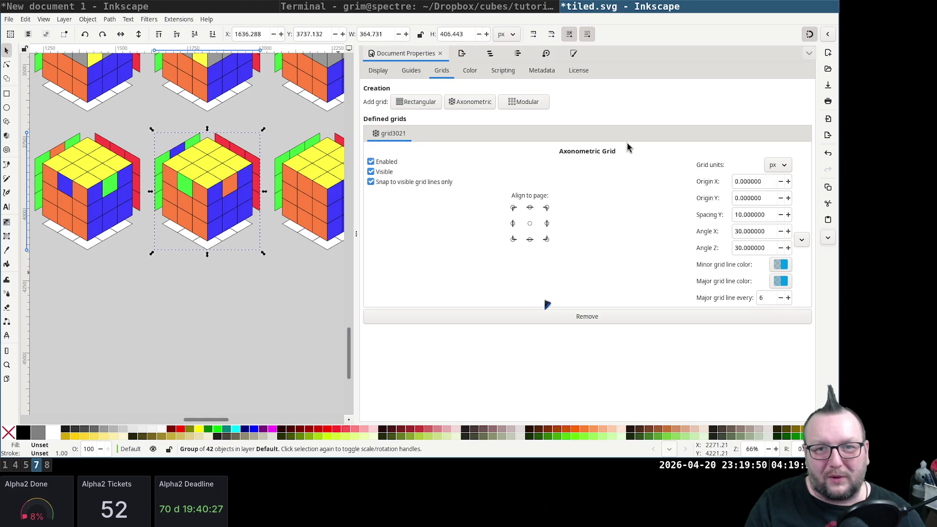
click(9, 20)
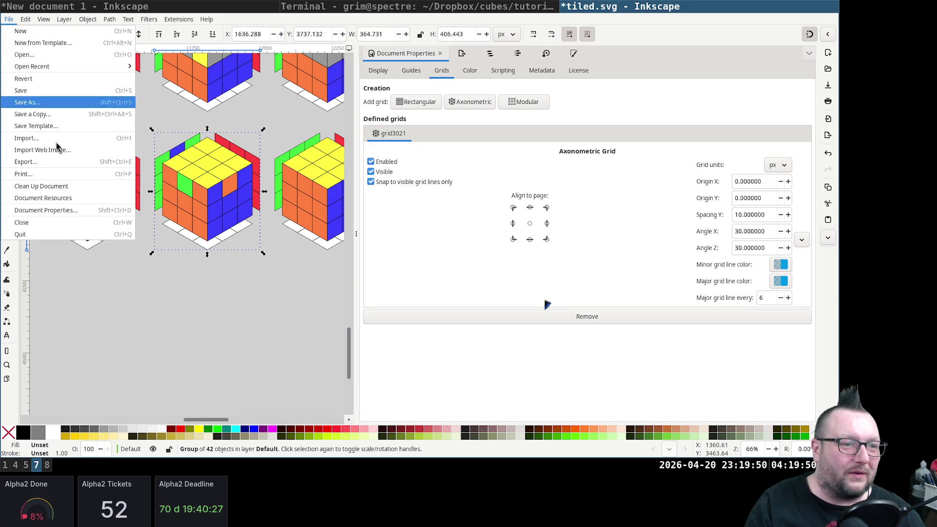
Quit Inkscape, discarding changes to tiled.svg and the untitled document
click(74, 232)
click(339, 270)
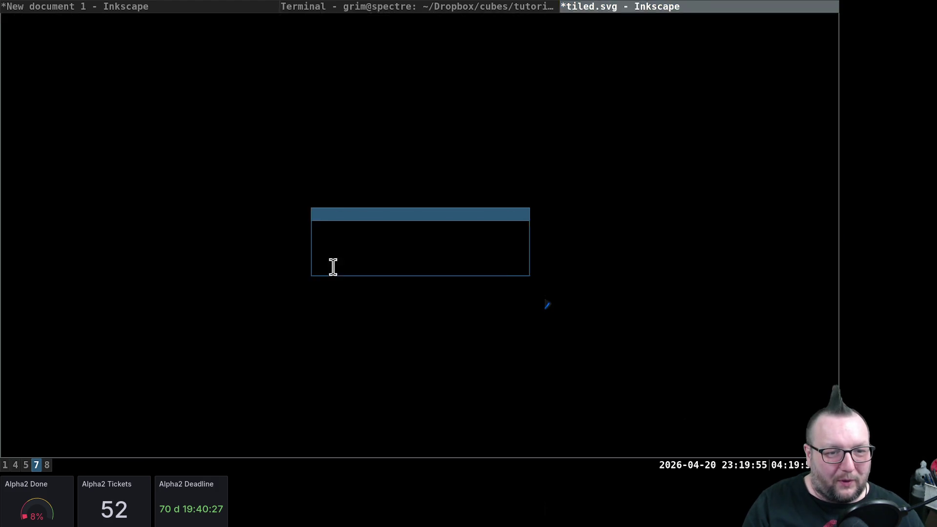
click(345, 275)
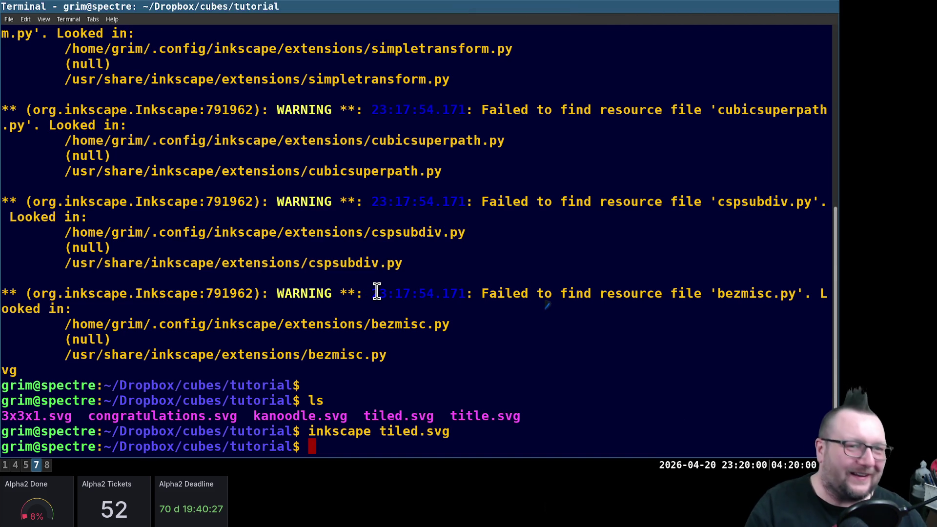
Flip through workspaces to the Windows PowerShell session showing review request 4549
key(super+4)
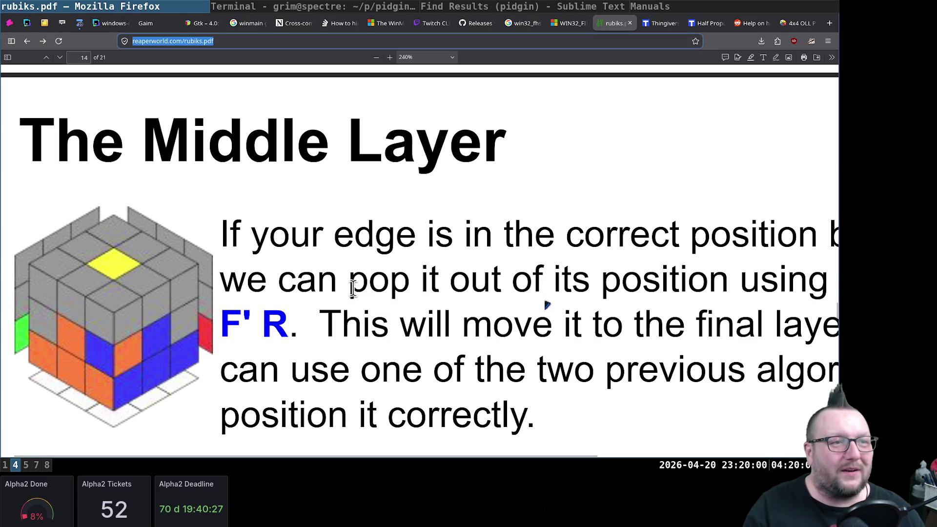
key(super+7)
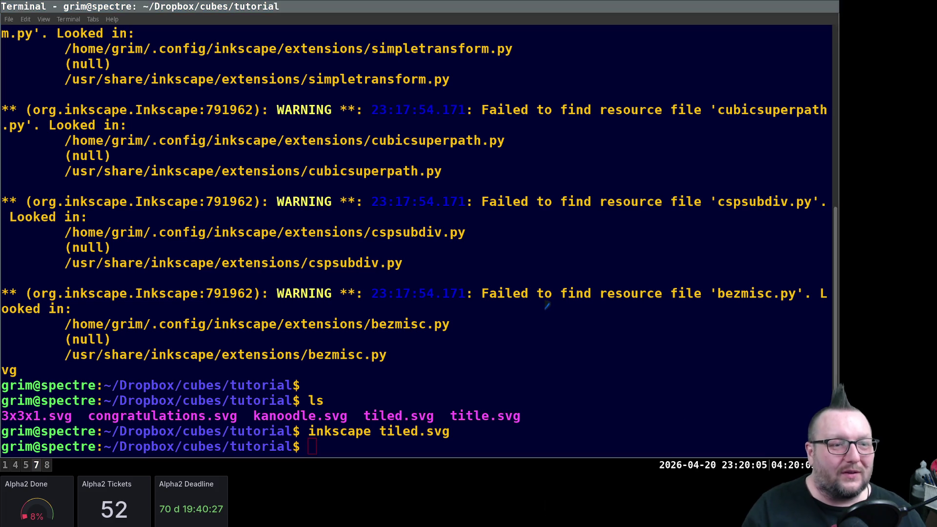
click(161, 359)
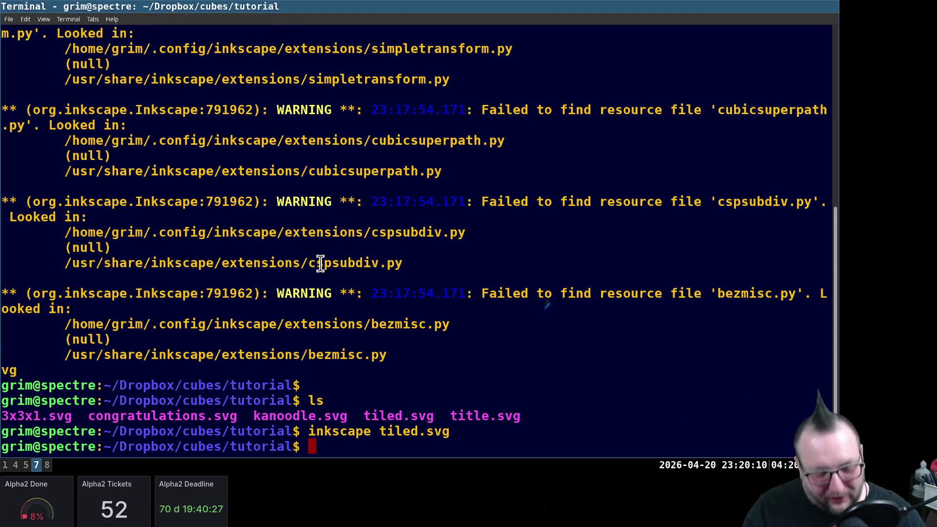
key(super+5)
key(super+4)
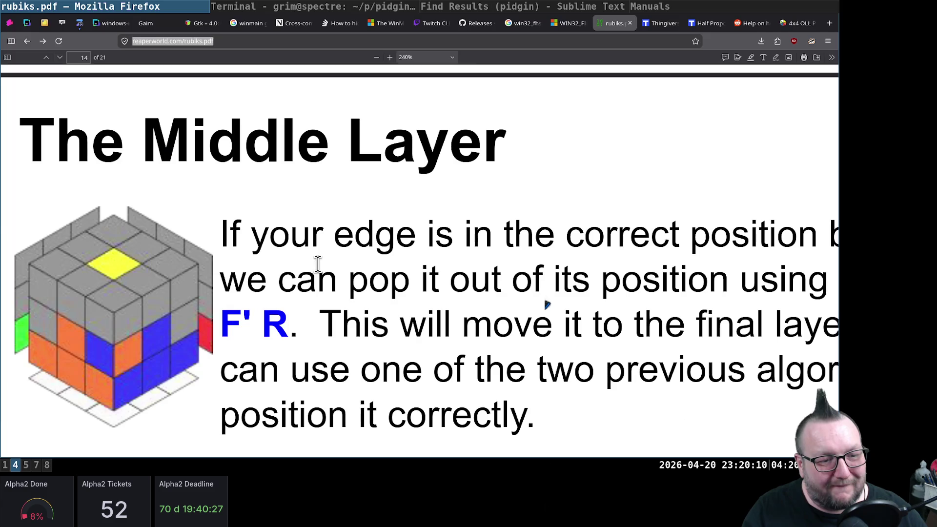
key(super+8)
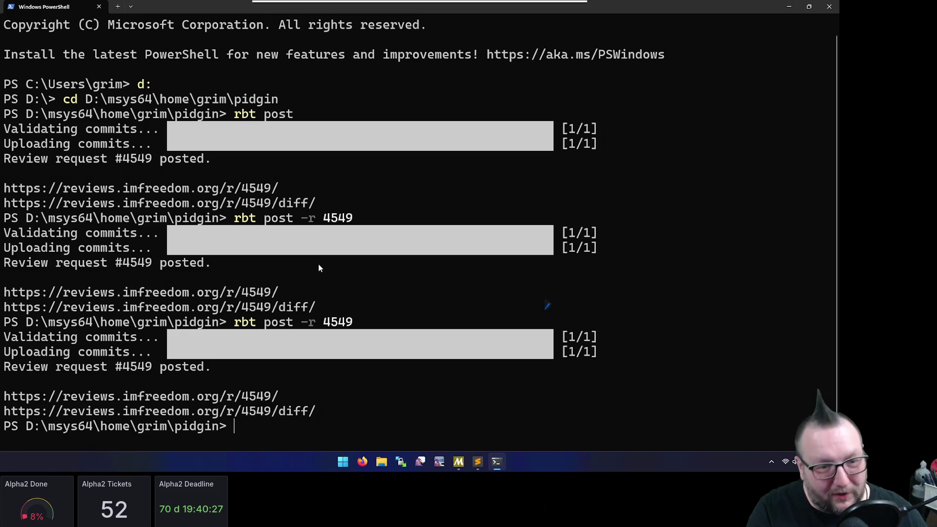
Exit the cube tutorial terminal and open the Review Board dashboard in Firefox
key(super+7)
text(exit)
key(Return)
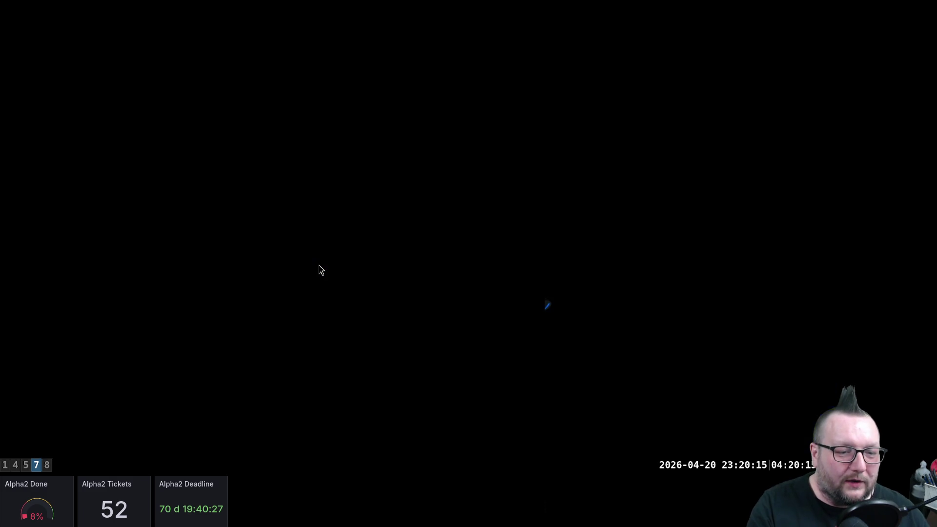
key(super+5)
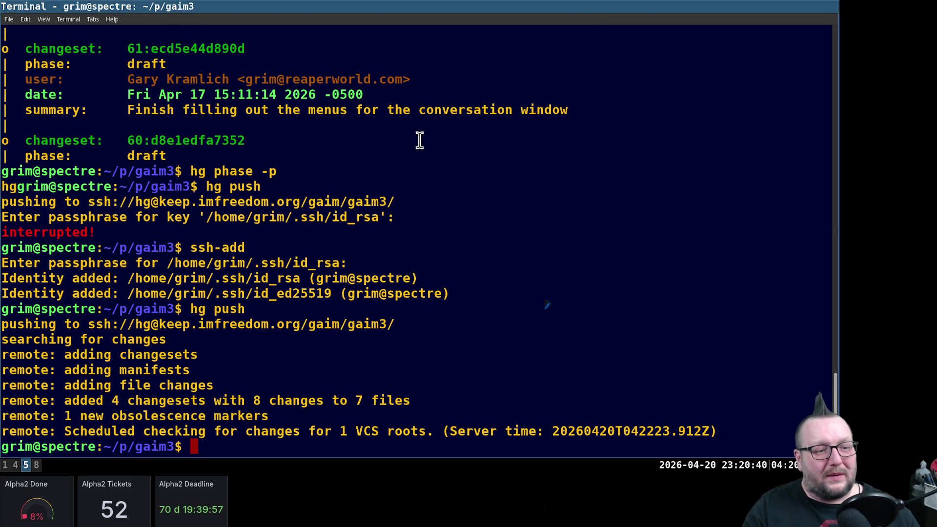
key(super+4)
click(45, 23)
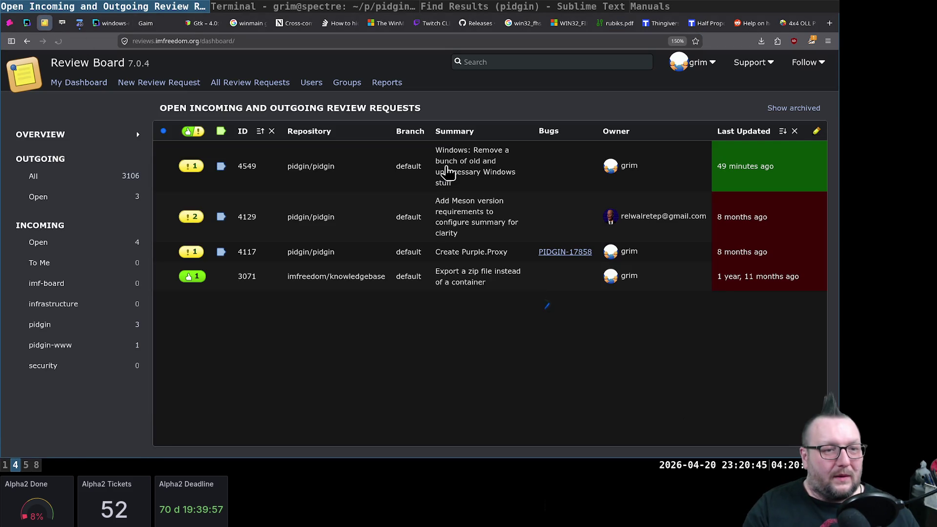
Read review request 4549 and its reply paragraph in Review Board
click(444, 180)
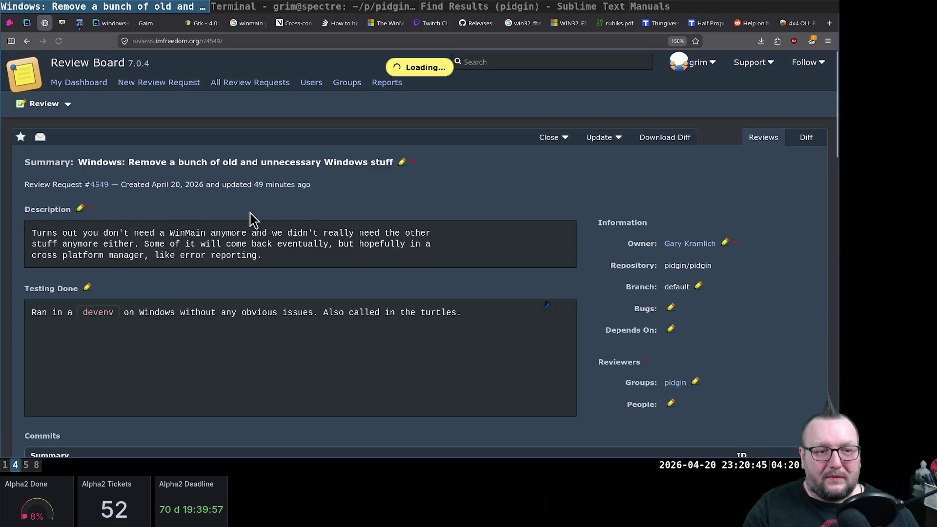
scroll(278, 231, down, 5)
scroll(301, 243, down, 2)
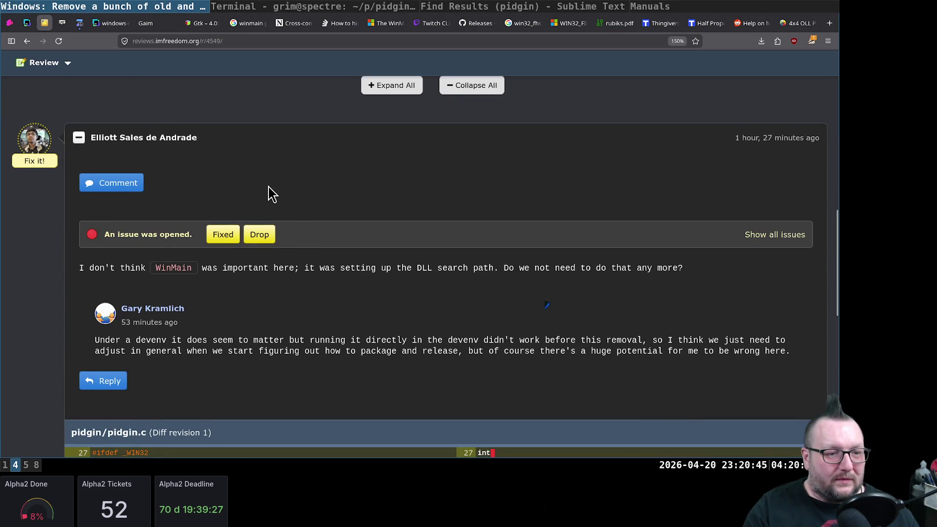
scroll(268, 193, down, 3)
scroll(269, 191, down, 3)
scroll(268, 192, down, 2)
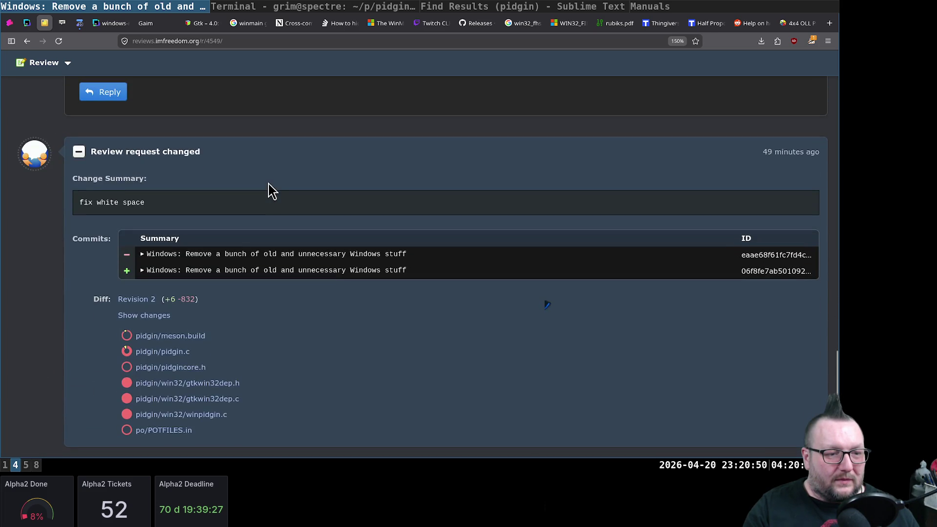
scroll(268, 191, up, 1)
scroll(269, 191, up, 2)
scroll(424, 247, up, 4)
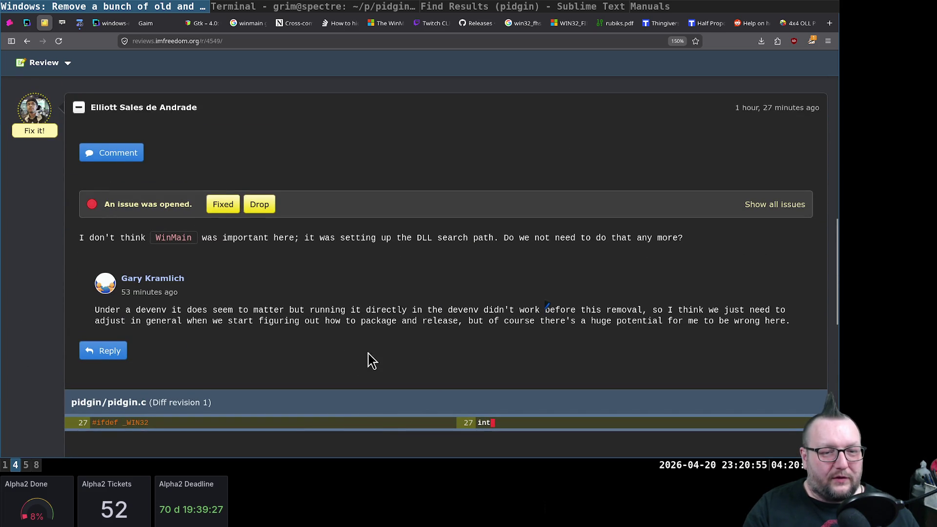
triple_click(220, 310)
click(383, 306)
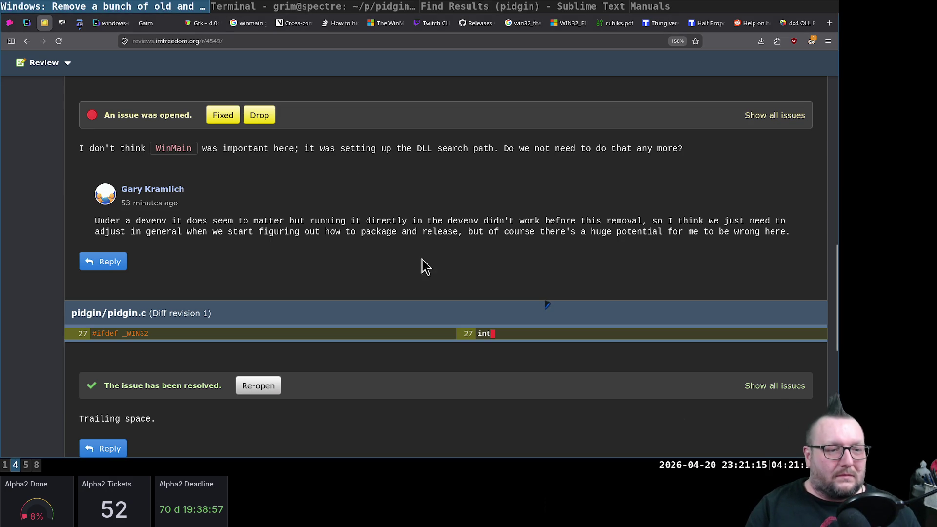
scroll(415, 237, down, 5)
scroll(414, 237, up, 10)
scroll(414, 236, up, 15)
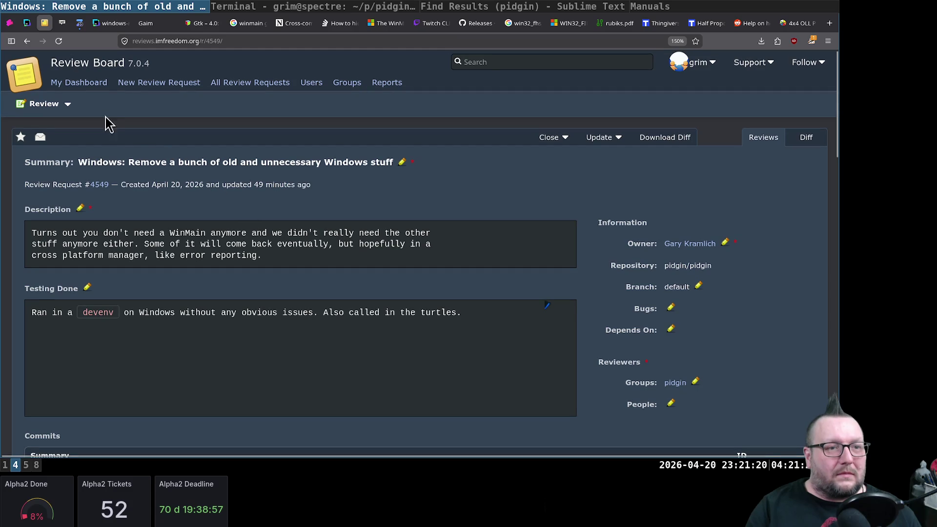
Glance at the Zulip general chat and bring the compile output terminal forward
click(79, 23)
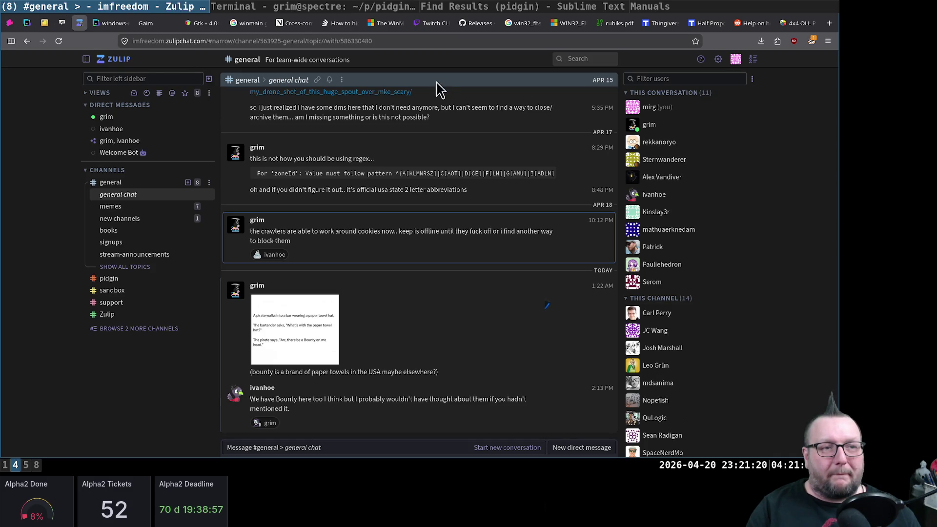
scroll(374, 203, down, 3)
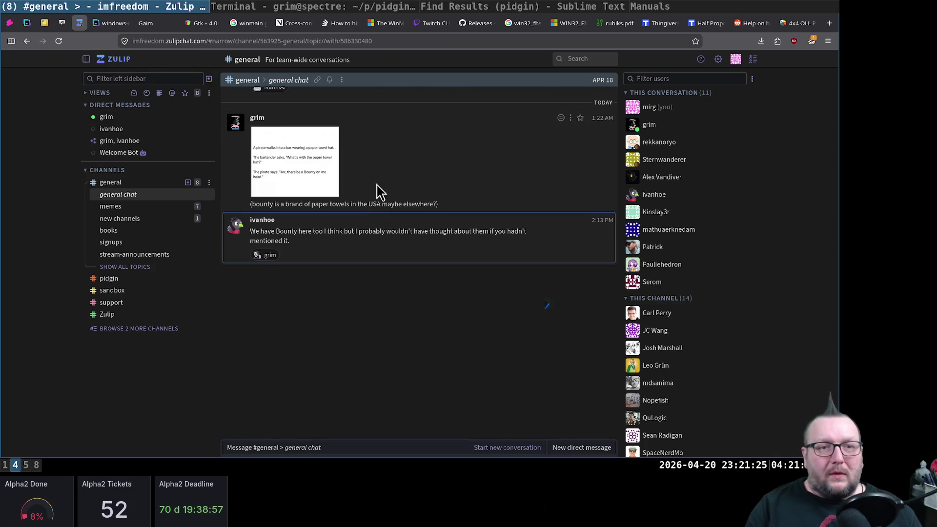
click(265, 9)
scroll(410, 169, up, 5)
scroll(448, 201, up, 5)
scroll(453, 204, up, 5)
scroll(454, 204, down, 5)
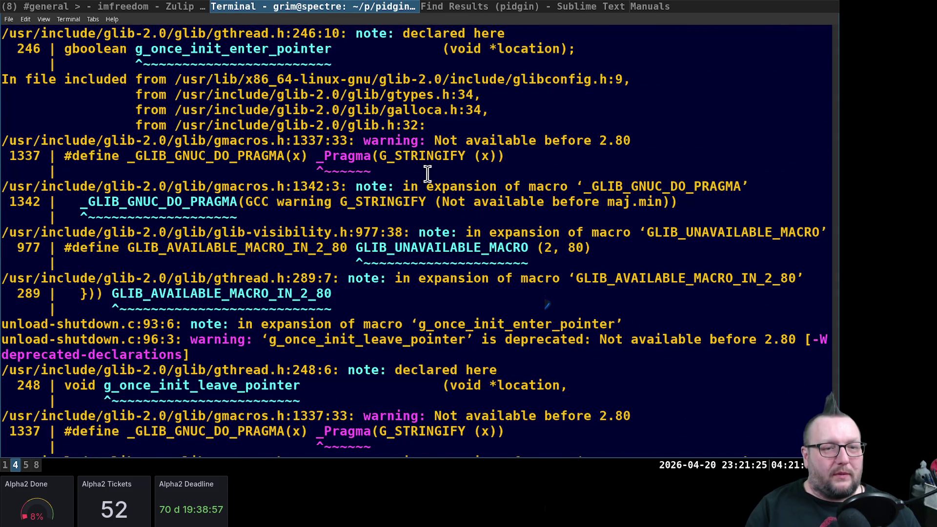
Inspect the GLib deprecation warnings at lines 1337 and 977, then switch to empty workspace 6
triple_click(312, 156)
scroll(367, 237, up, 3)
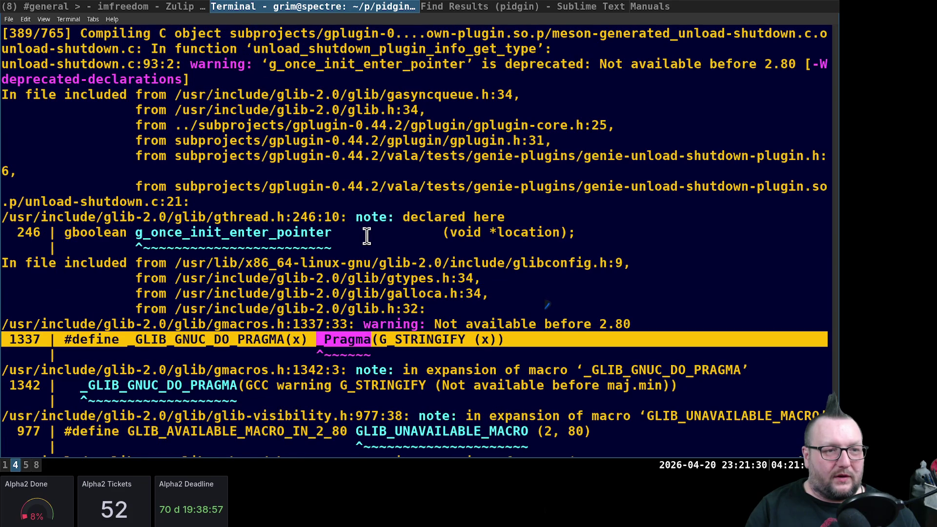
scroll(366, 236, up, 3)
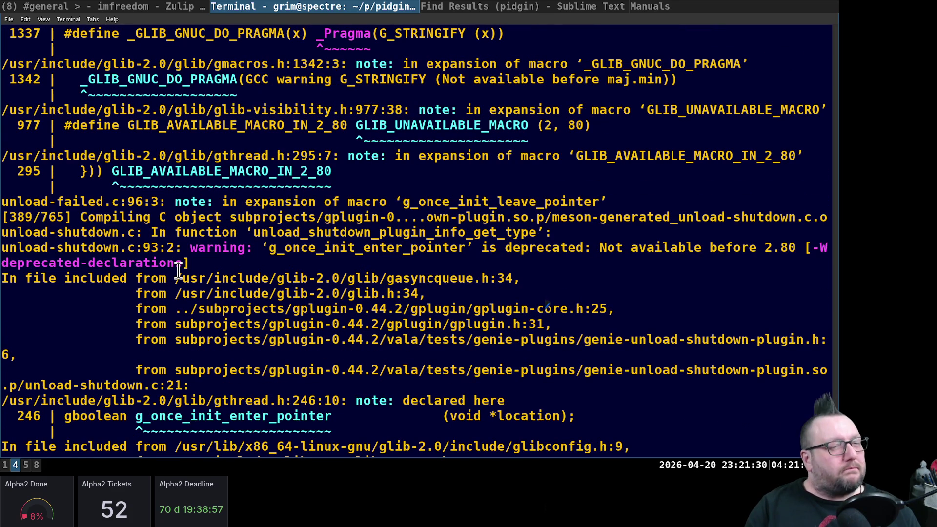
scroll(178, 270, up, 4)
scroll(185, 262, up, 1)
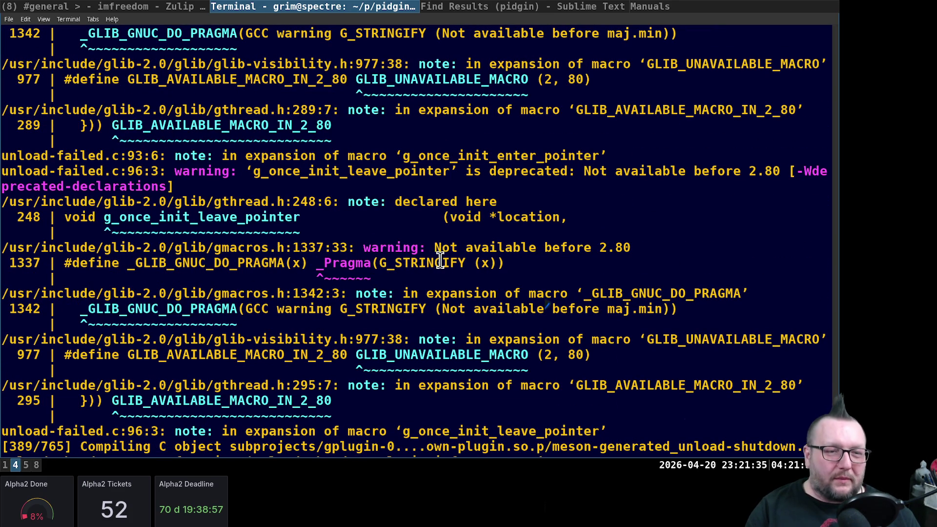
scroll(330, 235, up, 4)
scroll(329, 235, down, 8)
scroll(330, 236, up, 2)
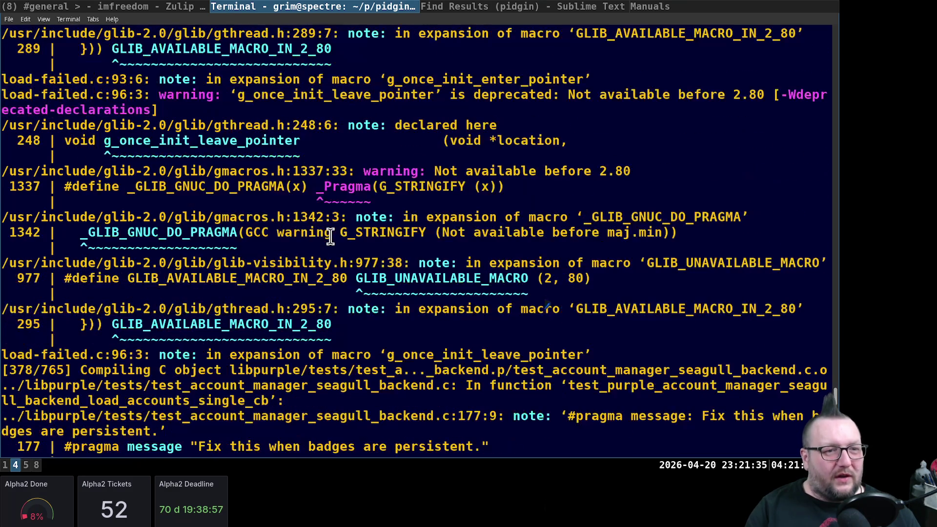
scroll(218, 215, up, 5)
triple_click(342, 212)
click(358, 232)
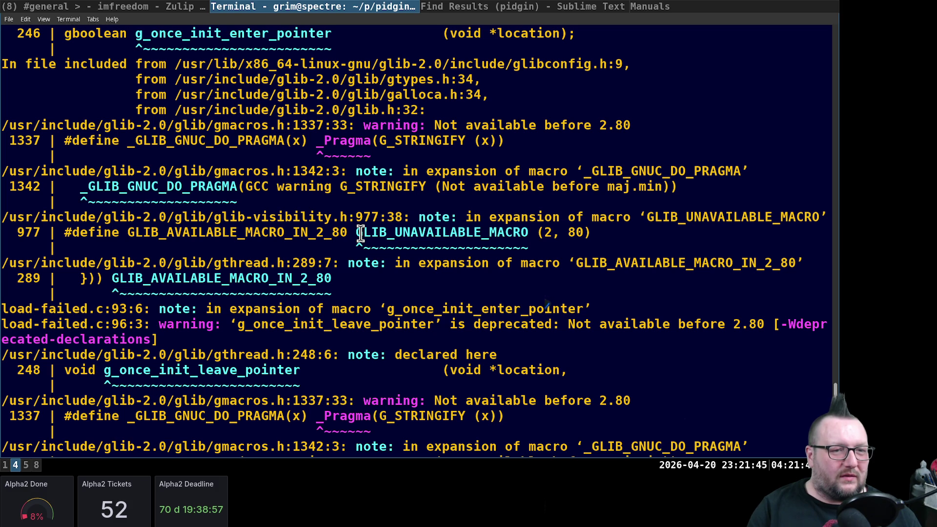
scroll(355, 232, up, 6)
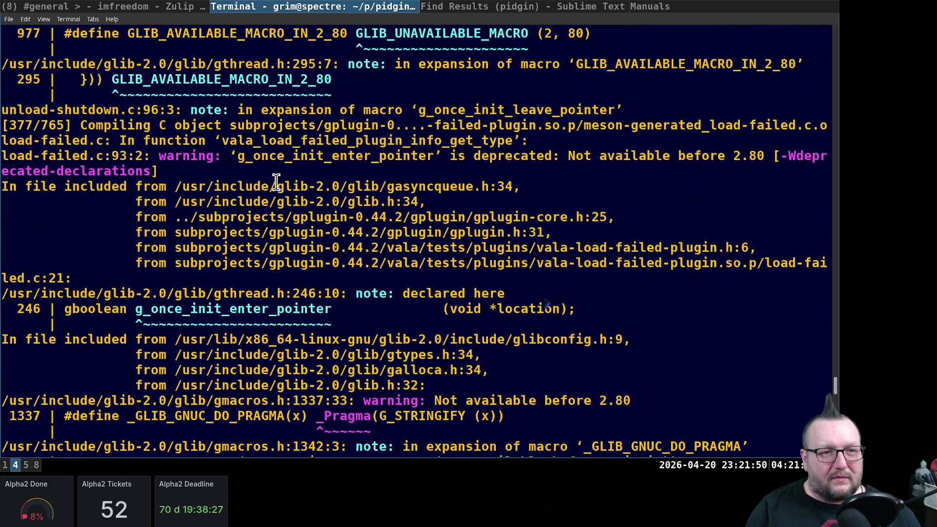
scroll(308, 168, up, 4)
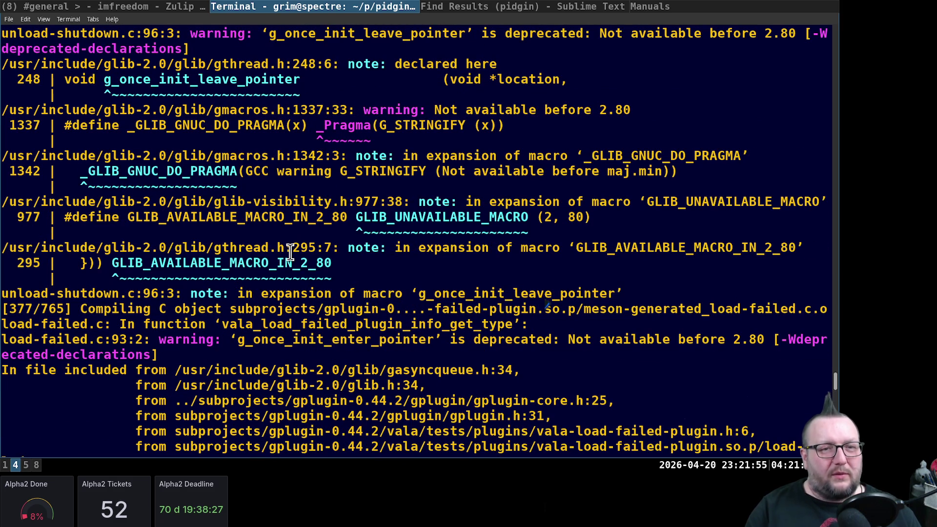
key(super+6)
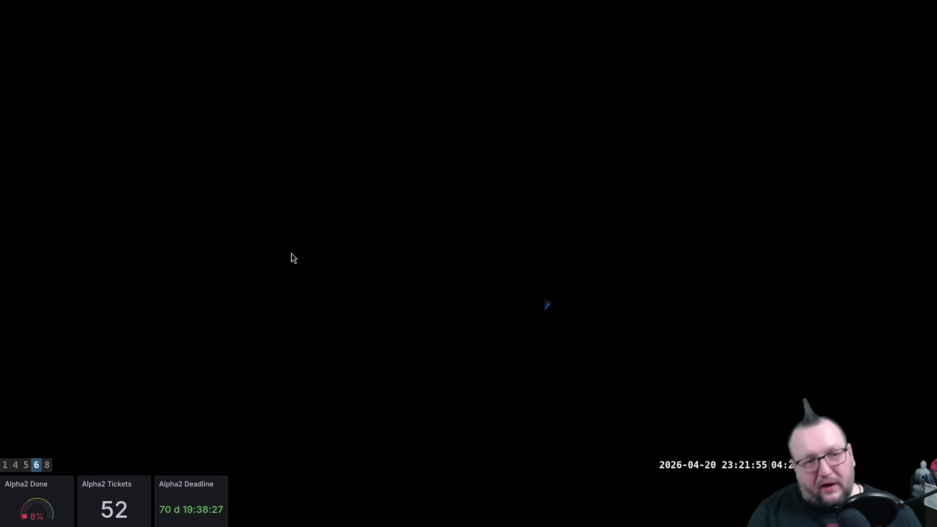
In a fresh terminal, enter p/gplugin/build, run ninja clean and start a new ninja build
key(super+Return)
text(cd )
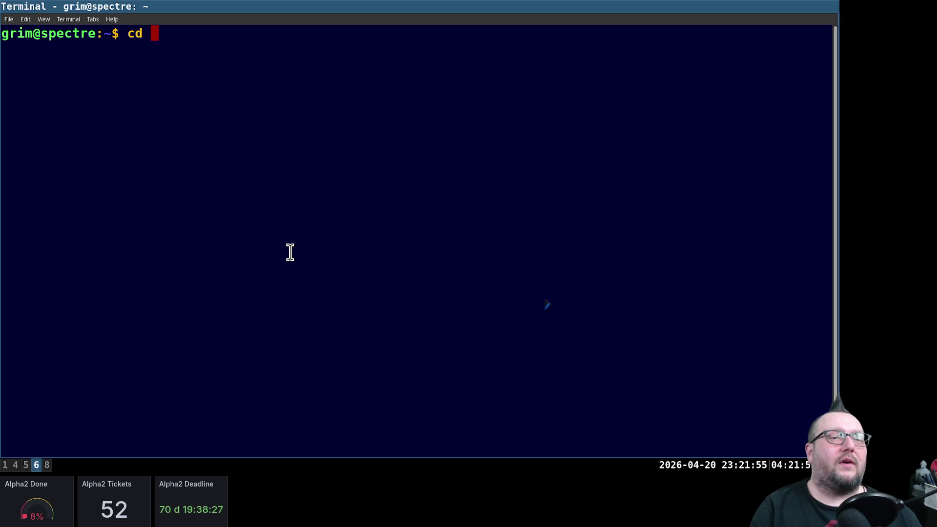
text(p/gplugin)
key(Return)
text(l;s cd build ls ninja clean)
key(Return)
text(ninja)
key(Return)
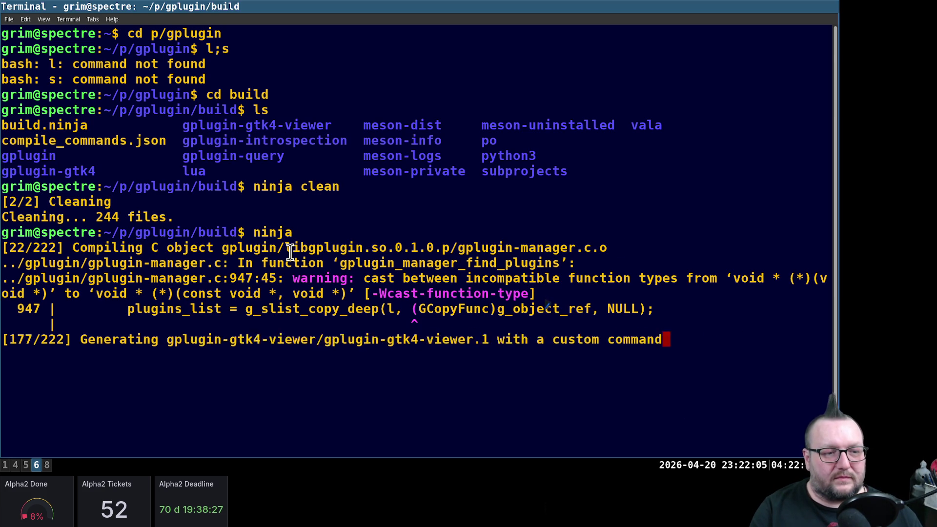
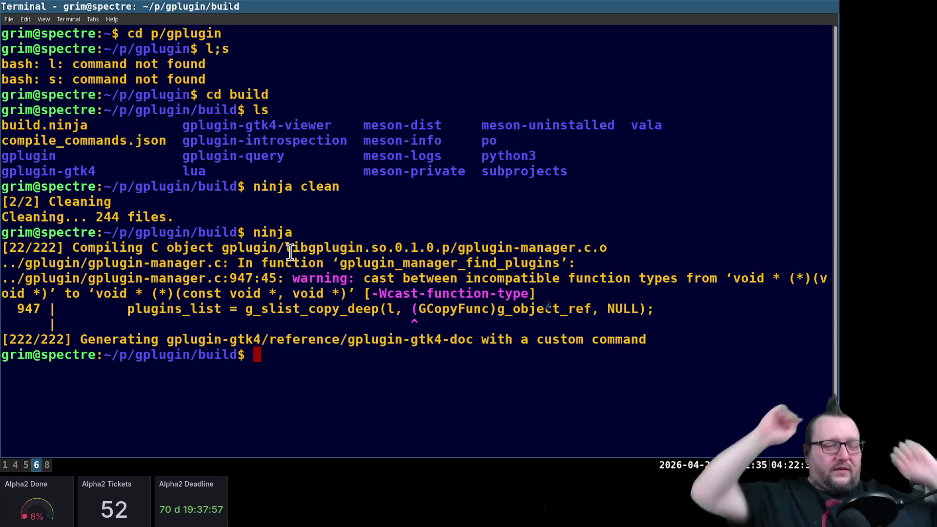
text(vi ../build)
Open ../meson.build in vi and page down to the GLib dependency lines, then move to the pidgin build output
key(BackSpace)
key(BackSpace)
key(BackSpace)
key(BackSpace)
key(BackSpace)
text(meson.build)
key(Return)
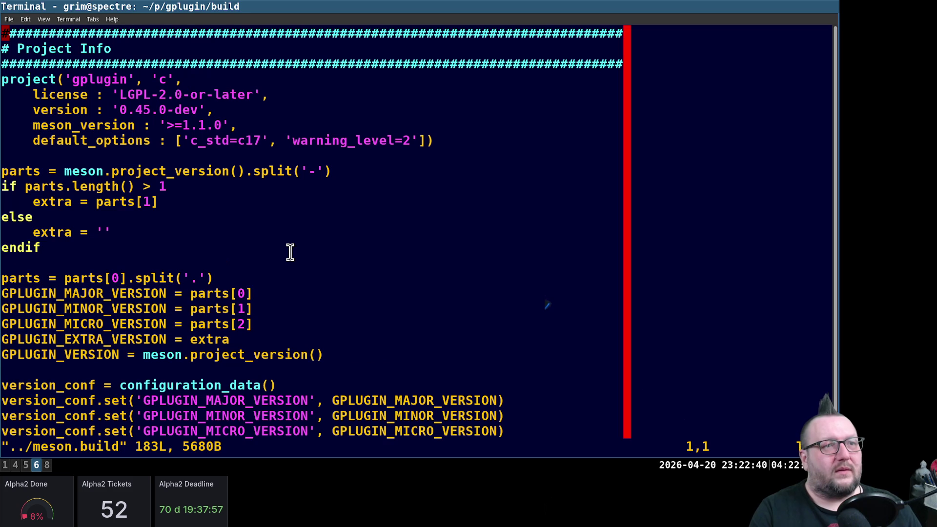
key(ctrl+f)
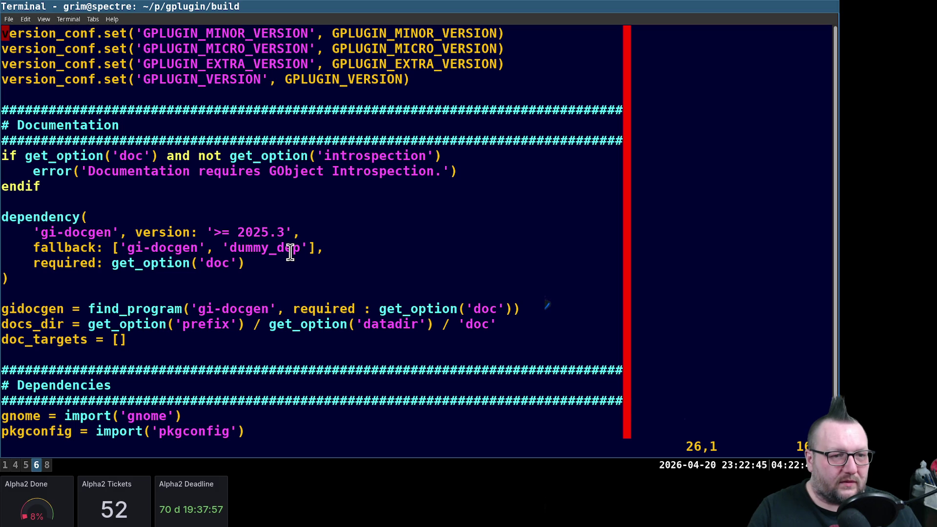
key(ctrl+f)
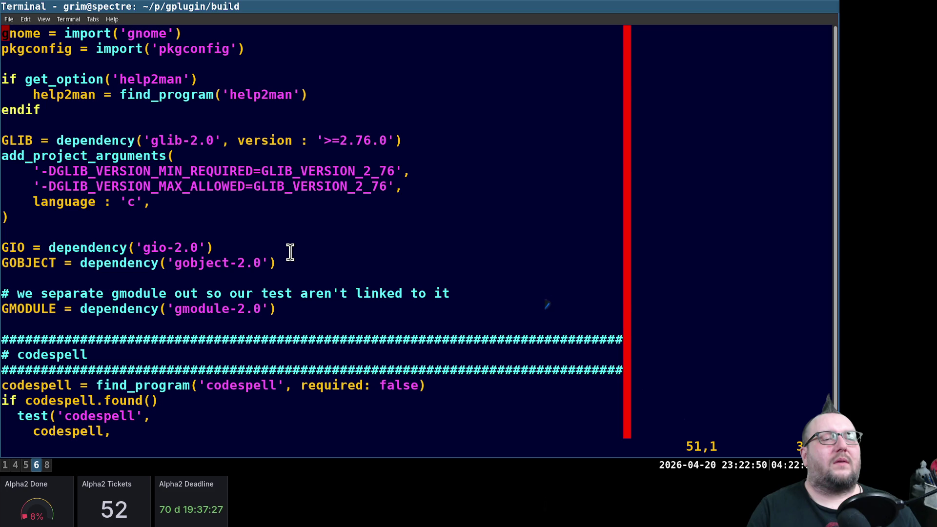
key(super+4)
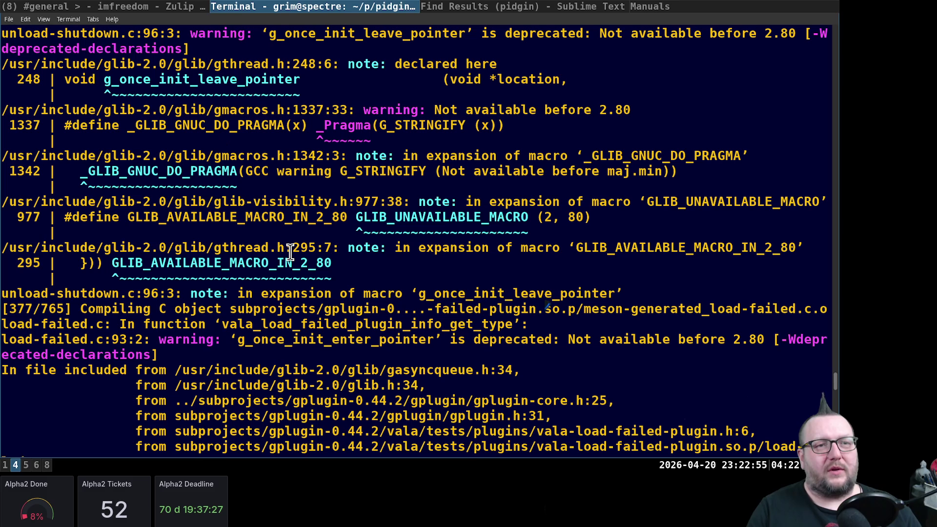
scroll(282, 253, up, 3)
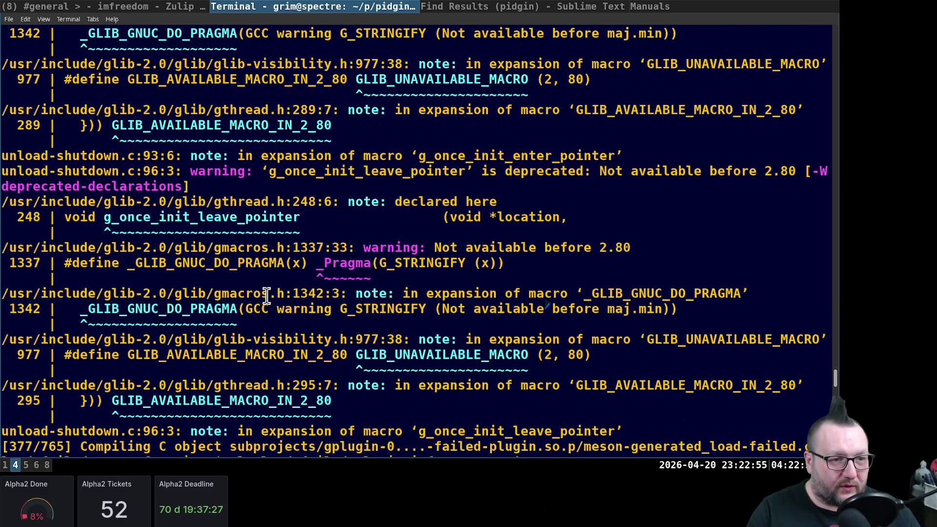
Mark the g_once_init_leave_pointer deprecation warning line in the pidgin build output
triple_click(75, 173)
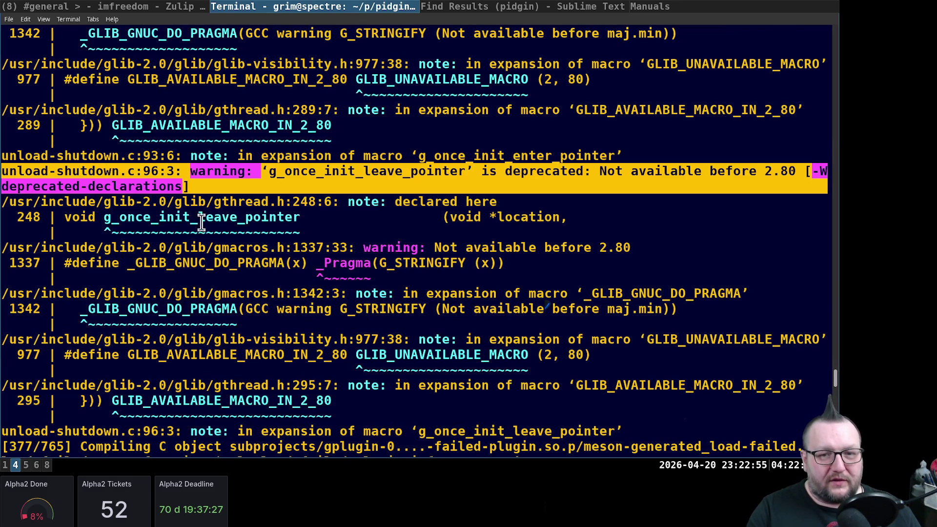
scroll(262, 258, up, 5)
scroll(261, 258, up, 3)
scroll(261, 258, up, 4)
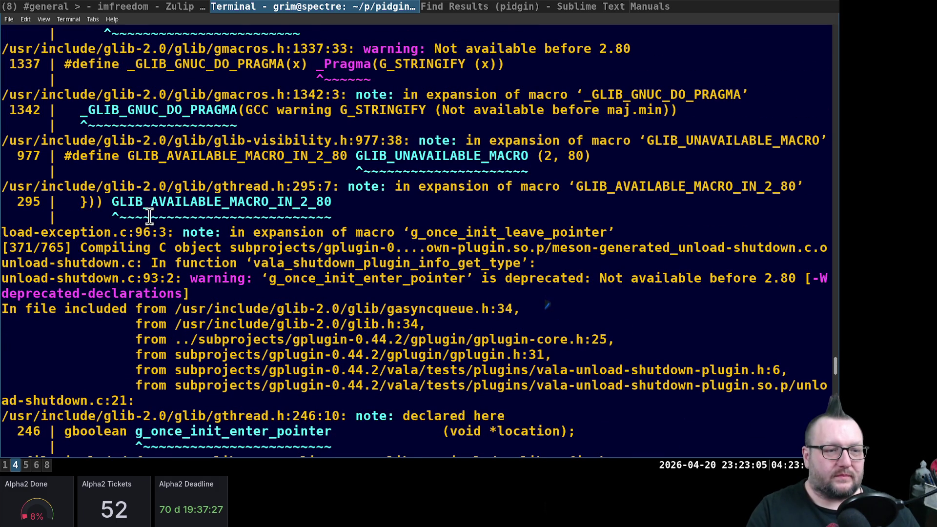
scroll(222, 253, down, 1)
scroll(395, 249, down, 1)
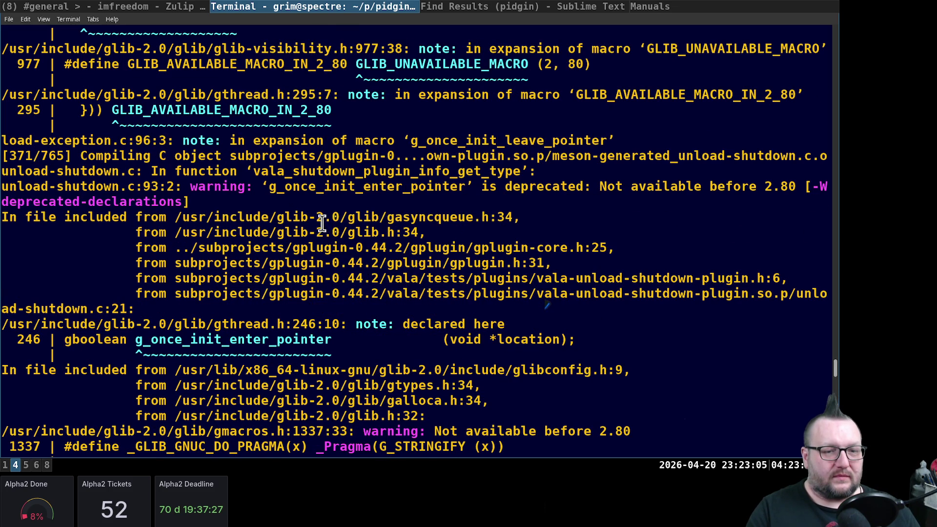
scroll(321, 223, up, 4)
scroll(310, 274, up, 4)
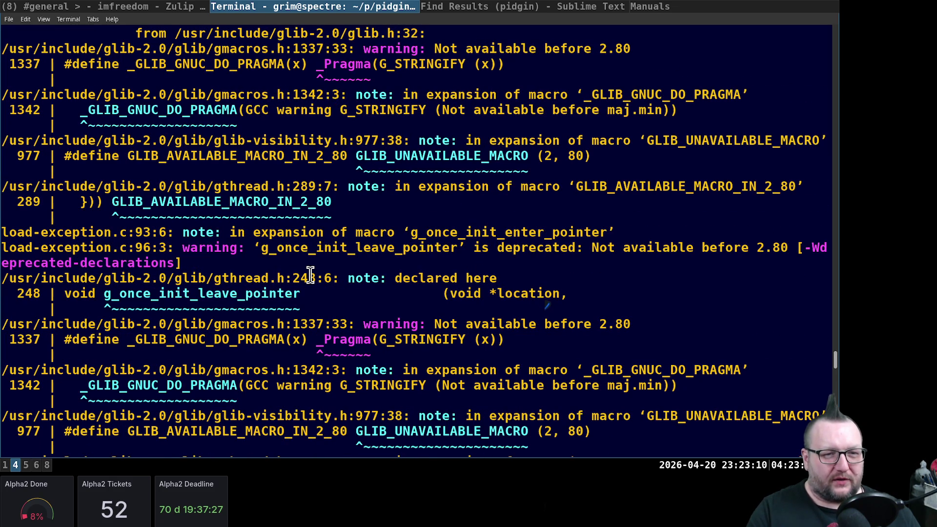
scroll(283, 263, up, 3)
scroll(283, 263, up, 1)
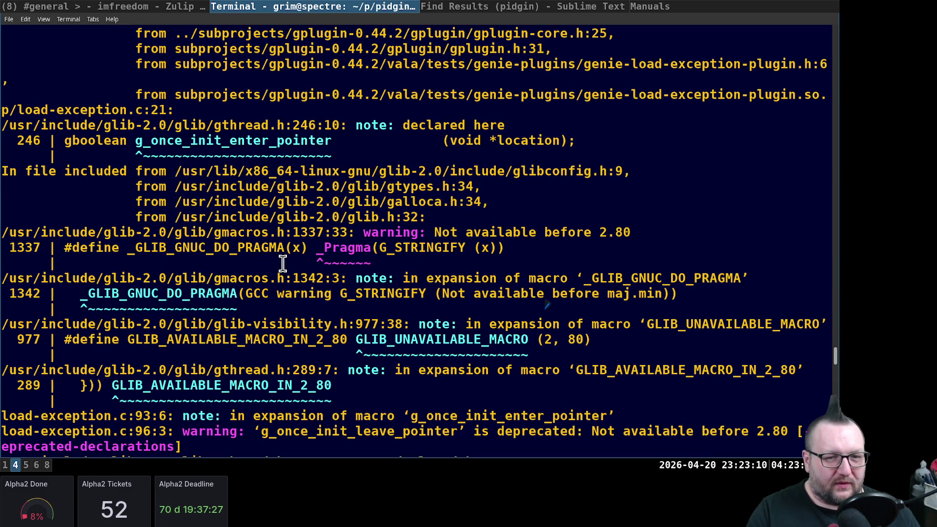
scroll(299, 262, up, 2)
scroll(299, 260, up, 8)
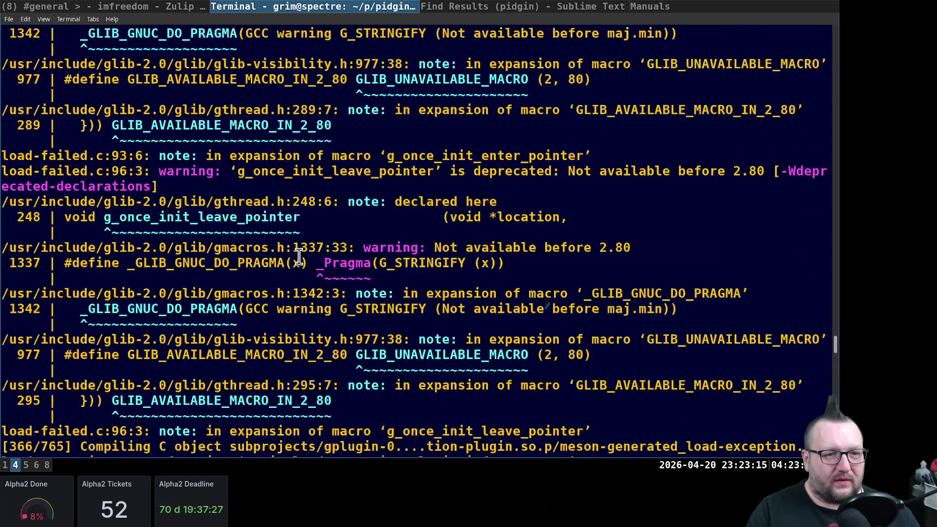
scroll(298, 258, up, 4)
scroll(299, 258, up, 5)
scroll(293, 253, down, 6)
scroll(289, 251, down, 7)
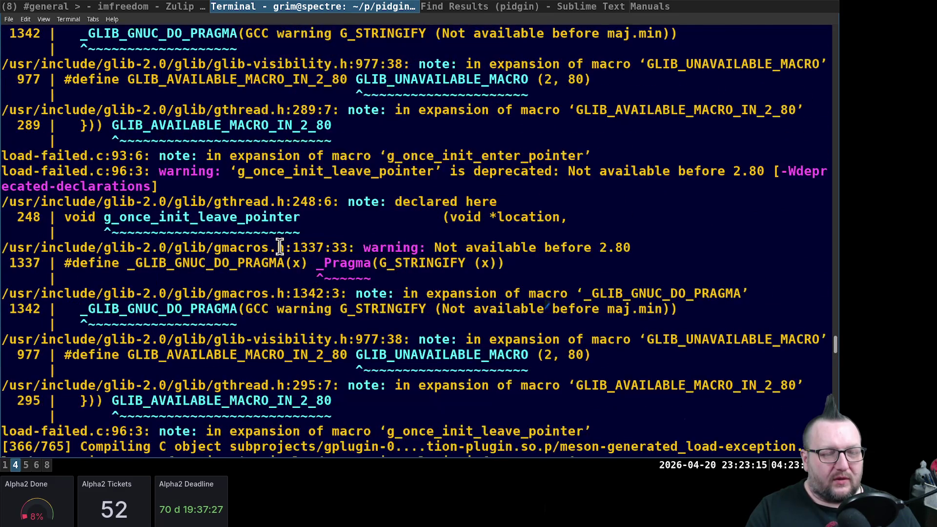
scroll(282, 247, down, 8)
scroll(279, 246, down, 4)
scroll(279, 247, down, 9)
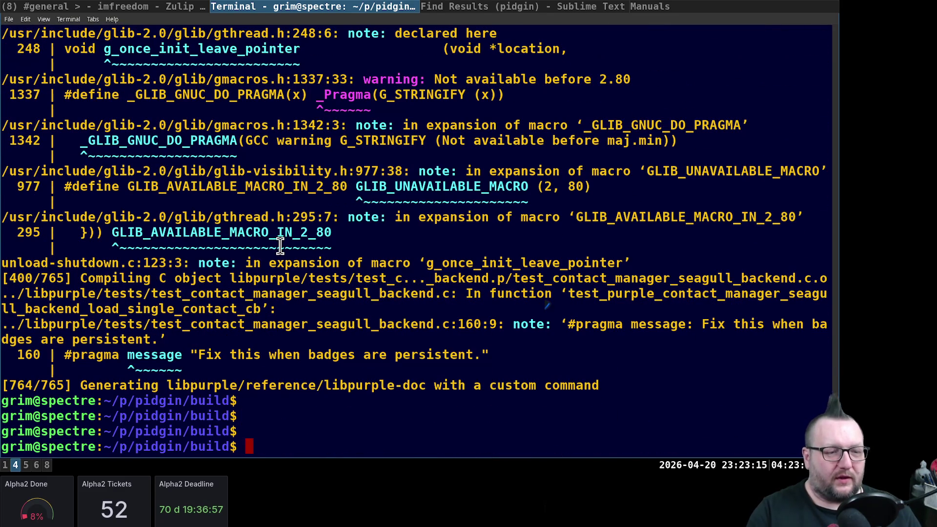
key(super+5)
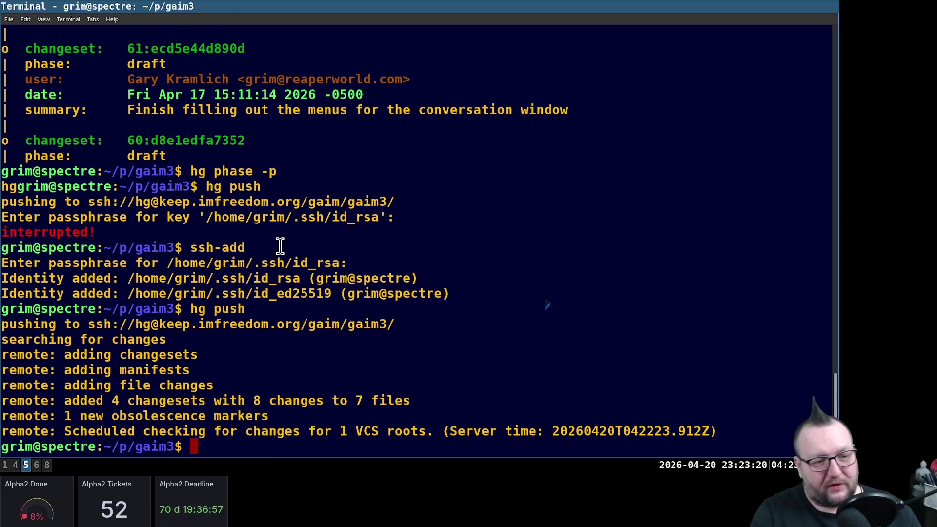
Set the GLib dependency to >=2.80.0 and MIN_REQUIRED/MAX_ALLOWED to GLIB_VERSION_2_80, then save meson.build
key(super+6)
key(j)
key(j)
key(j)
key(j)
text(t))
key(h)
key(h)
key(h)
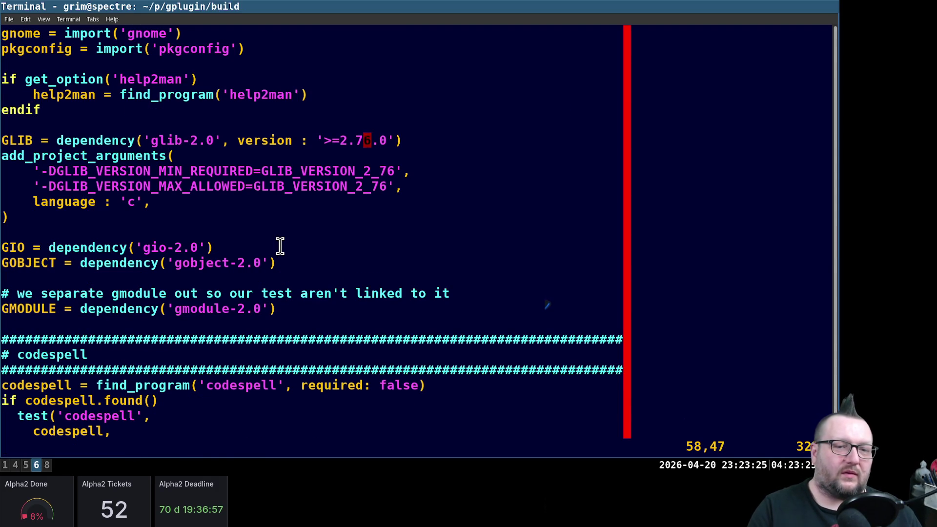
text(ciw900)
key(BackSpace)
key(BackSpace)
key(BackSpace)
text(80)
key(Down)
key(Down)
key(Delete)
key(Delete)
text(890)
key(BackSpace)
key(BackSpace)
text(0)
key(Down)
key(BackSpace)
key(BackSpace)
text(80)
key(Escape)
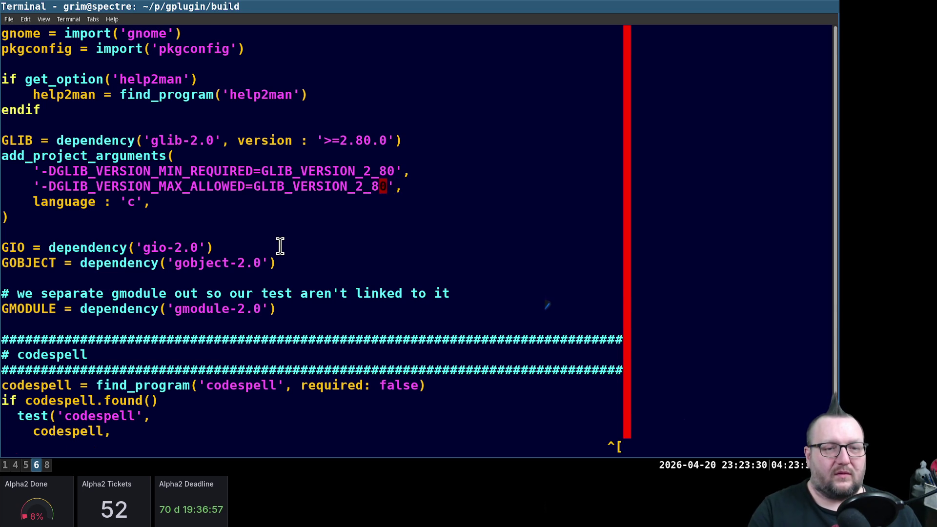
text(:wq)
key(Return)
text(ninja)
Rebuild gplugin with ninja using the updated GLib requirement
key(Return)
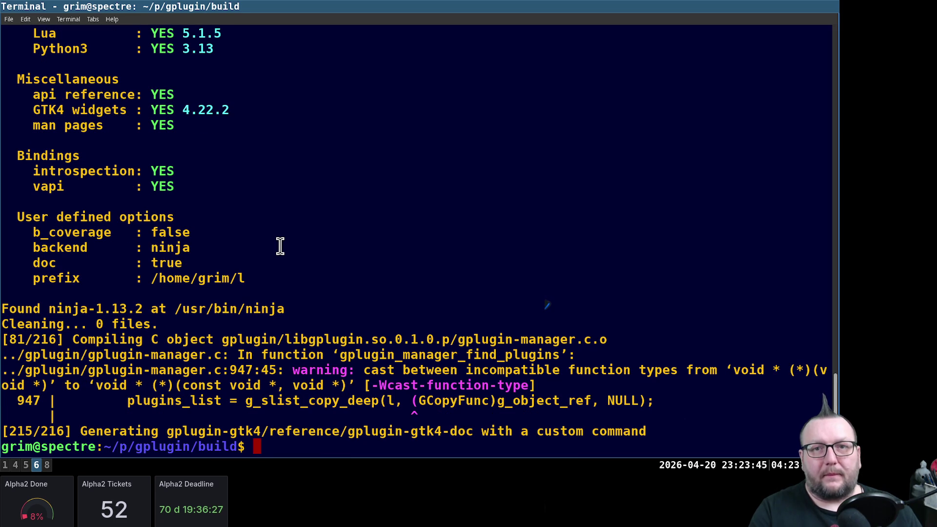
text(ninaj cle)
Run 'ninja clean' and a full ninja rebuild of gplugin
key(BackSpace)
key(BackSpace)
key(BackSpace)
key(BackSpace)
key(BackSpace)
key(BackSpace)
text(ja clean)
key(Return)
text(ninja)
key(Return)
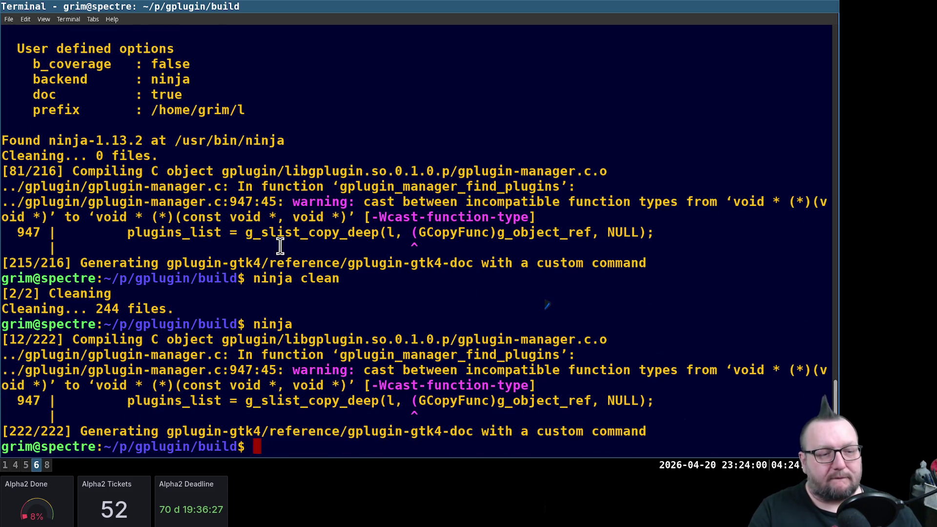
Check the repository with 'hg st', 'hg branch' and 'hg l' for modified files, branch and history
key(Return)
text(hg st)
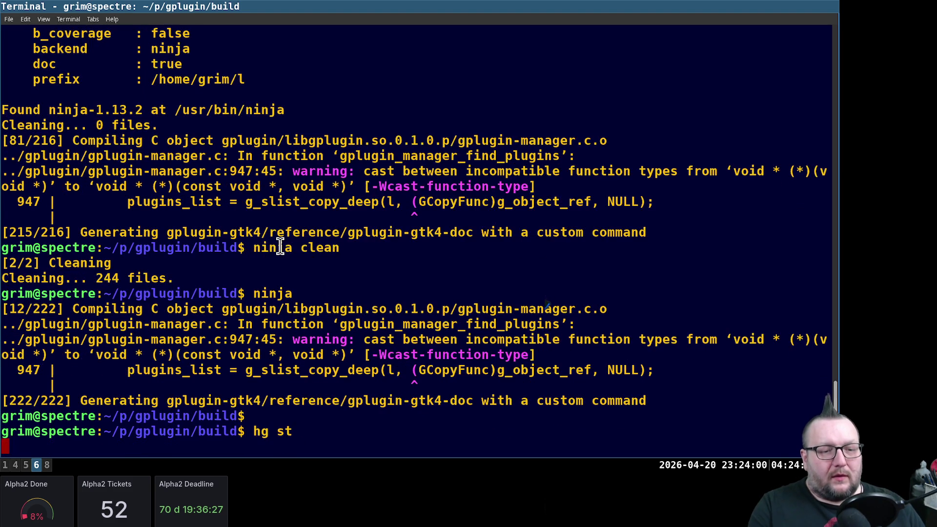
key(Return)
text(hg branch)
key(Return)
text(hg l)
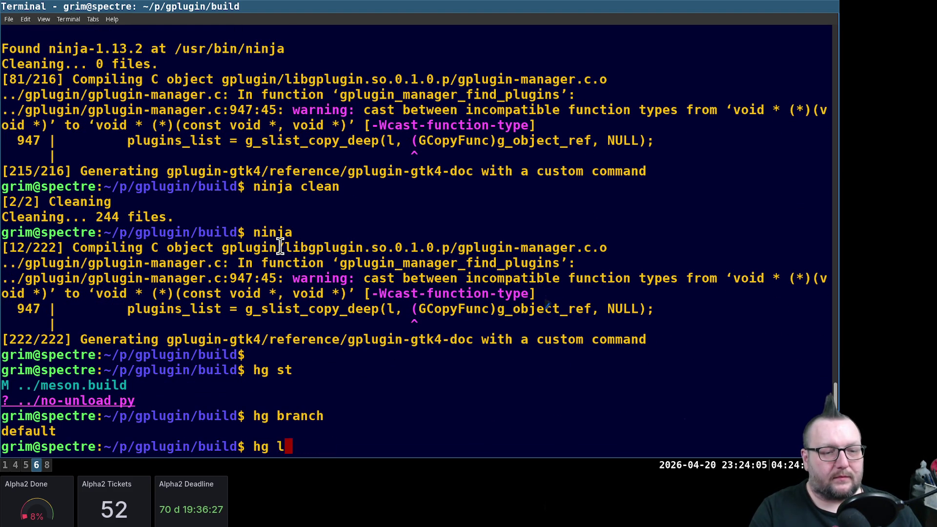
key(Return)
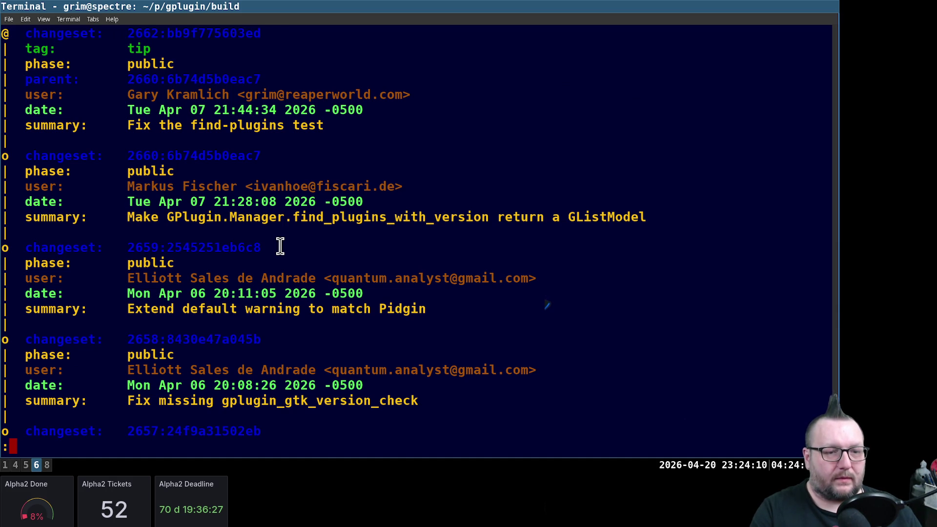
scroll(279, 247, down, 1)
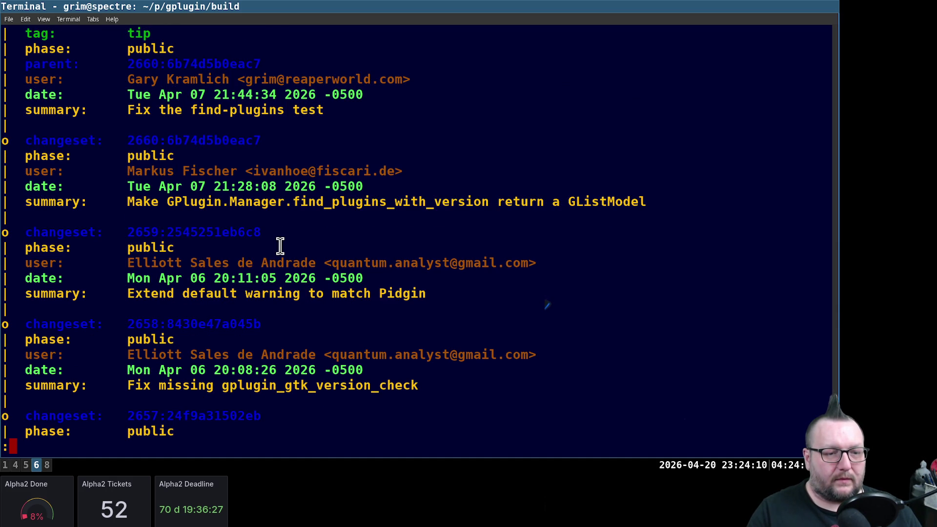
scroll(280, 246, down, 3)
scroll(280, 246, down, 2)
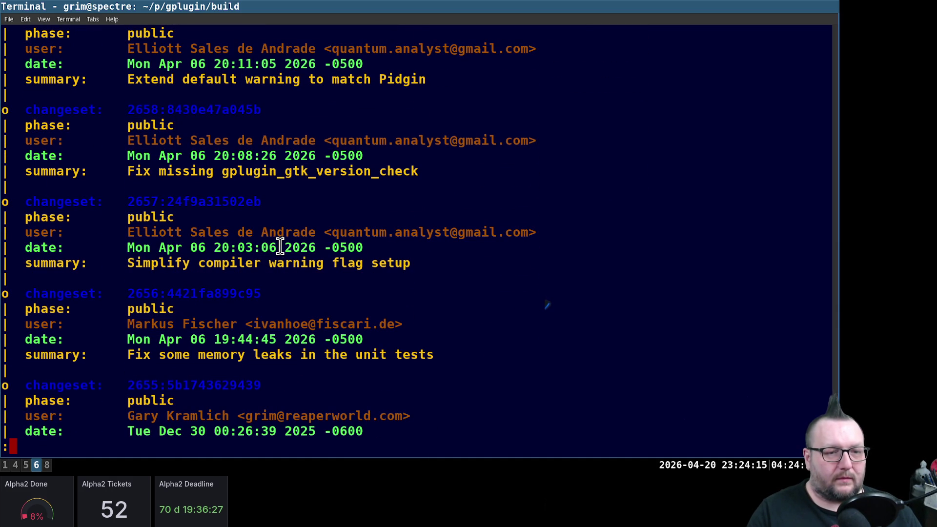
scroll(280, 247, down, 1)
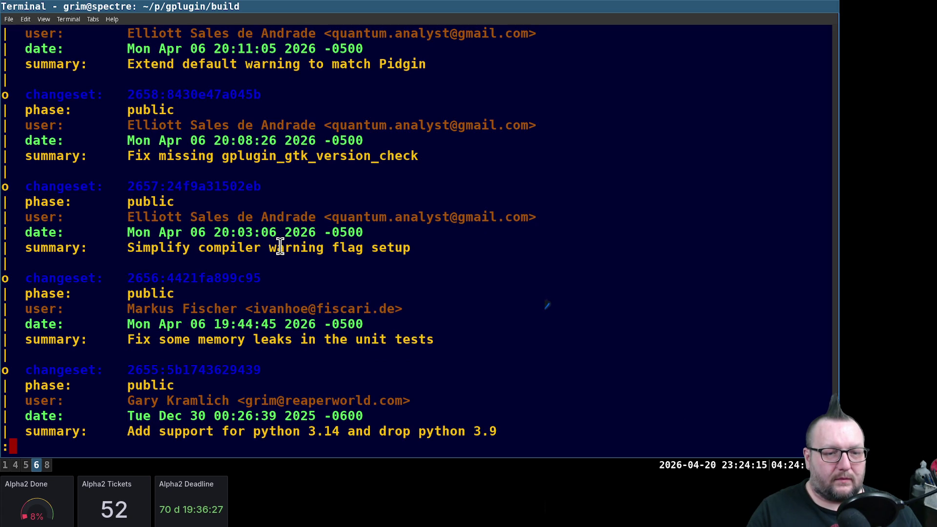
scroll(280, 246, down, 3)
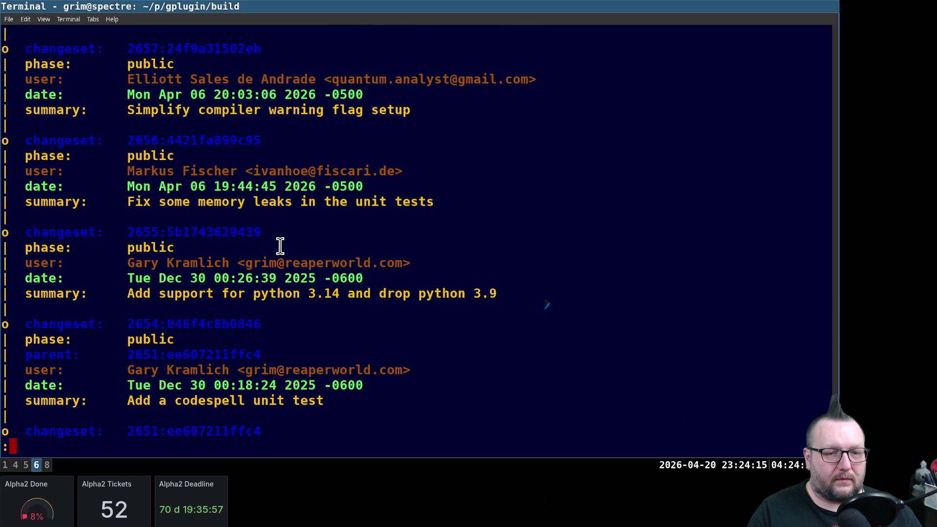
scroll(280, 247, down, 1)
scroll(280, 247, down, 1)
scroll(279, 247, down, 2)
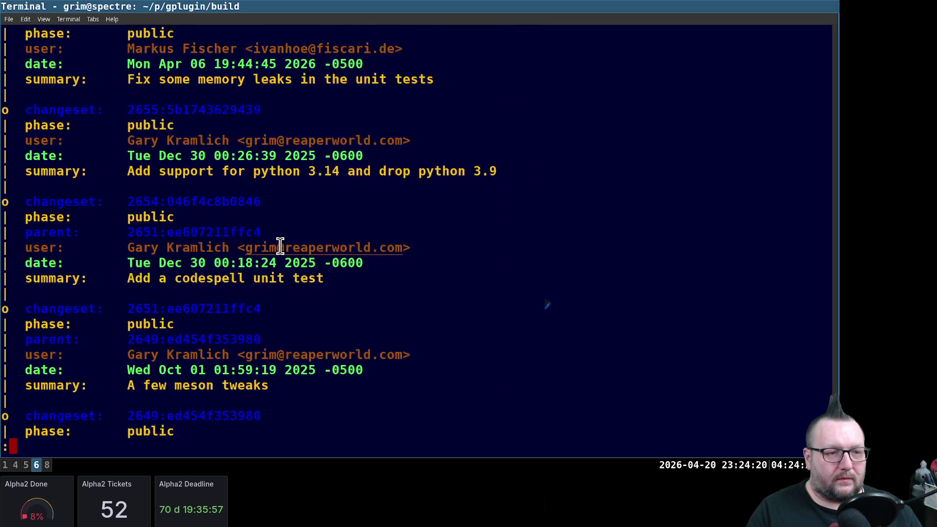
scroll(280, 246, down, 1)
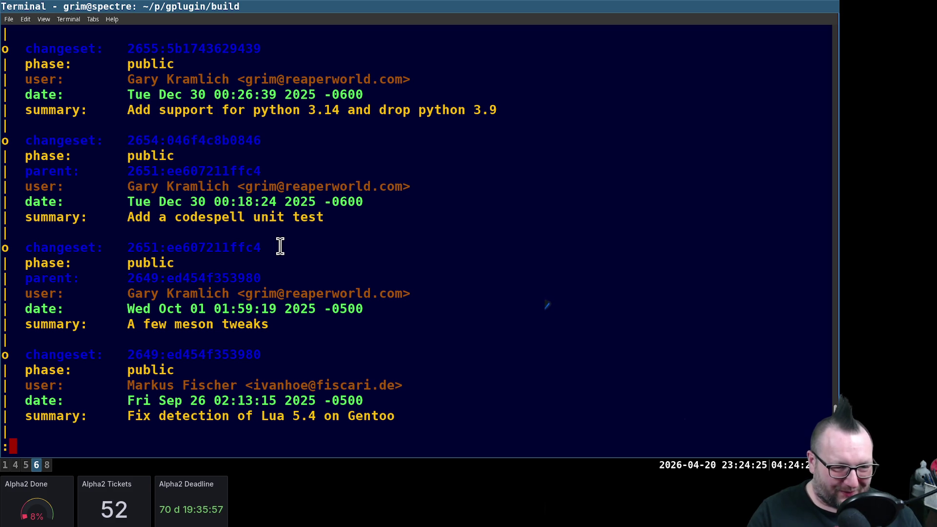
scroll(280, 247, down, 2)
scroll(280, 247, down, 1)
scroll(280, 246, down, 2)
scroll(284, 252, down, 2)
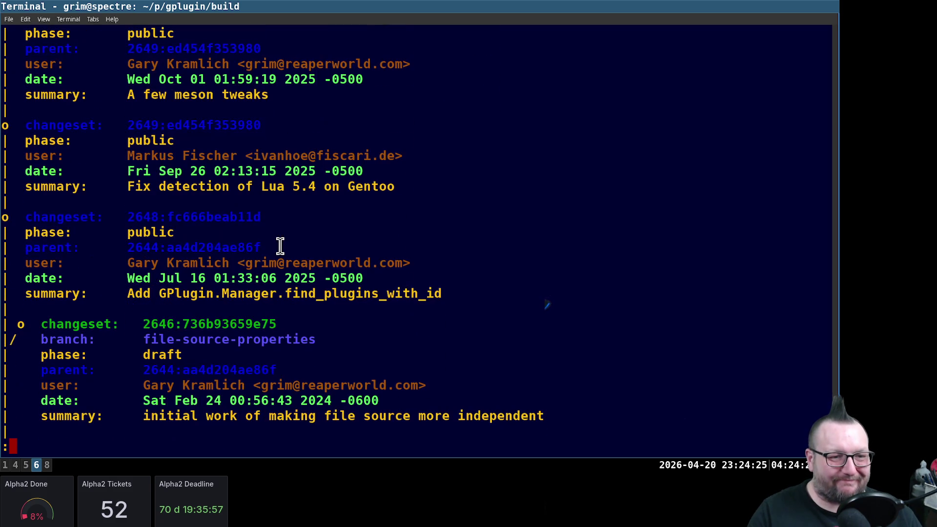
scroll(280, 244, down, 1)
scroll(279, 245, down, 2)
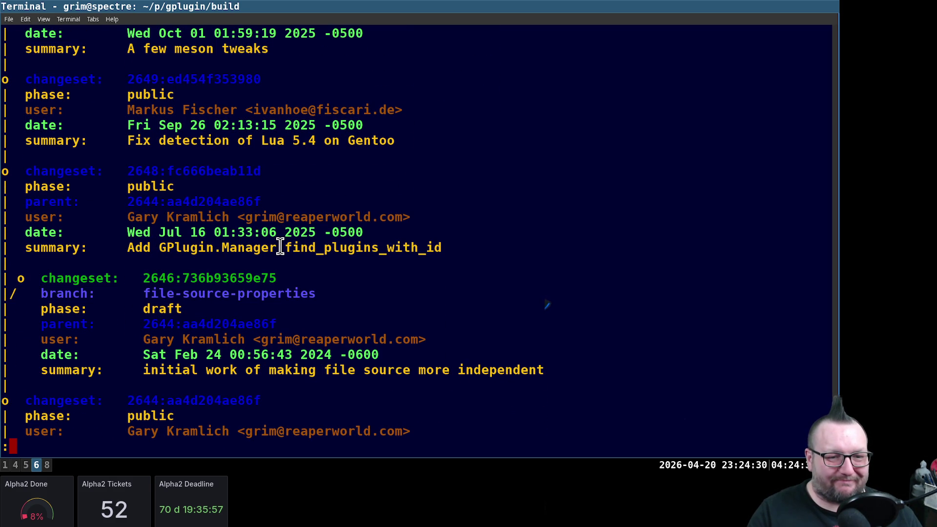
scroll(280, 247, down, 1)
scroll(280, 248, down, 1)
scroll(279, 248, down, 3)
scroll(280, 248, down, 2)
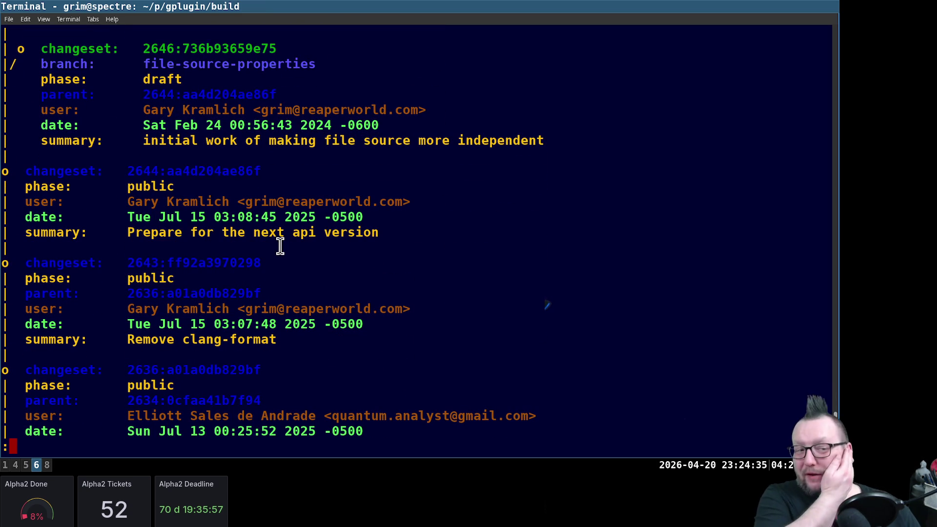
text(qhg st)
Check modified files and create the glib-2.80 branch with 'hg branch glib-2.80'
key(Return)
text(hg branch glib-2.109)
key(BackSpace)
key(BackSpace)
key(BackSpace)
text(80)
key(Return)
text(hg ci)
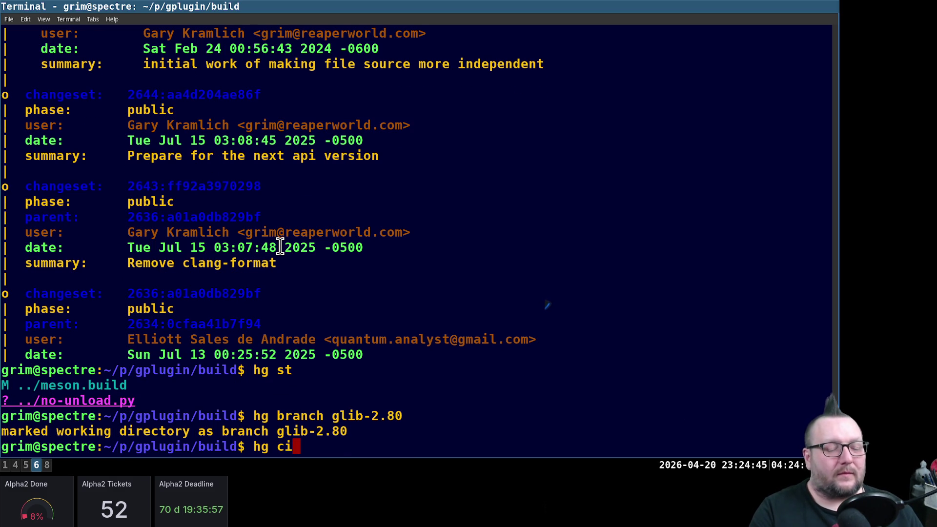
key(BackSpace)
key(BackSpace)
key(BackSpace)
key(BackSpace)
key(BackSpace)
text(vi ../meson.build)
Reopen ../meson.build in vi and page down past the GLib dependencies to the codespell and devenv sections
key(Return)
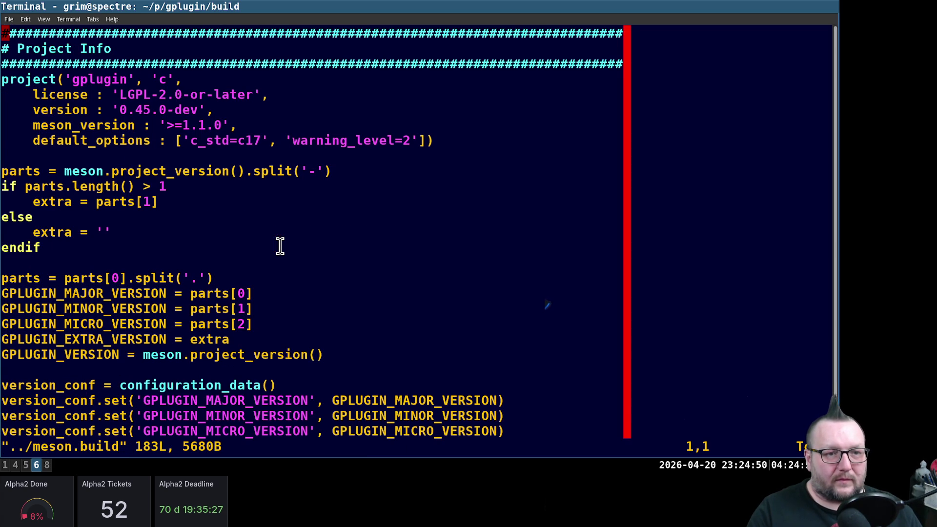
key(ctrl+f)
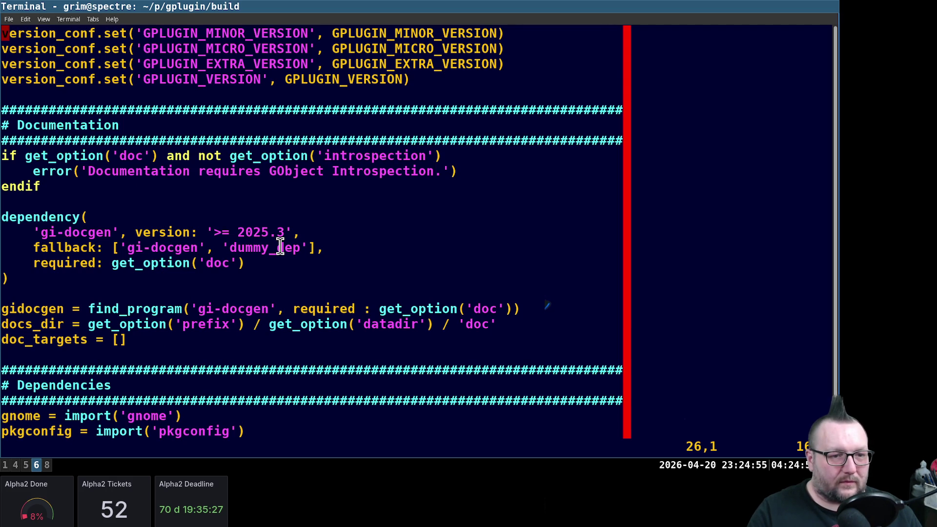
key(ctrl+f)
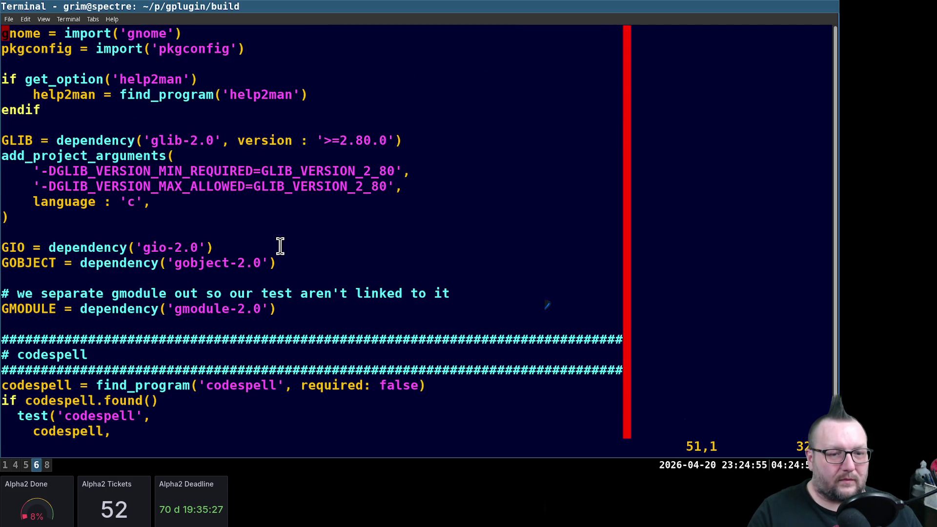
key(j)
key(j)
key(j)
key(j)
key(j)
key(j)
key(j)
key(j)
key(j)
key(j)
key(j)
key(j)
key(j)
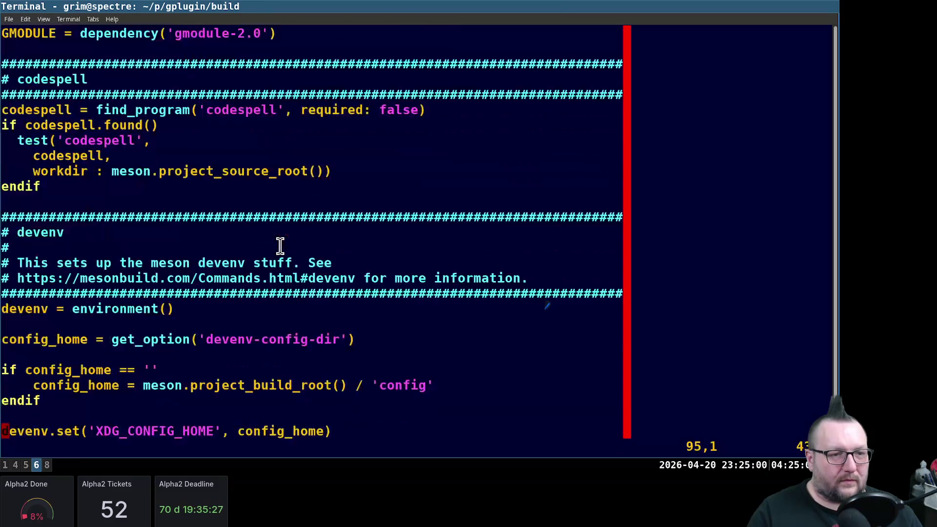
key(j)
key(j)
key(j)
key(j)
key(j)
key(j)
key(j)
key(j)
key(j)
key(j)
key(j)
key(j)
key(j)
key(j)
key(j)
key(j)
key(j)
key(j)
key(j)
key(j)
key(j)
text(:wq)
Commit meson.build with 'hg ci' as 'Depend on glib 2.80' plus a short description
key(Return)
text(hg st hg ci)
key(Return)
text(iDepend on glib2.)
key(BackSpace)
key(BackSpace)
text(2.80)
key(Return)
key(Return)
text(All of our other projects are already requr)
key(BackSpace)
text(iring )
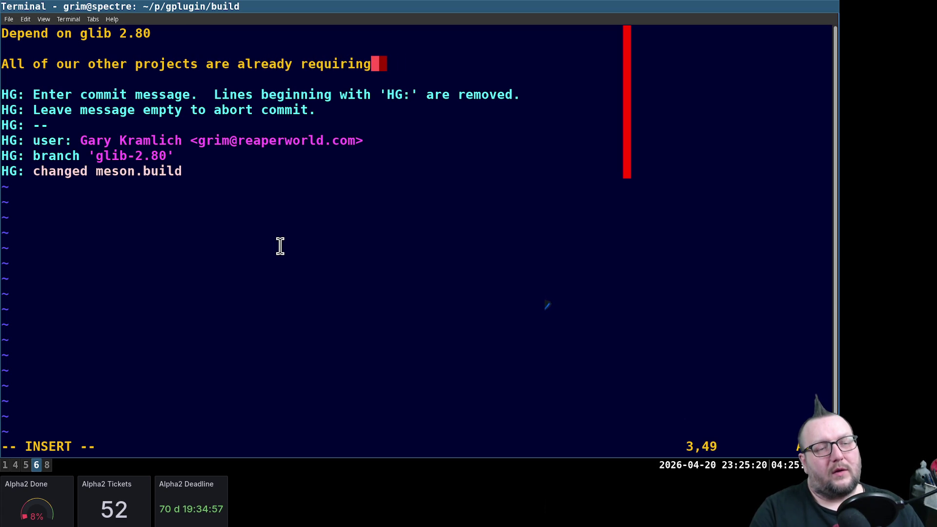
text(glib)
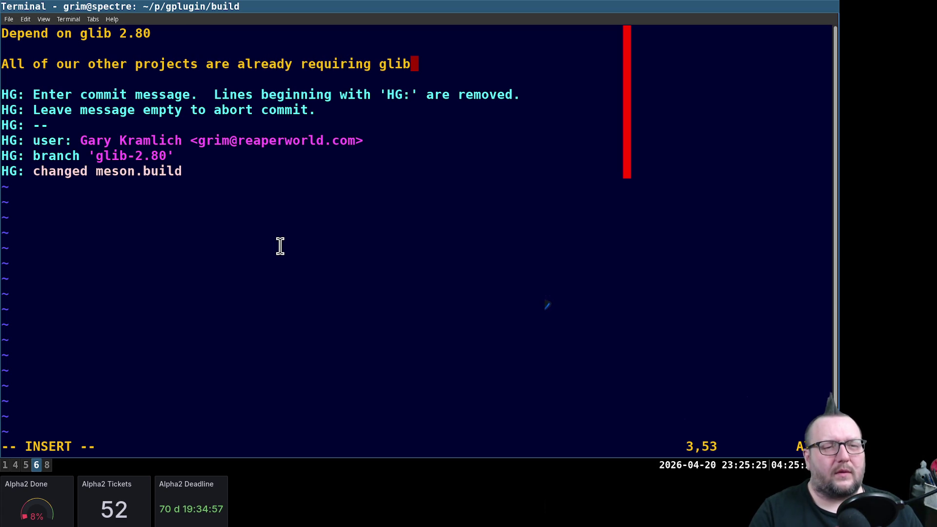
text( 2.80 so we should do the same here.)
key(Escape)
text(:wq)
key(Return)
text(ninja turte)
key(BackSpace)
text(le)
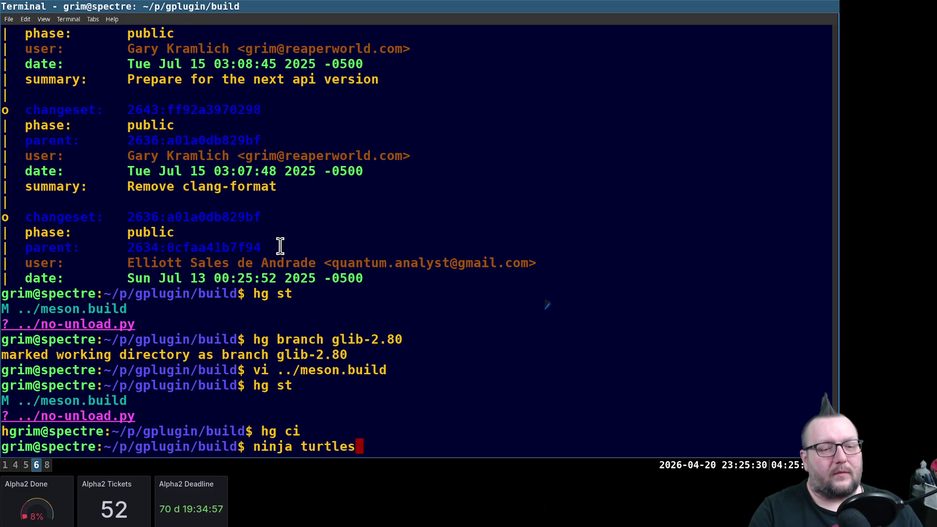
text(s)
Run 'ninja turtles' with all 26 tests passing and post the commit with 'rbt post' as review request #4550
key(Return)
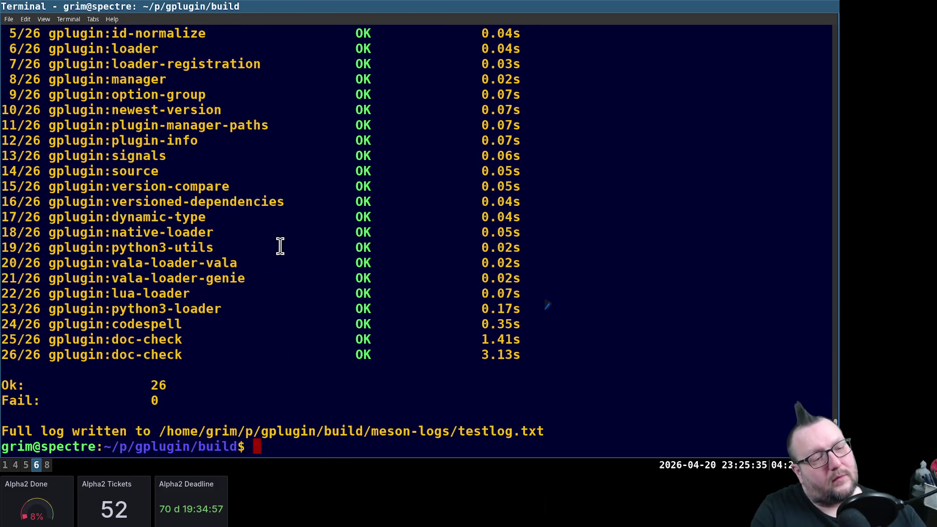
text(rbt post)
key(Return)
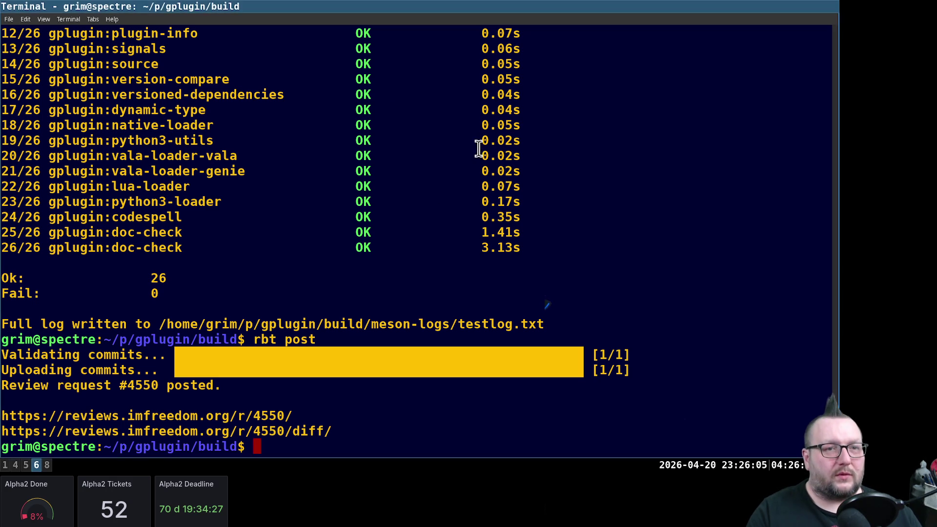
click(335, 214)
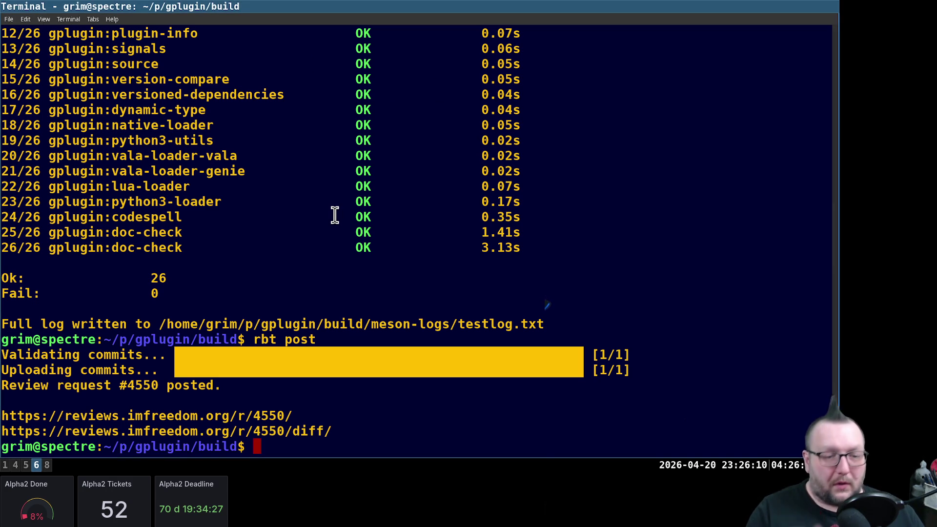
key(super+4)
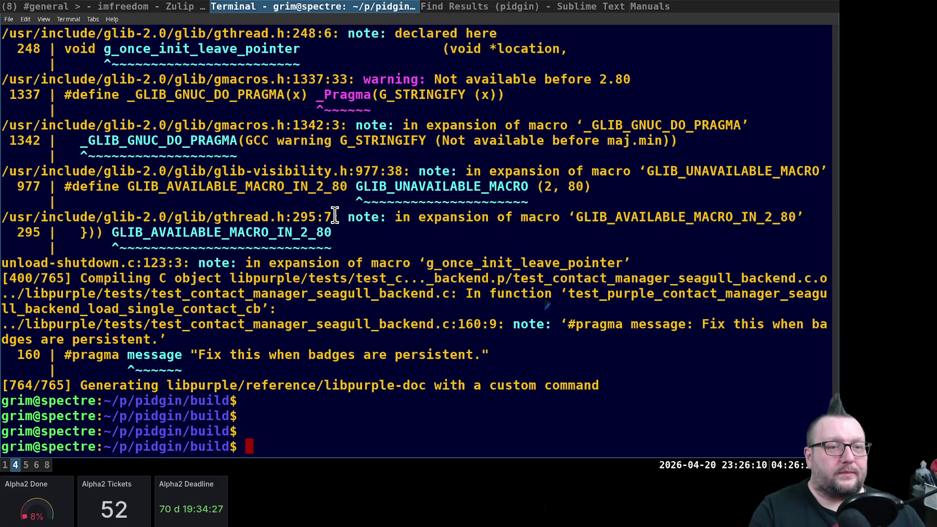
Load review request /r/4550 in the Review Board browser tab
key(super+Left)
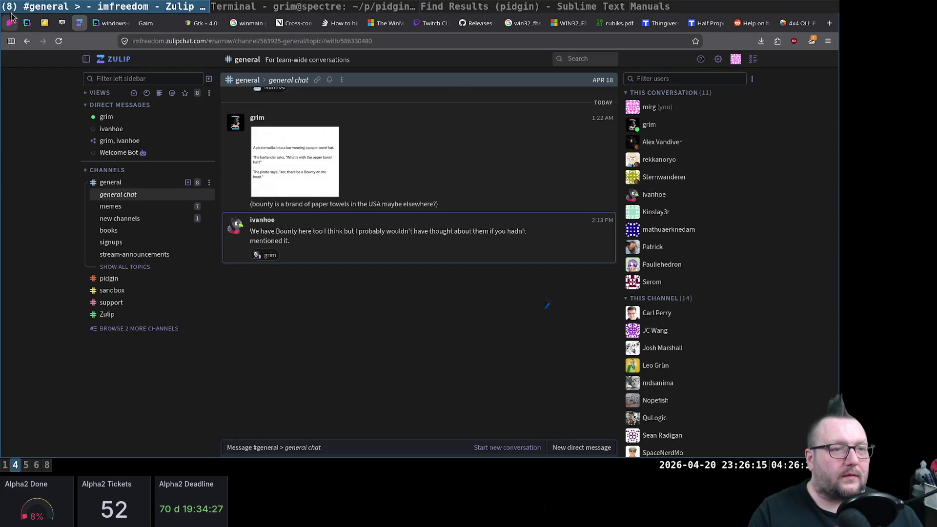
click(45, 23)
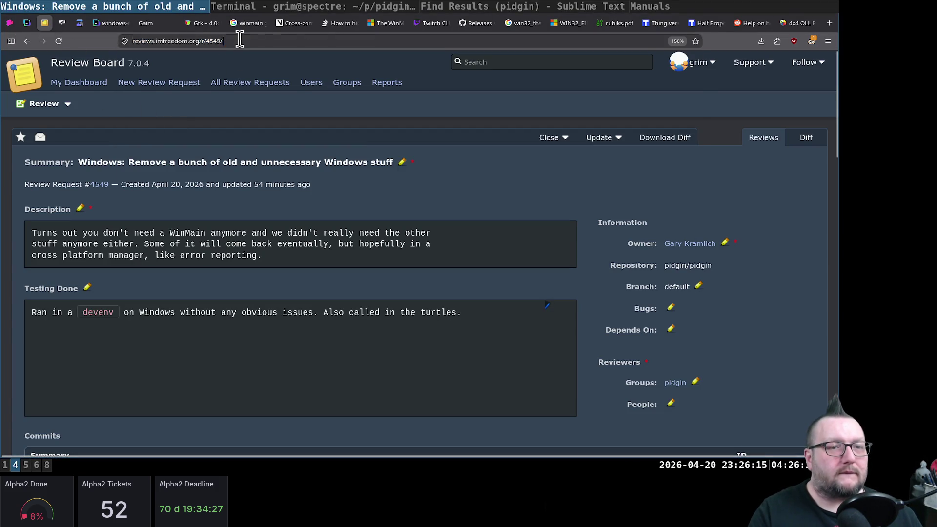
click(236, 40)
key(BackSpace)
key(BackSpace)
key(BackSpace)
text(50)
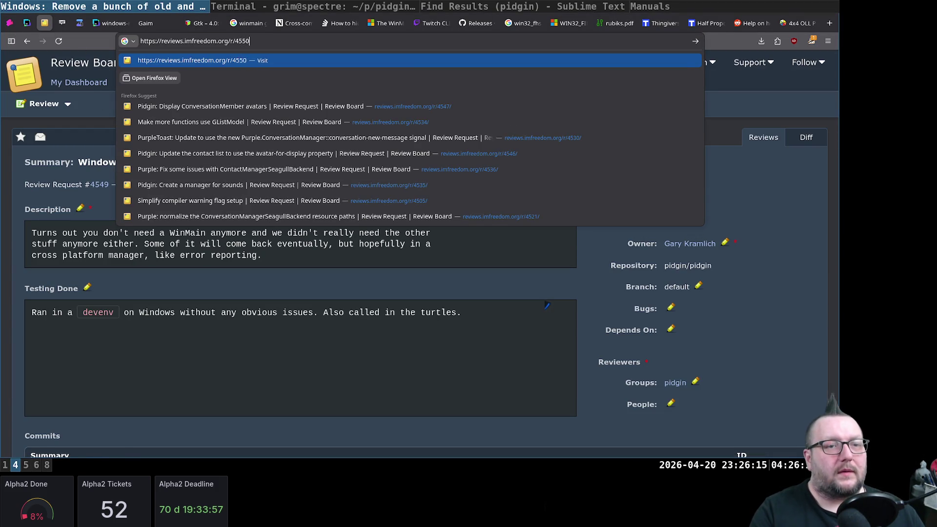
key(Return)
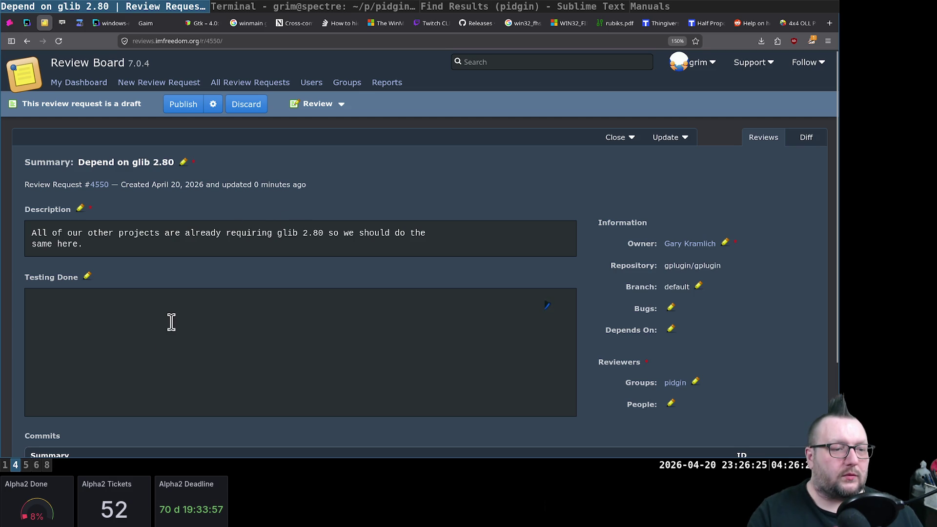
Record 'Called in the turtles.' as Testing Done and view the request's meson.build diff
click(60, 308)
text(Called in the turtles.)
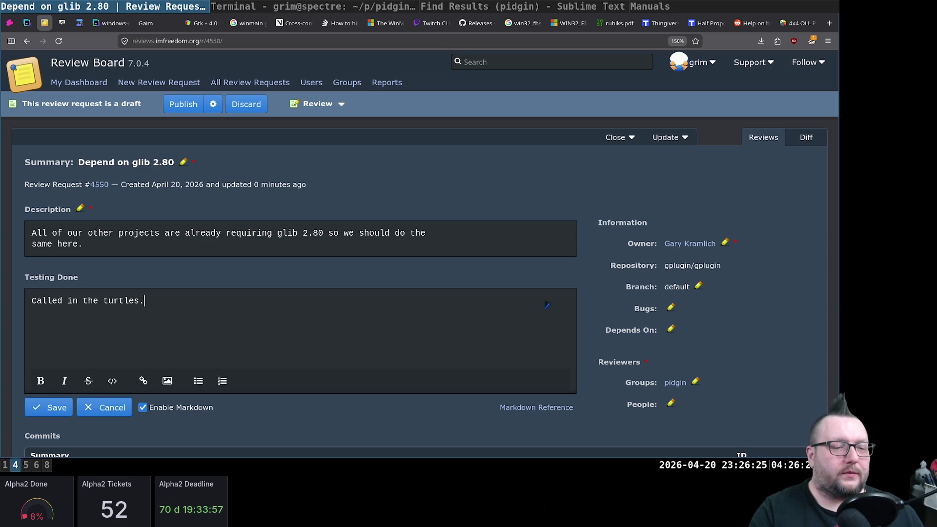
key(ctrl+Return)
click(805, 137)
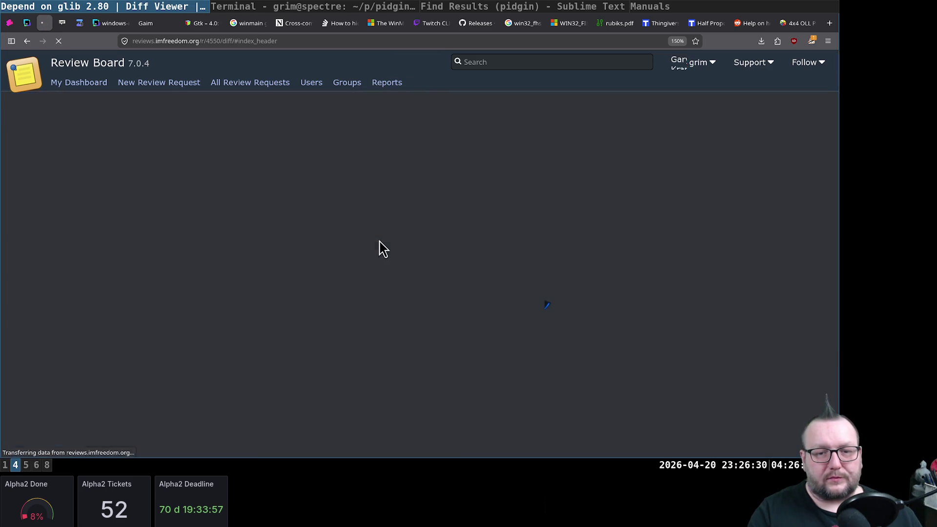
scroll(403, 255, down, 4)
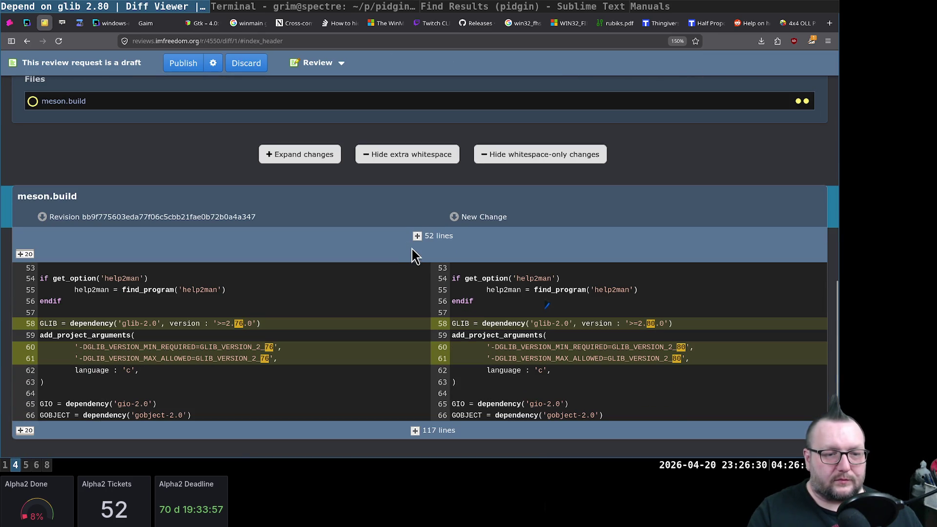
scroll(410, 234, up, 10)
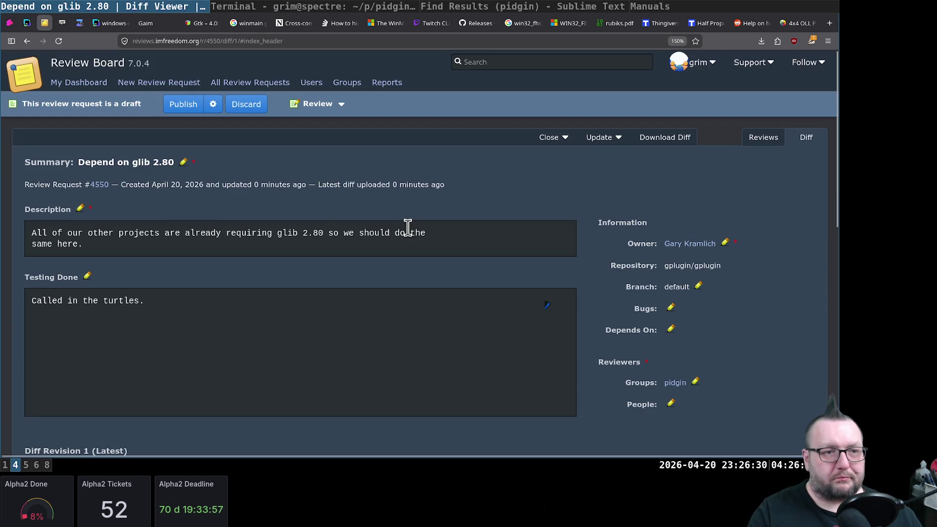
click(183, 103)
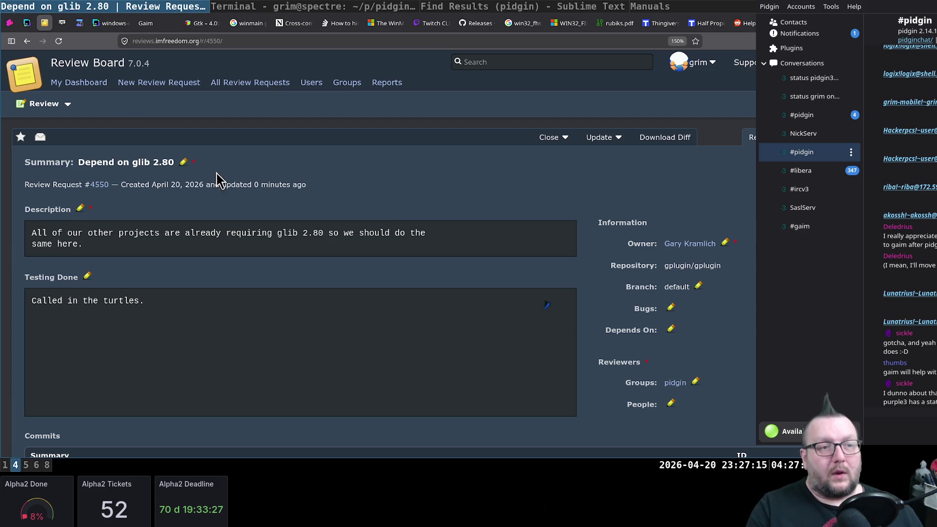
View published request #4550 in My Dashboard's open requests and return to the gplugin terminal workspace
click(78, 82)
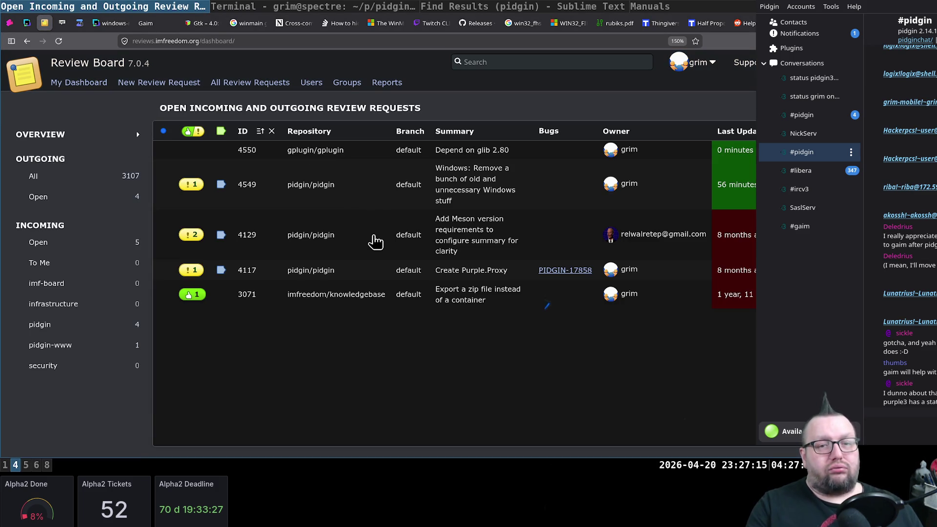
key(super+6)
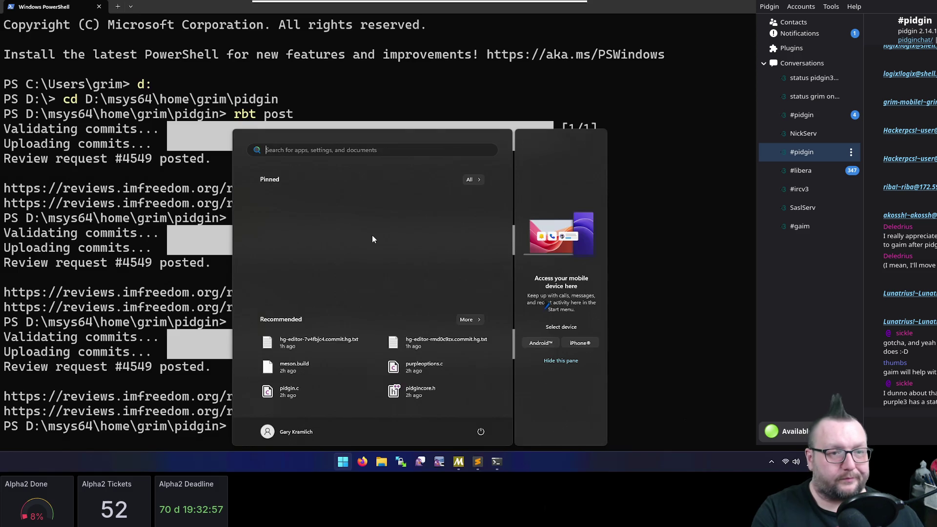
key(super+7)
key(super+6)
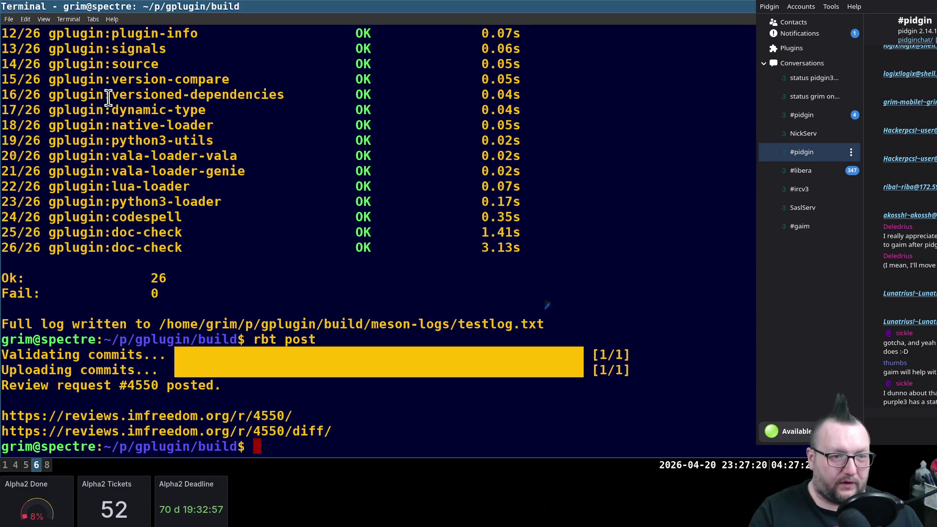
Check 'hg st' for uncommitted changes and go up to the gplugin source folder
key(Return)
key(Return)
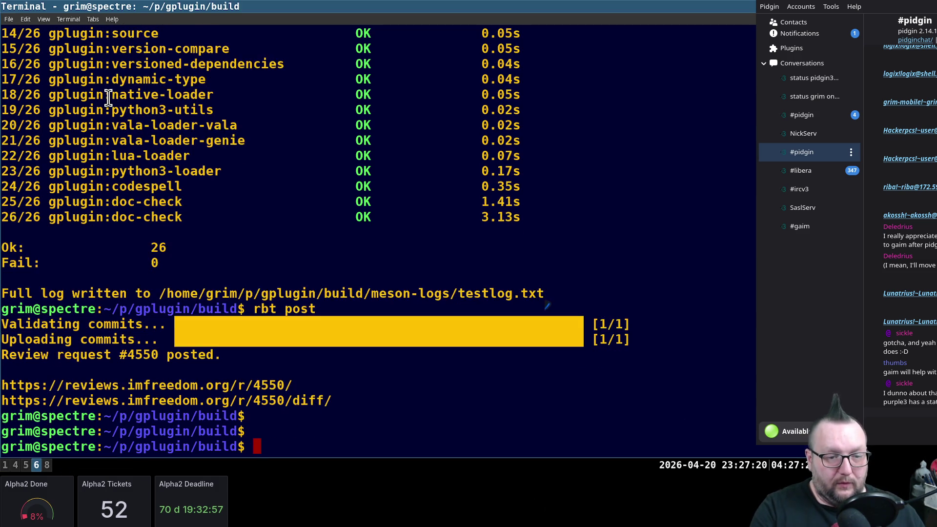
text(ls)
key(Return)
text(hg st)
key(Return)
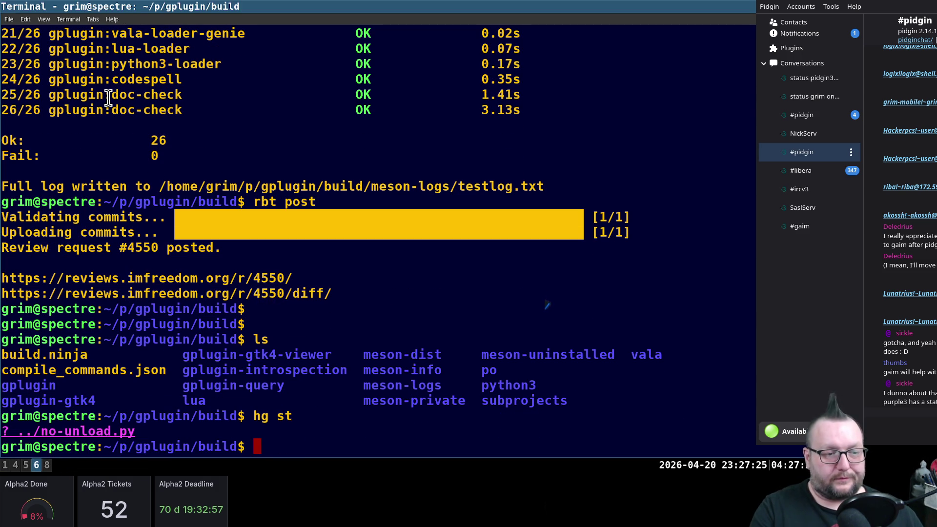
text(cd ..)
key(Return)
text(ls)
key(Return)
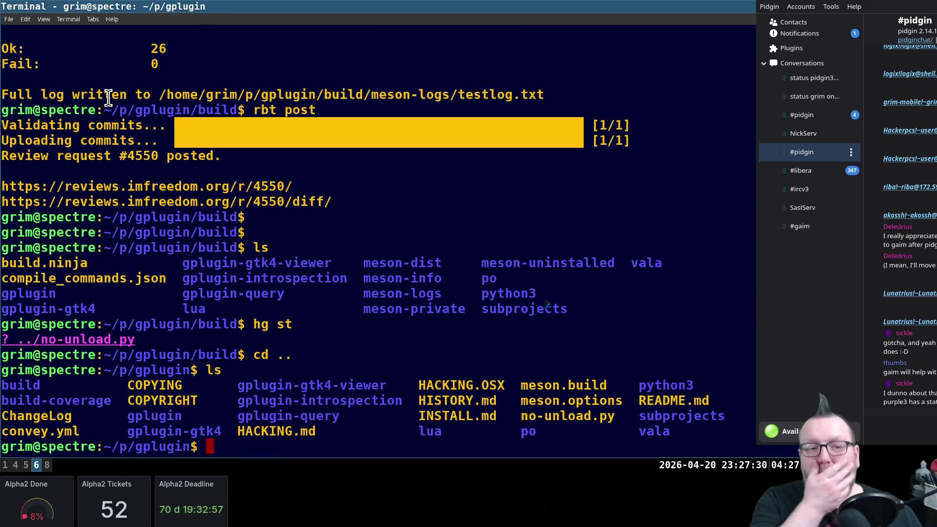
text(cd gplugin-i)
List the gplugin-introspection folder, then return to and list the gplugin source folder
key(Tab)
key(Return)
text(ls)
key(Return)
text(cd )
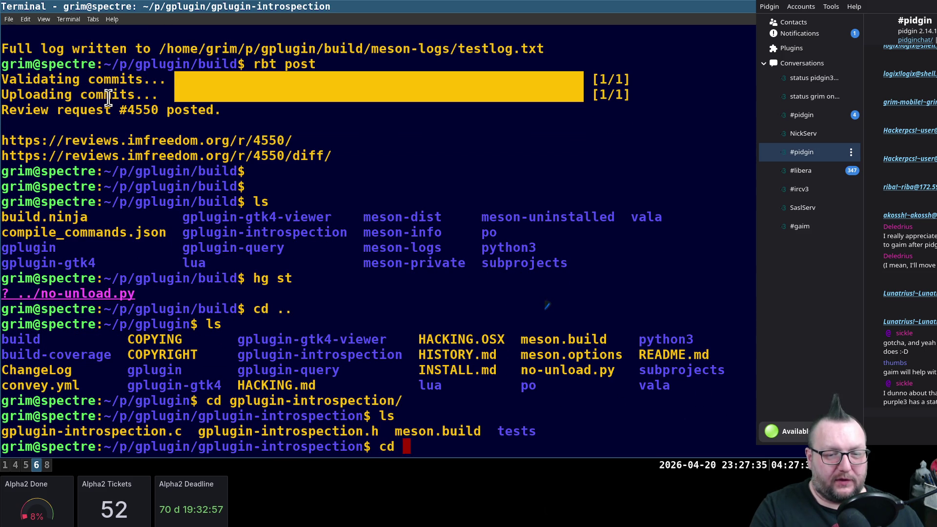
text(..)
key(Return)
text(ls)
key(Return)
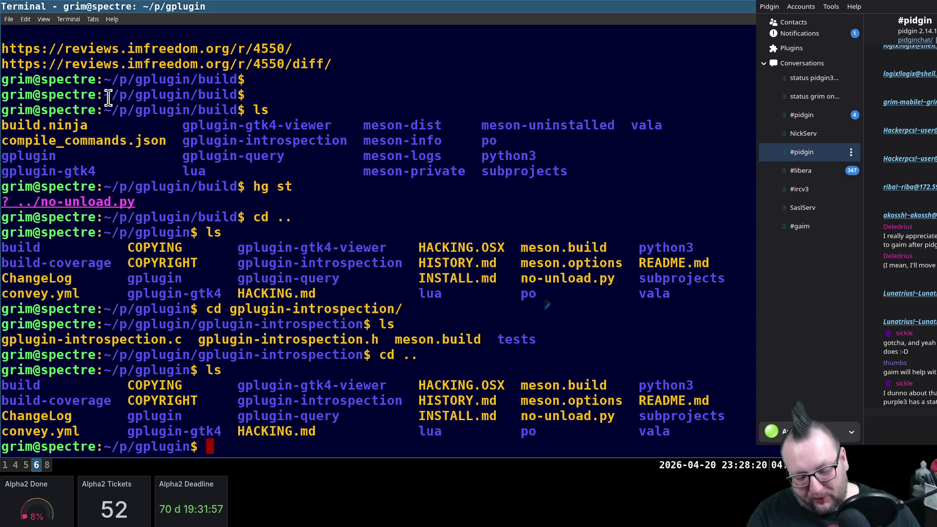
key(super)
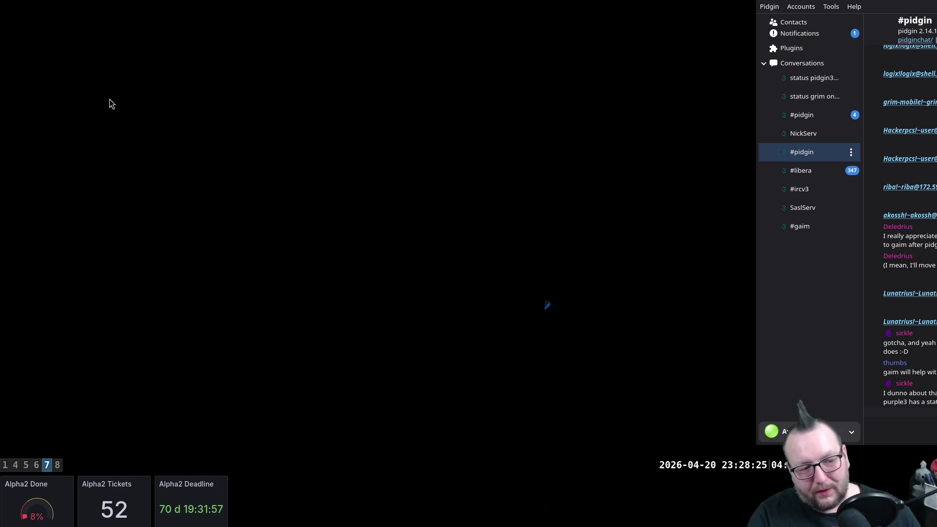
Review the gaim3 checkout with ls and hg st, showing gaimconversation.c and .ui modified
key(super+5)
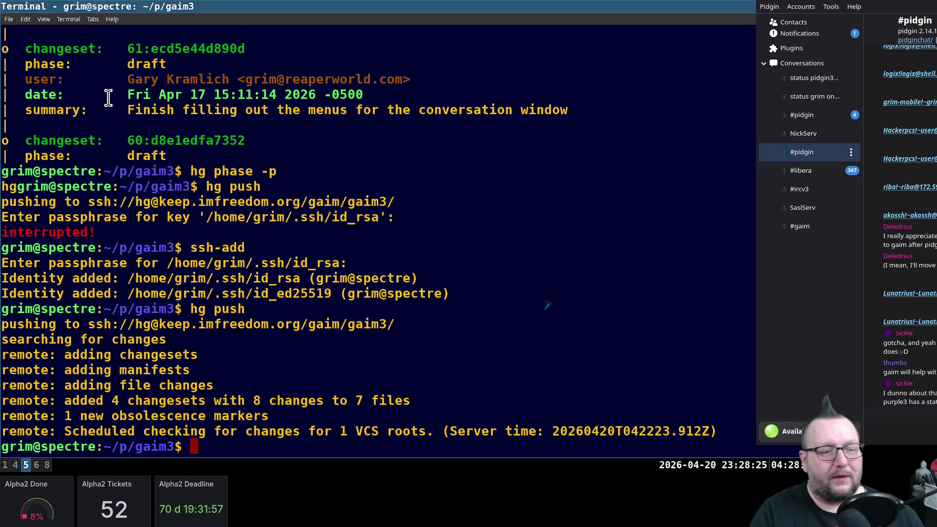
key(Return)
key(Return)
text(ls)
key(Return)
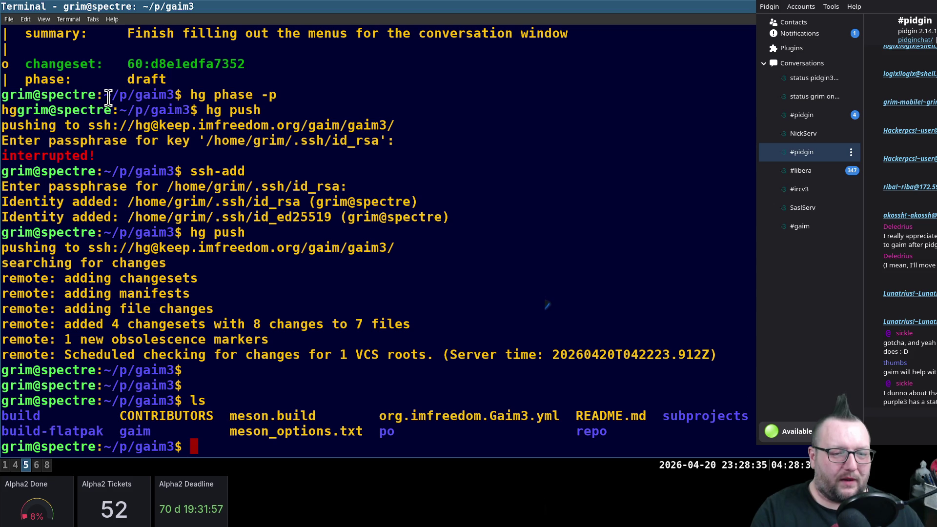
text(hg )
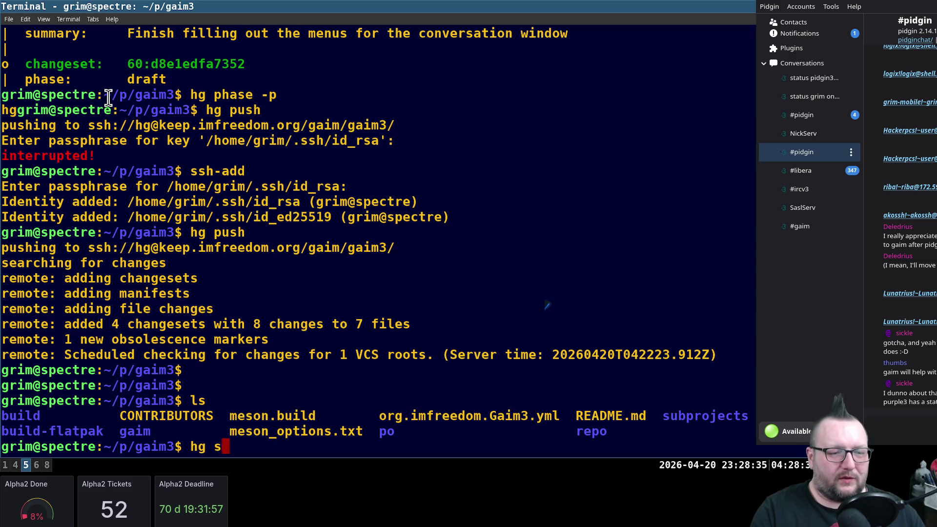
text(st)
key(Return)
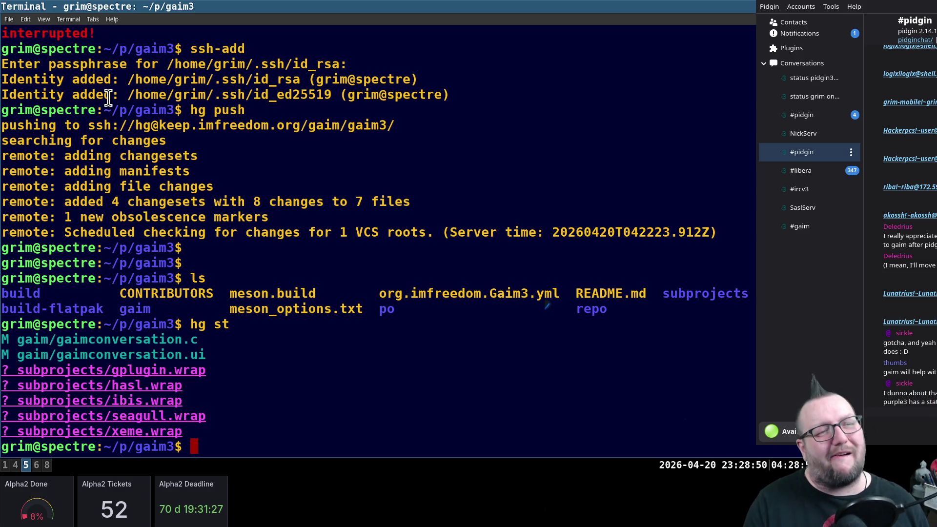
key(Return)
key(Return)
text(ls)
key(Return)
text(cd build)
Enter the build folder, list it, launch Sublime Text on the project (subl ..) and return to the terminal
key(Return)
text(ls)
key(Return)
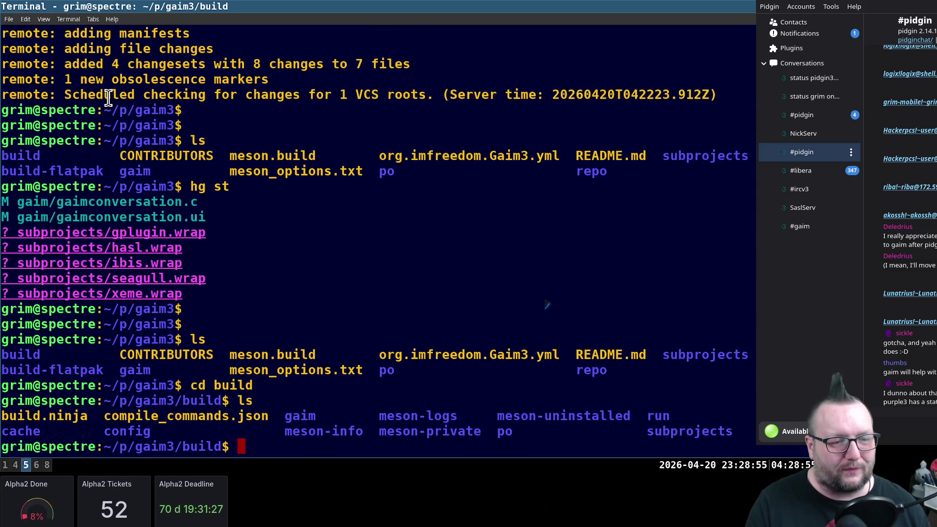
key(Return)
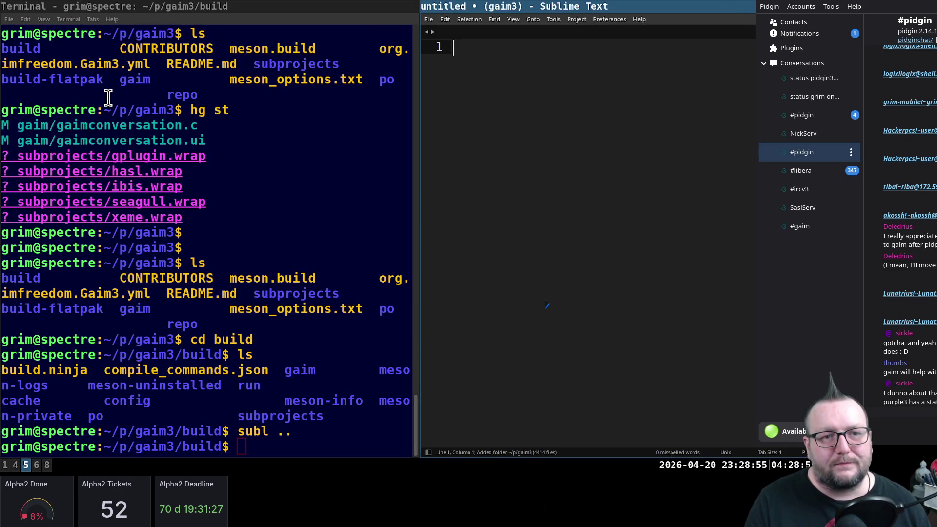
key(ctrl+p)
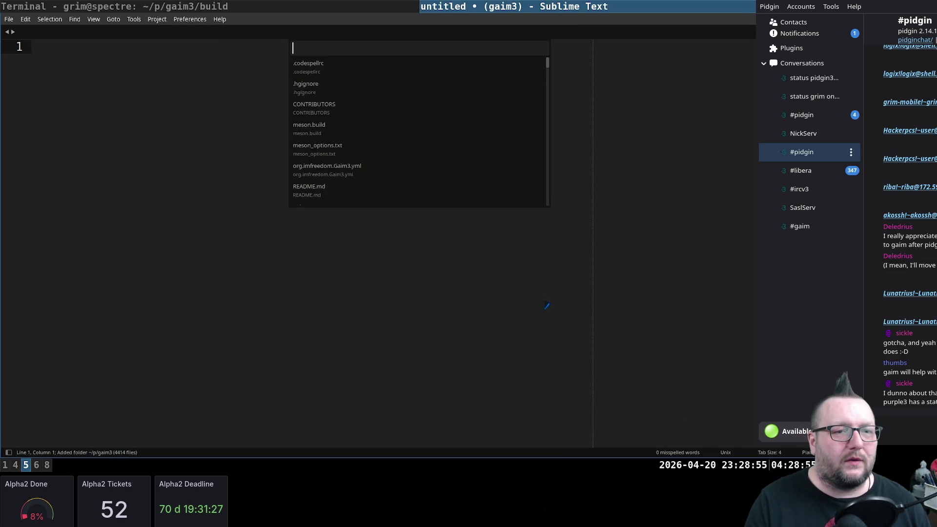
text(conv)
key(Escape)
key(super+Left)
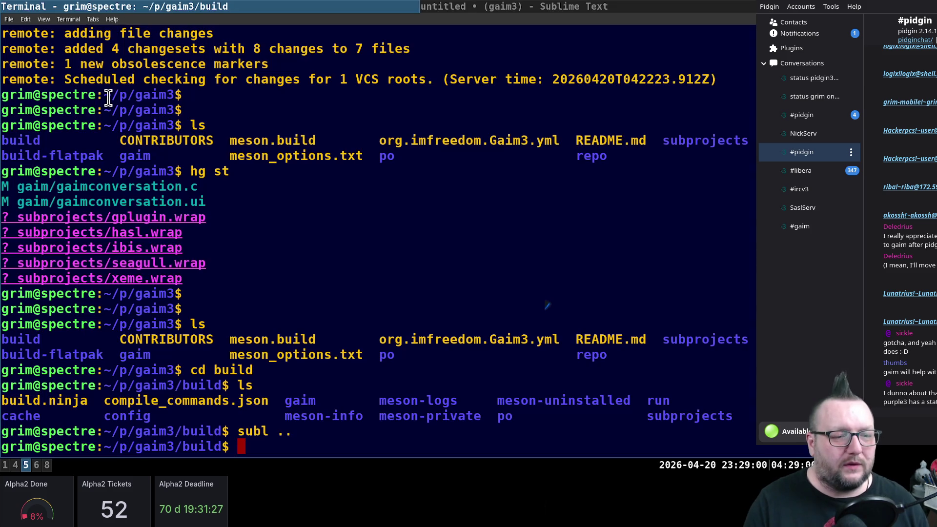
key(Return)
key(Return)
text(inja)
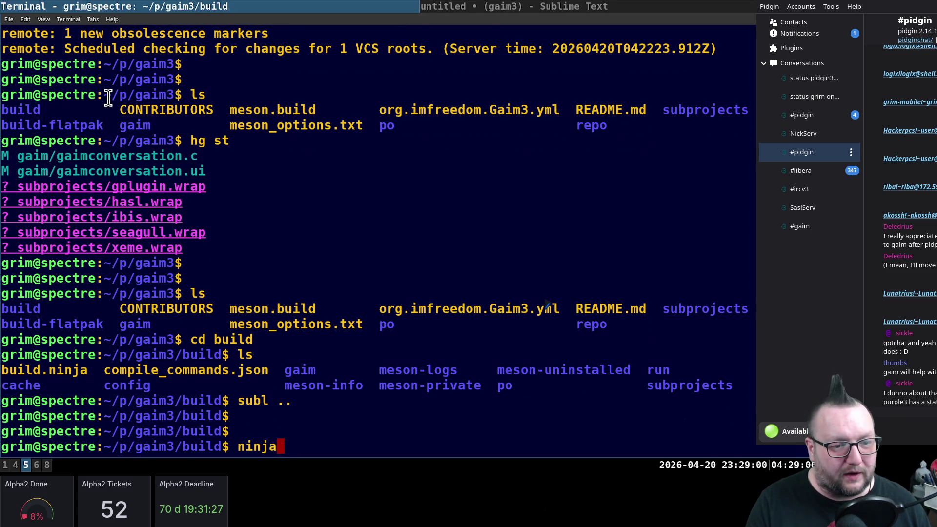
Rebuild gaim3 with ninja, then launch it via meson devenv gaim3
key(Return)
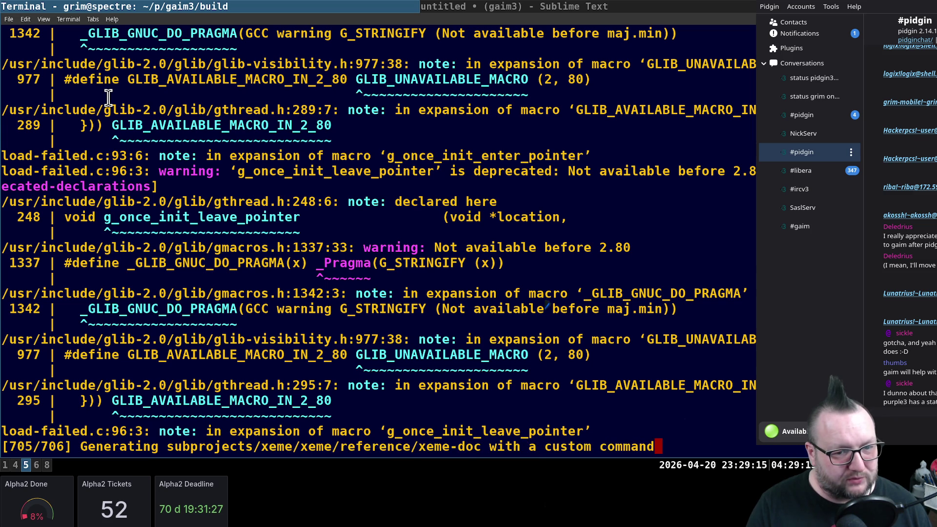
text(meson)
key(BackSpace)
key(BackSpace)
key(BackSpace)
key(BackSpace)
key(BackSpace)
text(meson devenv gaim3)
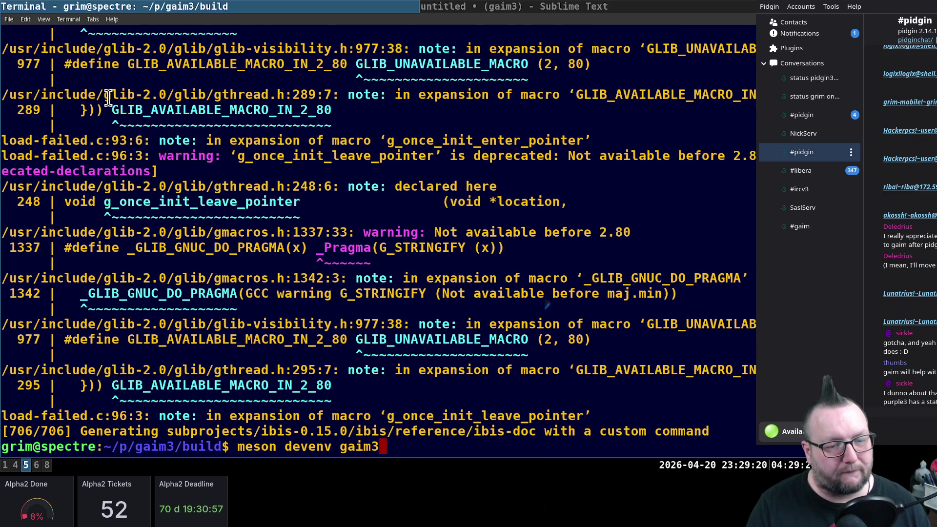
key(Return)
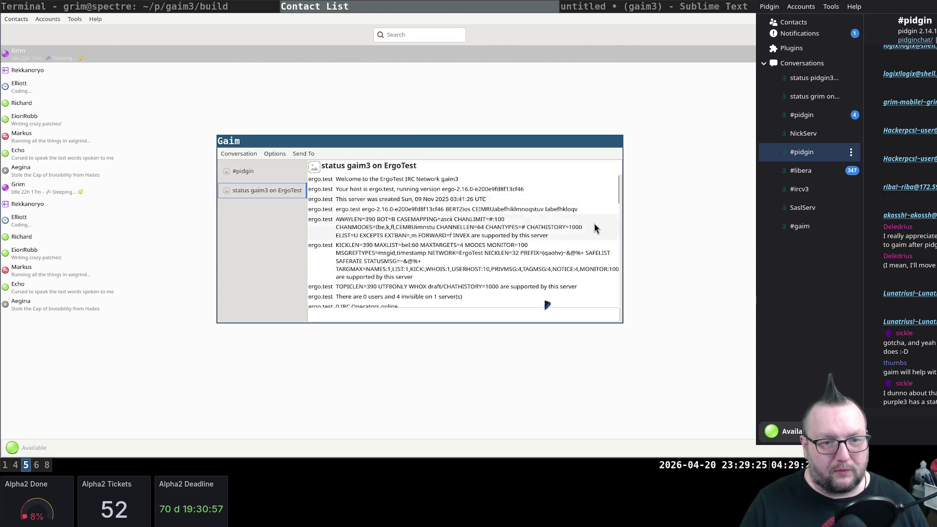
scroll(433, 235, down, 3)
scroll(432, 238, down, 3)
scroll(435, 233, down, 3)
scroll(438, 227, down, 3)
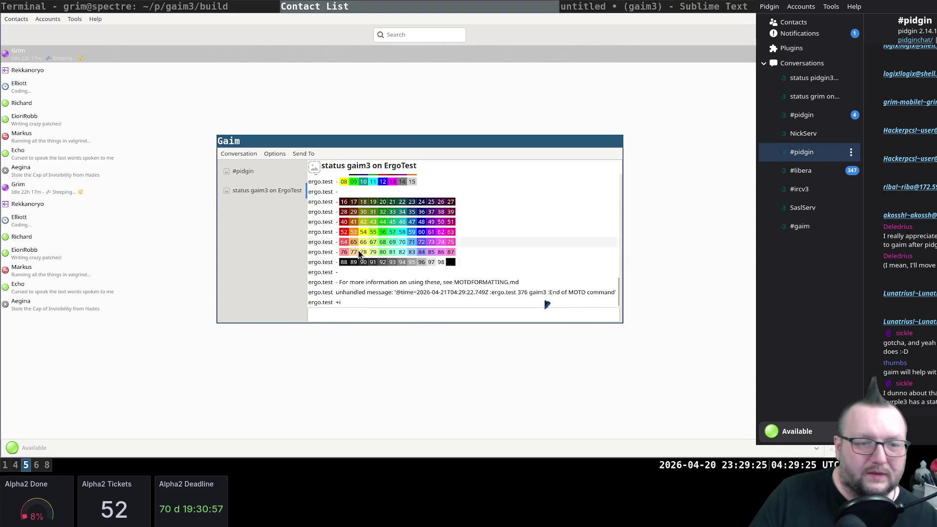
scroll(355, 248, up, 5)
scroll(432, 302, up, 5)
scroll(433, 301, up, 5)
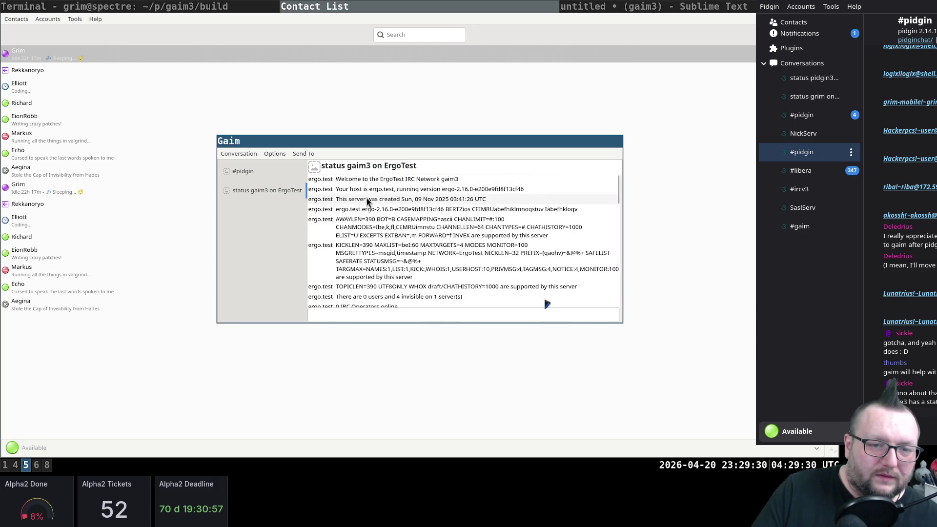
scroll(476, 230, down, 3)
scroll(481, 227, down, 3)
scroll(481, 224, down, 2)
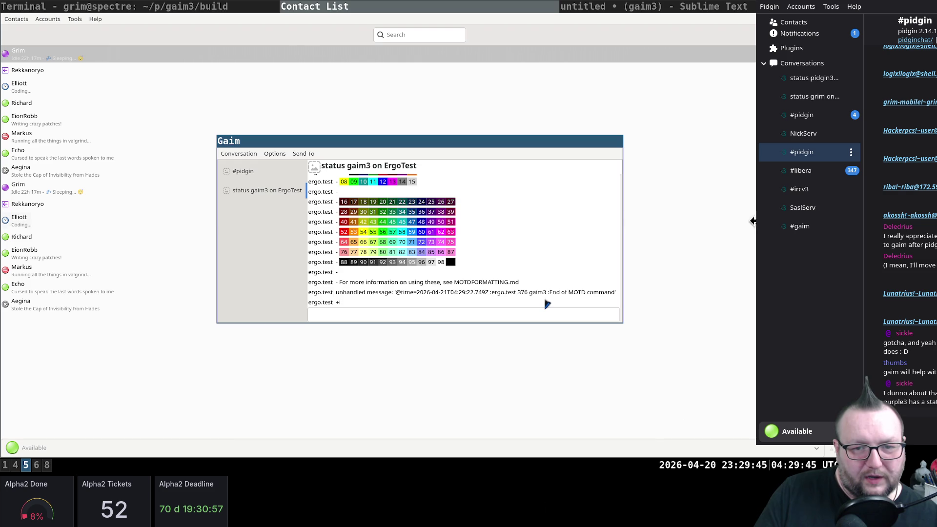
Resize the Gaim window, switch to the #pidgin conversation and glance at its Options menu
mouse_move(567, 218)
mouse_down()
mouse_move(649, 221)
mouse_move(560, 219)
mouse_up()
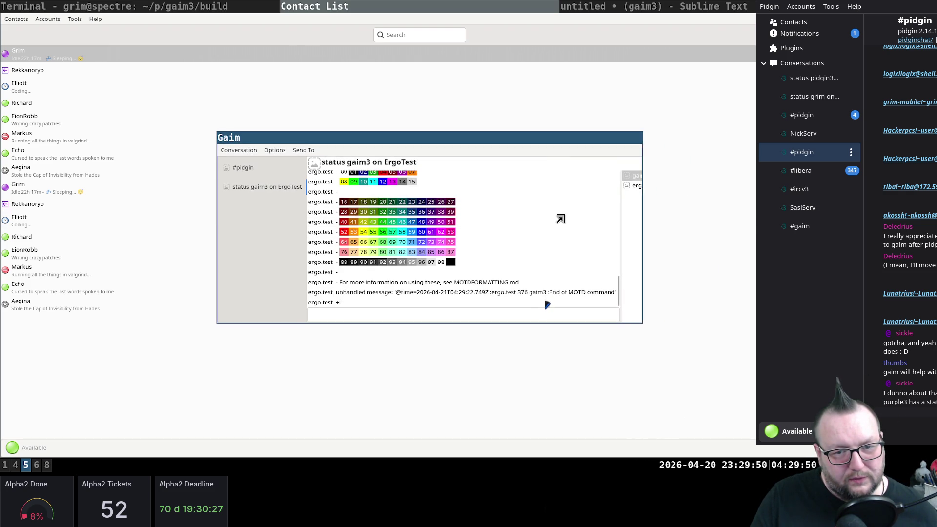
mouse_move(560, 218)
mouse_down()
mouse_move(534, 218)
mouse_move(600, 203)
mouse_move(621, 140)
mouse_move(604, 150)
mouse_move(586, 194)
mouse_up()
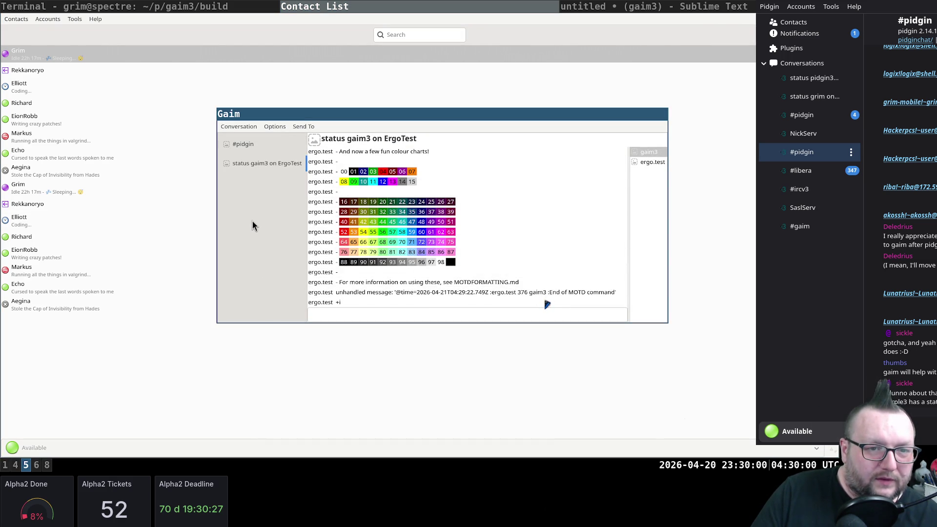
click(244, 140)
click(245, 166)
click(249, 147)
click(251, 164)
click(249, 143)
click(241, 126)
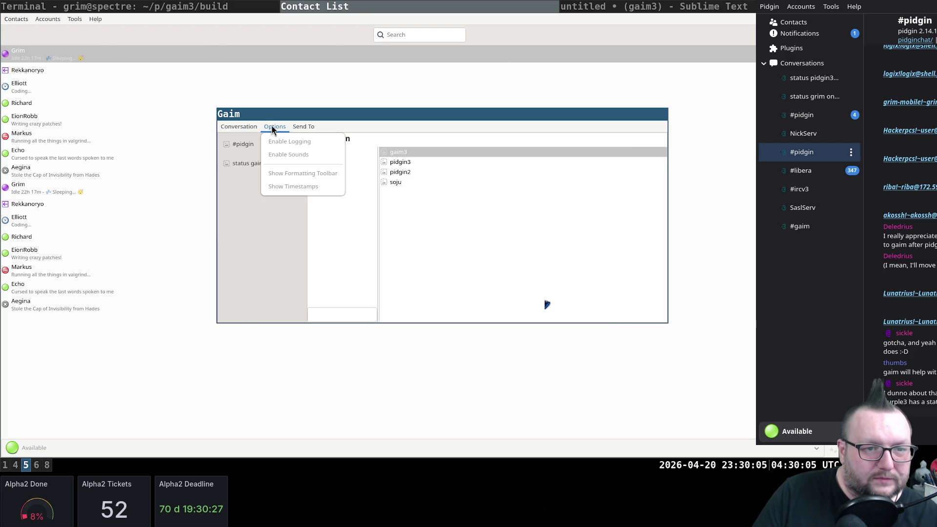
click(365, 126)
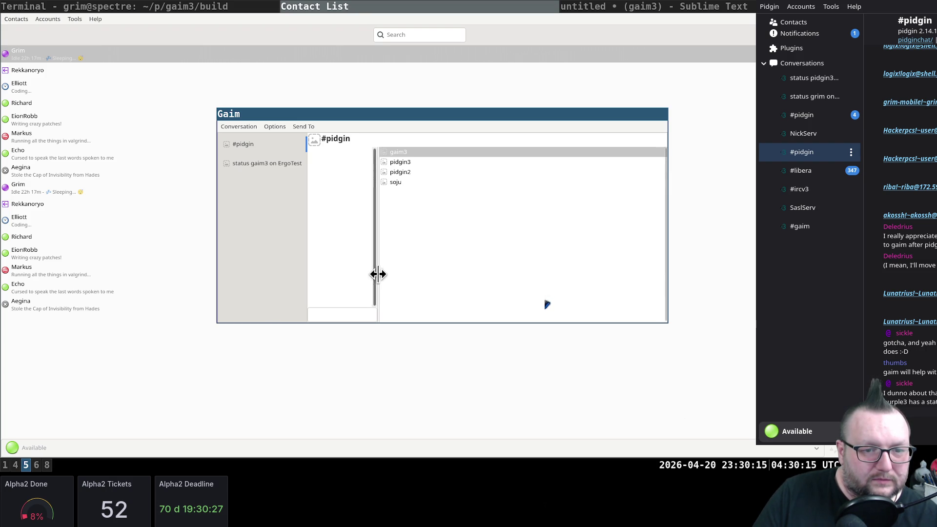
Widen the #pidgin message area and send the test message 'asdf', then check the terminal log
drag(377, 278, 473, 259)
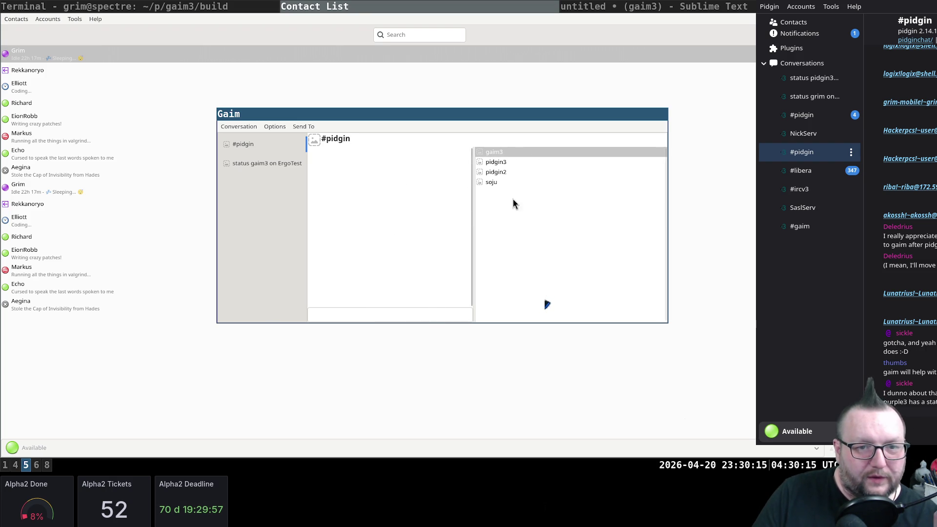
click(418, 308)
text(asdf)
key(Return)
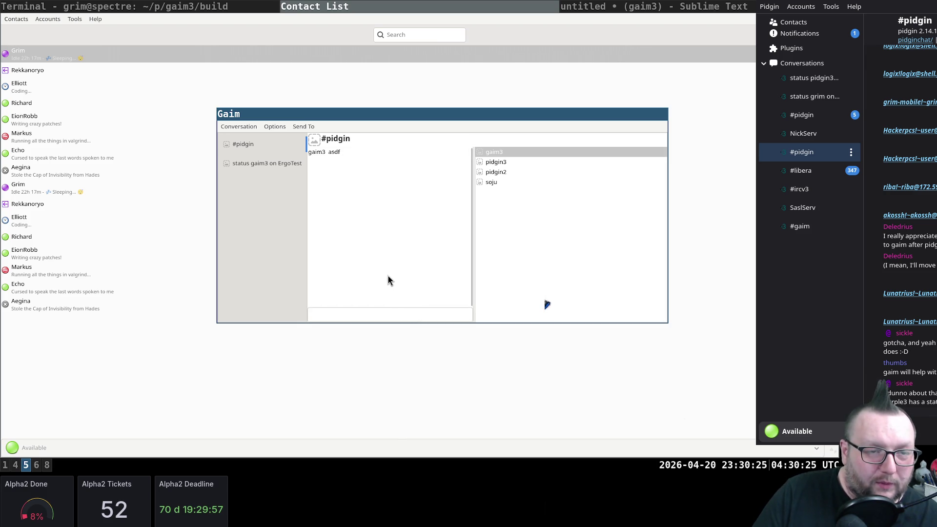
click(230, 7)
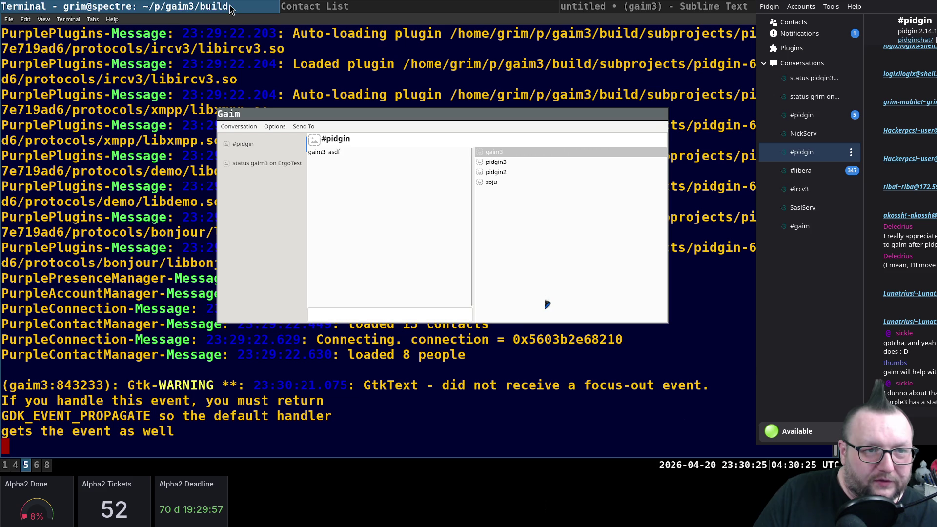
Note the GtkText focus-out warning, then send a second 'asdf' test message in #pidgin
triple_click(487, 388)
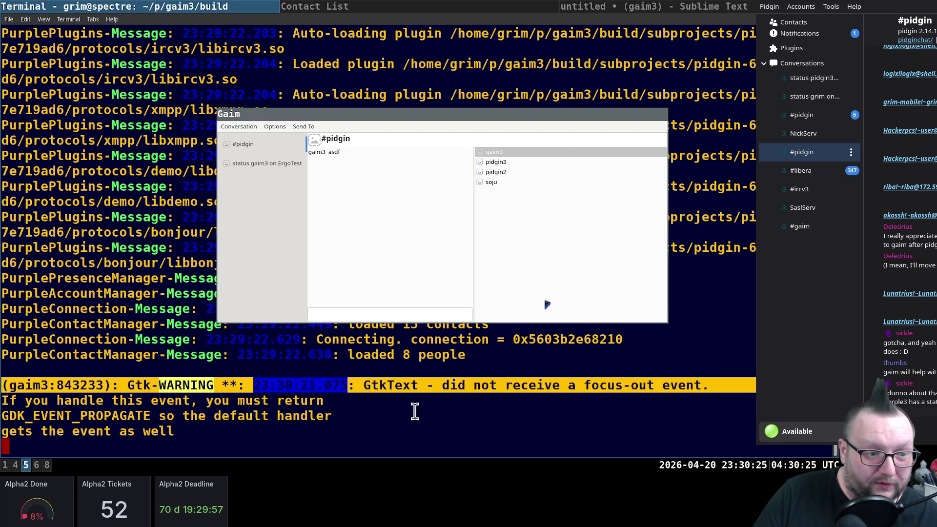
click(377, 315)
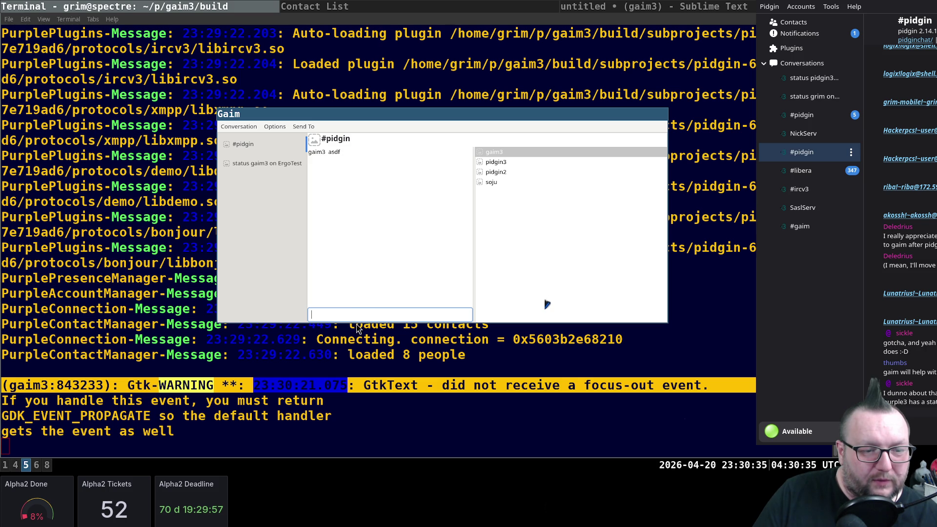
click(144, 350)
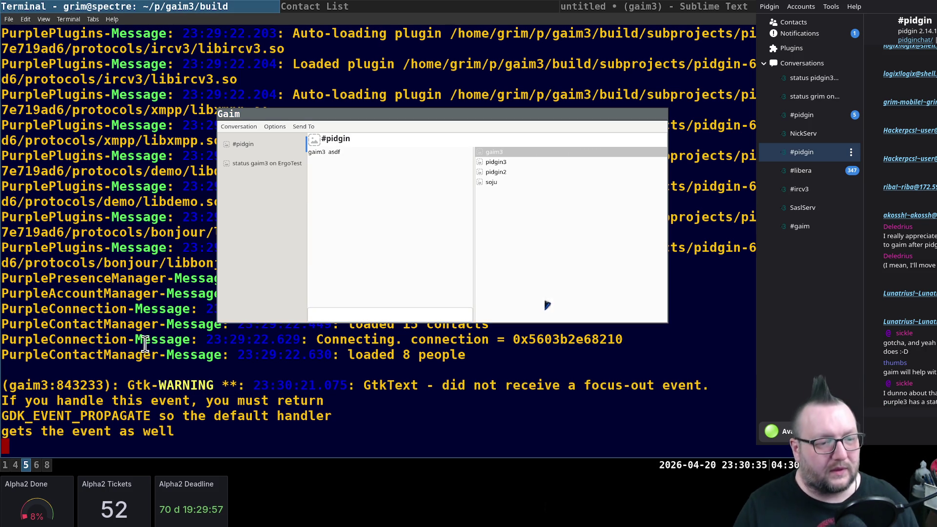
click(315, 314)
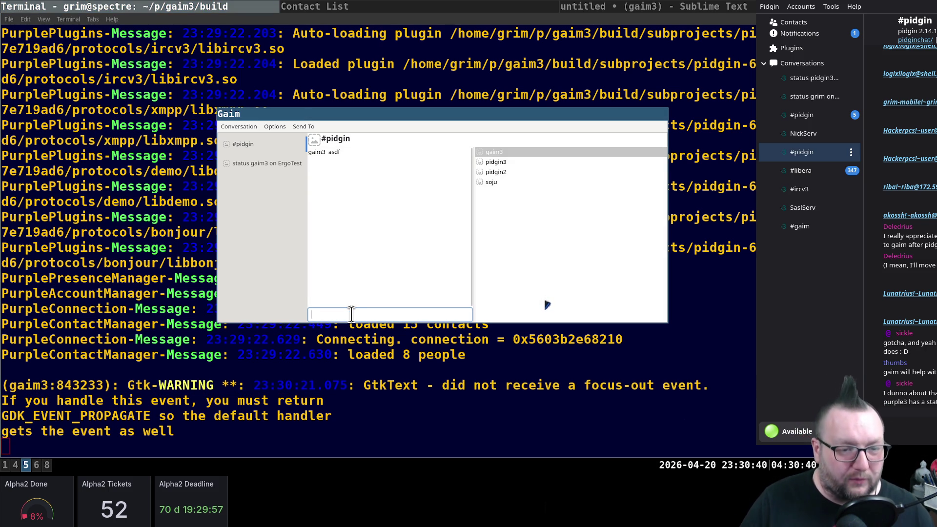
text(asdf)
key(Return)
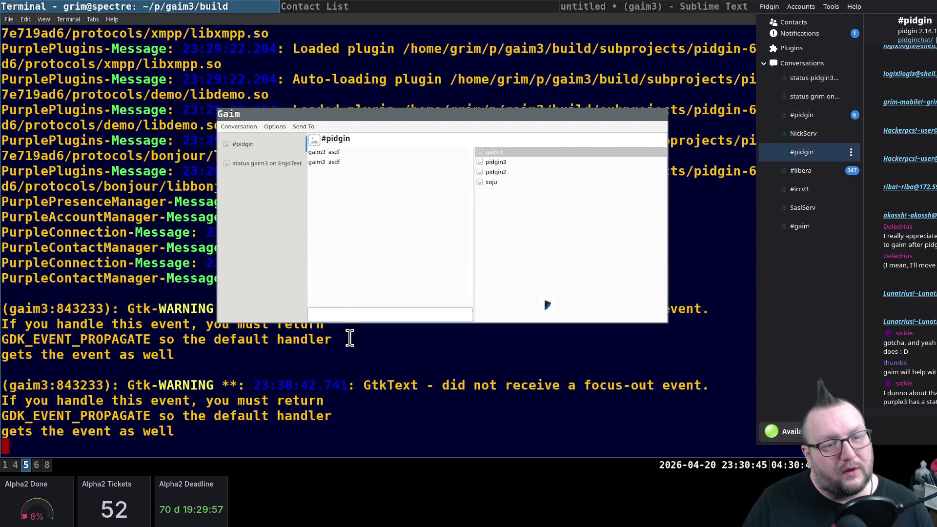
Stop the running gaim3 with Ctrl+C and switch to Sublime Text
key(ctrl+c)
key(super+Right)
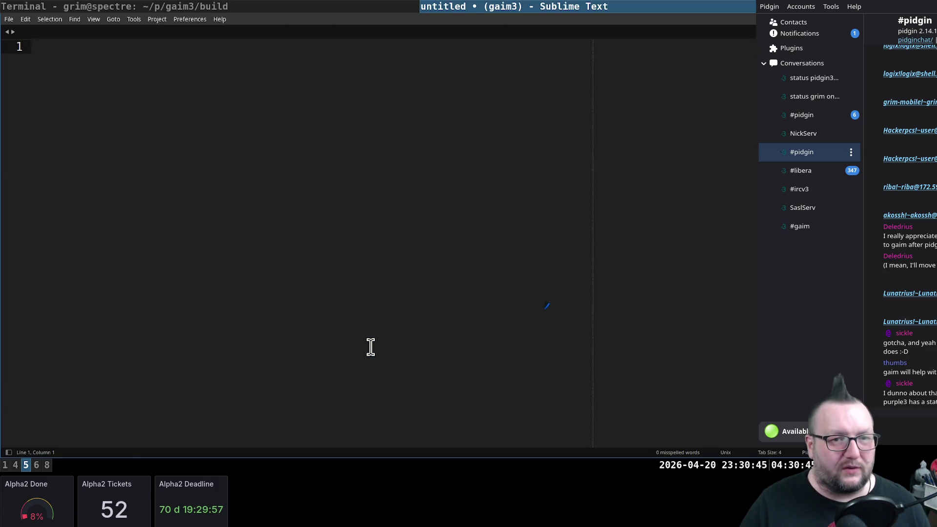
In gaimconversation.c, delete the gtk_widget_set_sensitive call on line 52 and save
key(ctrl+p)
text(gaimconver.c)
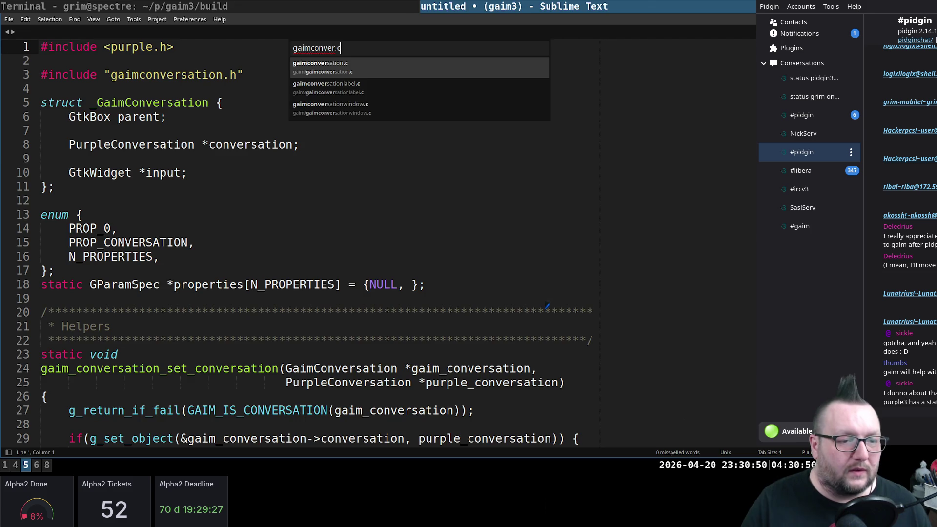
key(Return)
scroll(310, 339, up, 2)
scroll(309, 339, up, 5)
scroll(310, 339, up, 5)
key(ctrl+f)
text(set_)
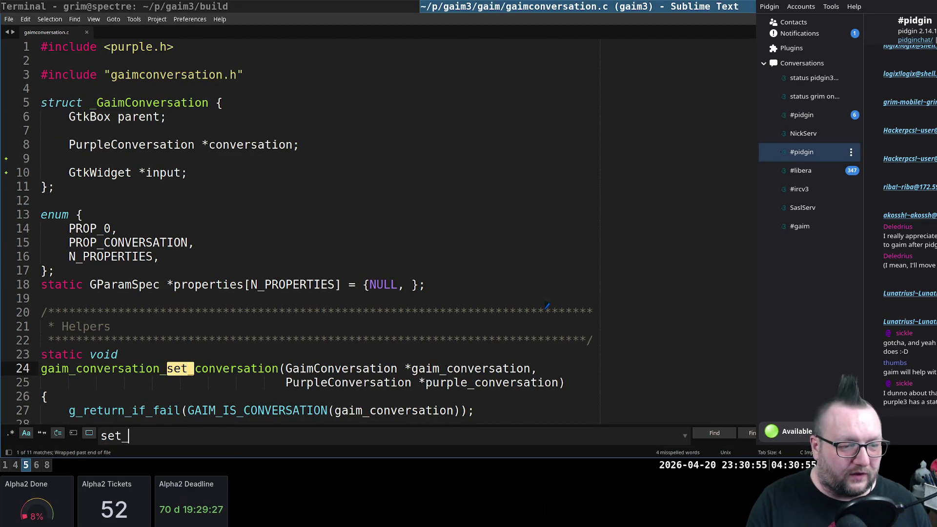
text(sen)
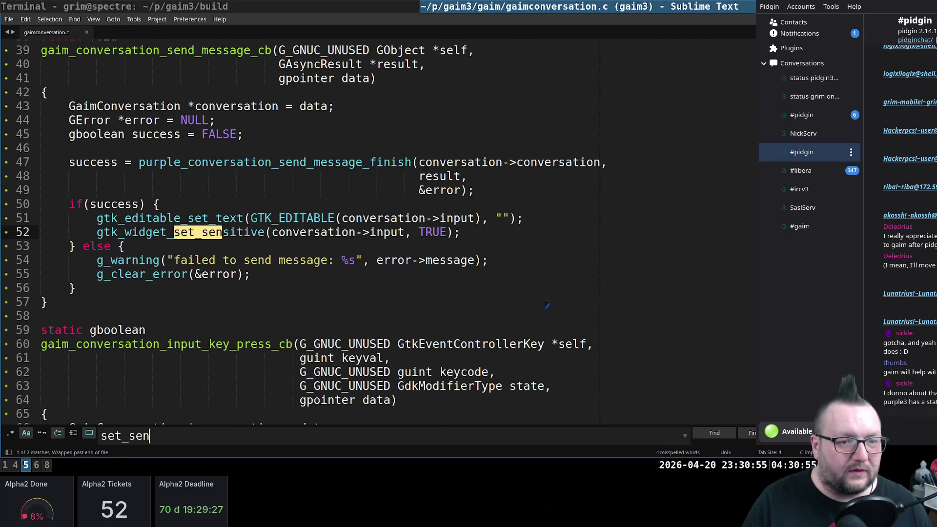
key(Escape)
click(236, 232)
key(Home)
key(Home)
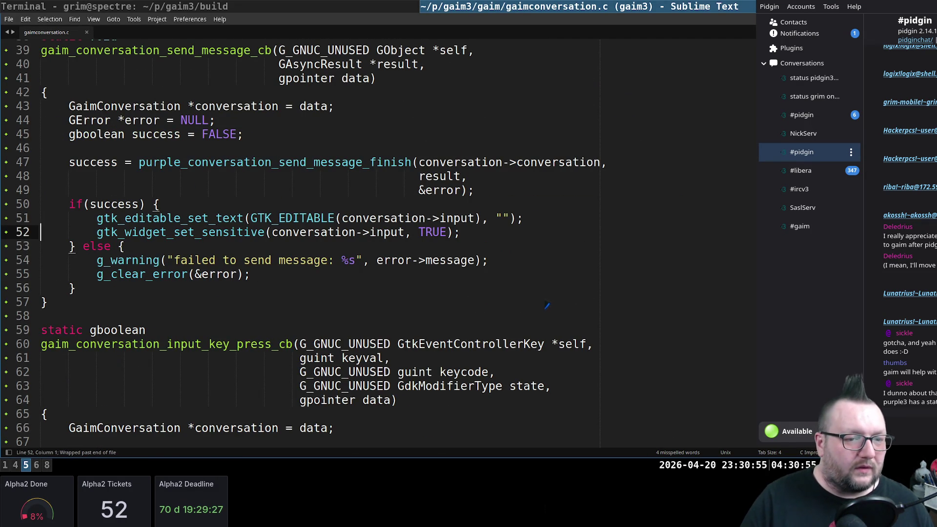
key(ctrl+shift+k)
key(ctrl+s)
Jump to the remaining set_sensitive match and highlight line 85
key(ctrl+f)
key(Return)
key(Escape)
key(ctrl+l)
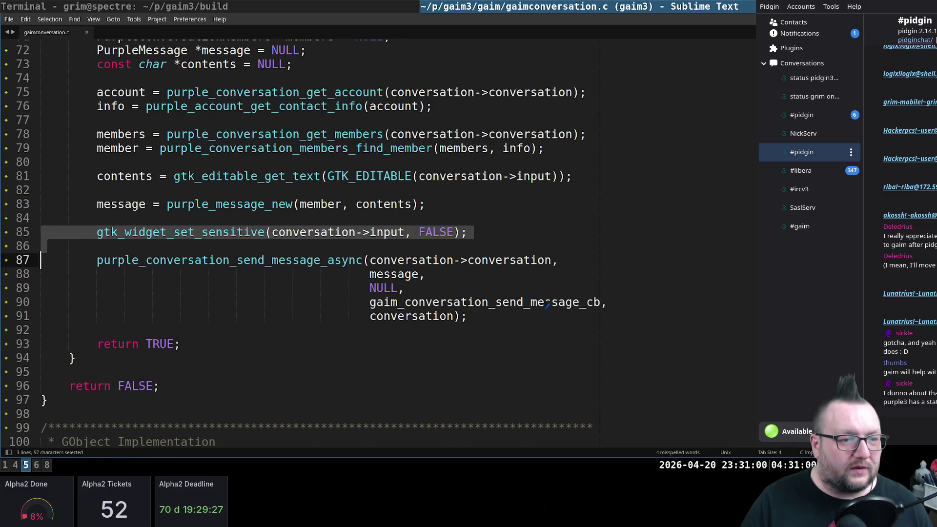
Back in the terminal, edit history into 'ninja && meson devenv gaim3' and run it
key(super+Left)
key(Return)
key(Return)
key(Up)
key(Home)
text(bni)
key(BackSpace)
key(BackSpace)
key(BackSpace)
text(ninja 7)
key(Return)
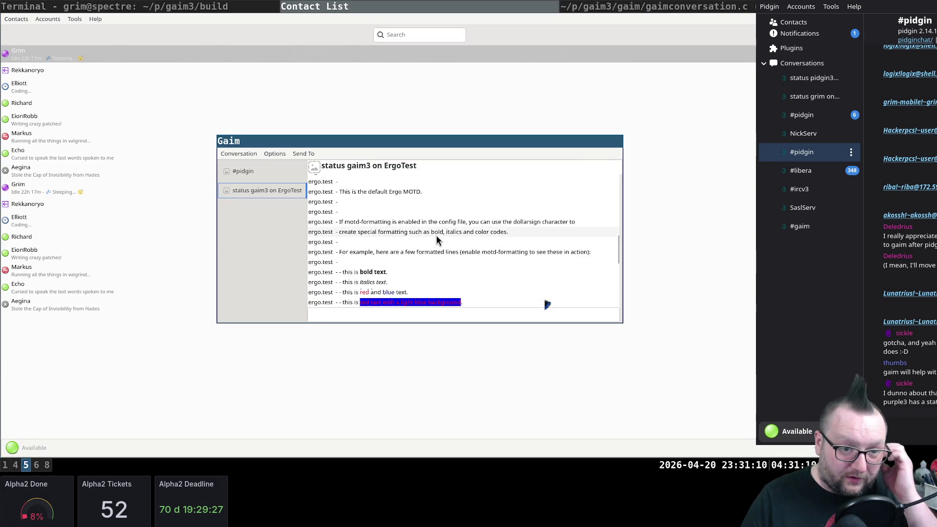
Send 'asdf' in #pidgin, widen the chat area, then switch to the ErgoTest status conversation
click(259, 172)
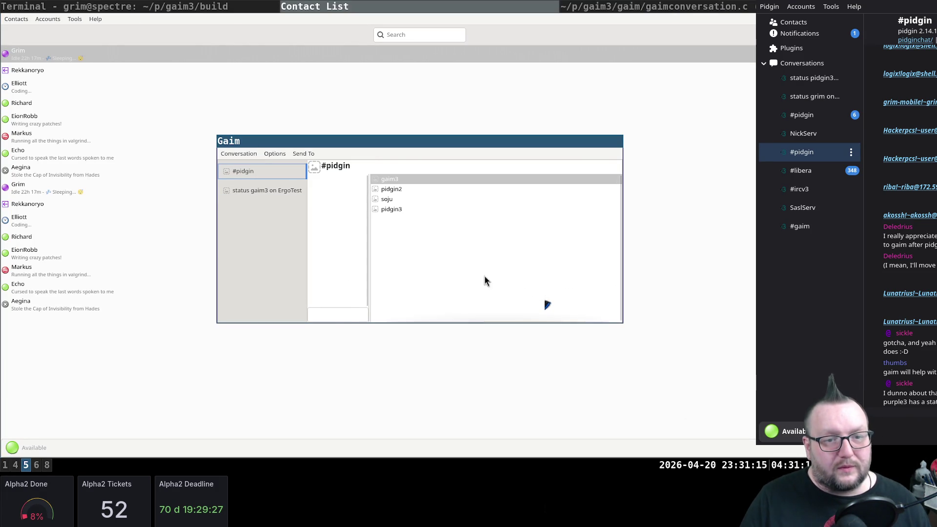
text(asdf)
key(Return)
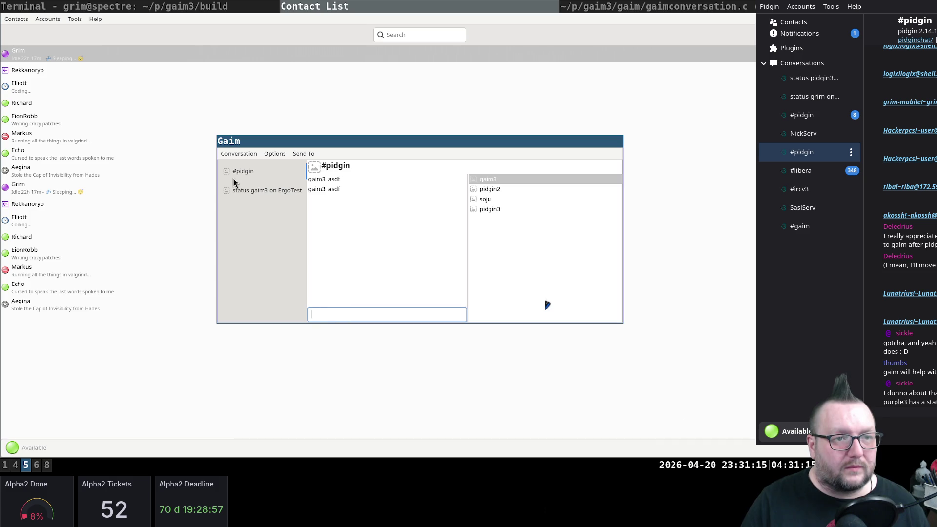
click(207, 7)
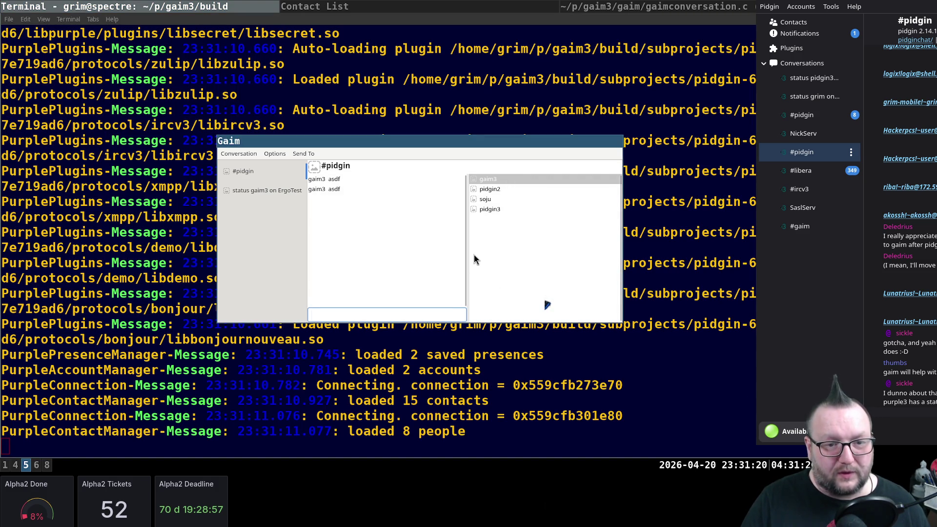
drag(466, 254, 565, 242)
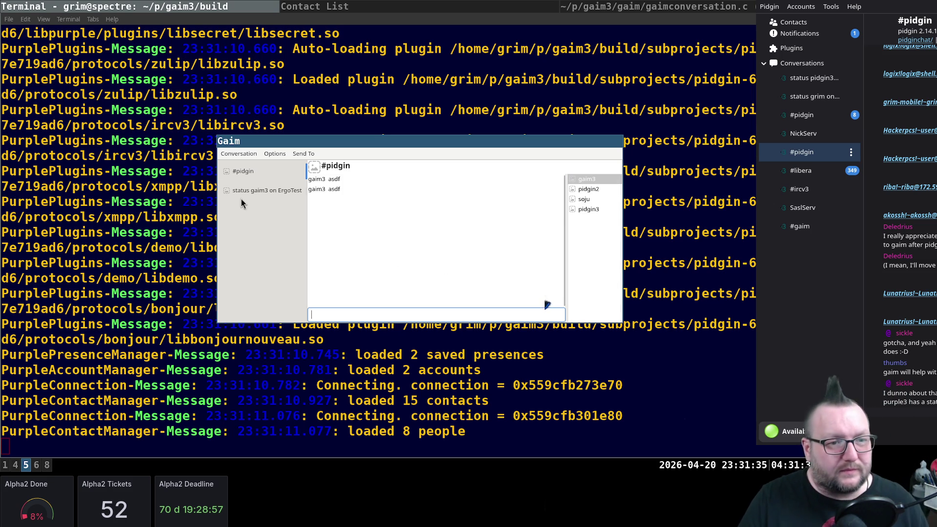
click(256, 189)
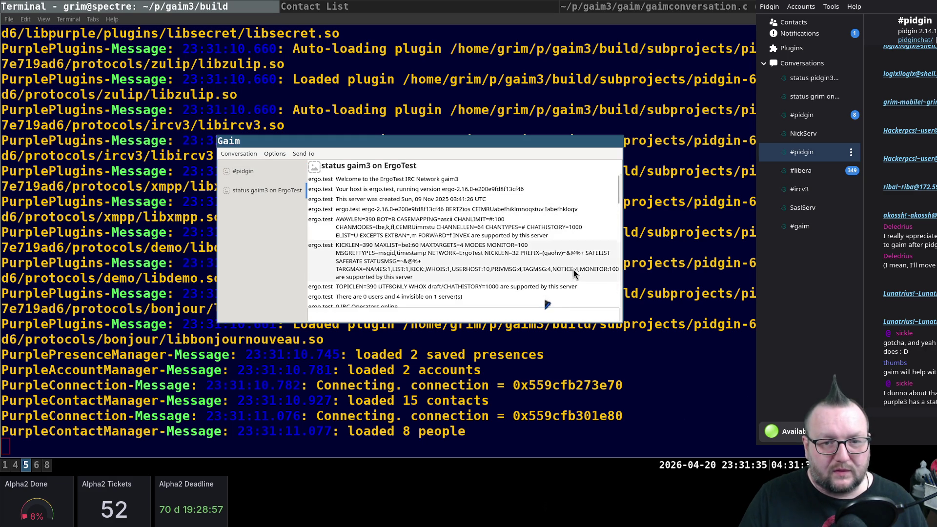
Resize the chat window to test message wrapping, then launch GTK Inspector with Ctrl+Shift+D
mouse_move(430, 316)
mouse_down()
mouse_move(747, 341)
mouse_move(589, 317)
mouse_up()
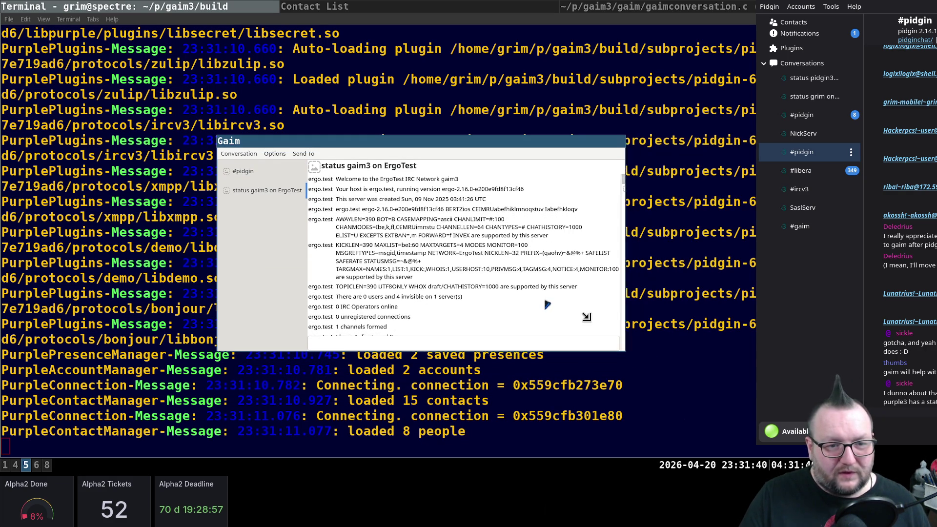
mouse_move(589, 317)
mouse_down()
mouse_move(635, 310)
mouse_move(589, 317)
mouse_up()
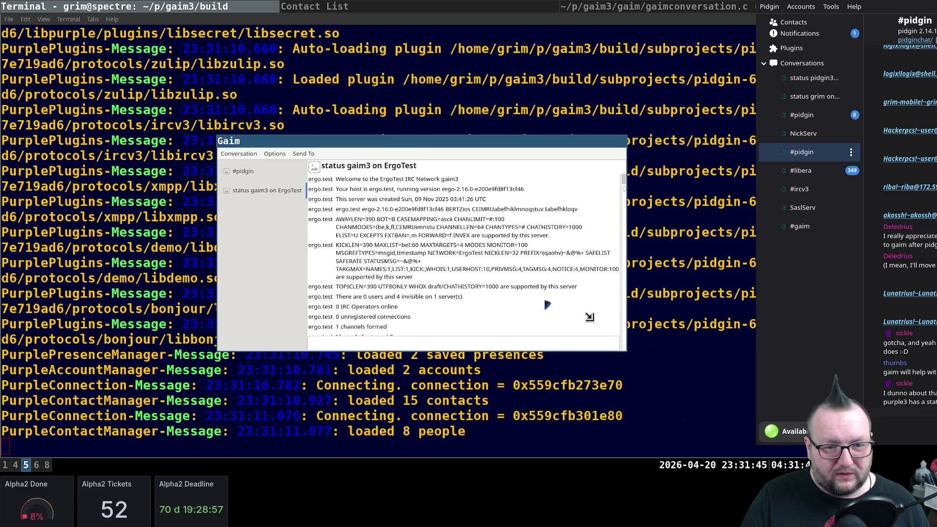
mouse_move(590, 317)
mouse_down()
mouse_move(713, 303)
mouse_move(542, 303)
mouse_move(562, 288)
mouse_up()
mouse_move(505, 258)
mouse_down()
mouse_move(554, 261)
mouse_move(488, 271)
mouse_up()
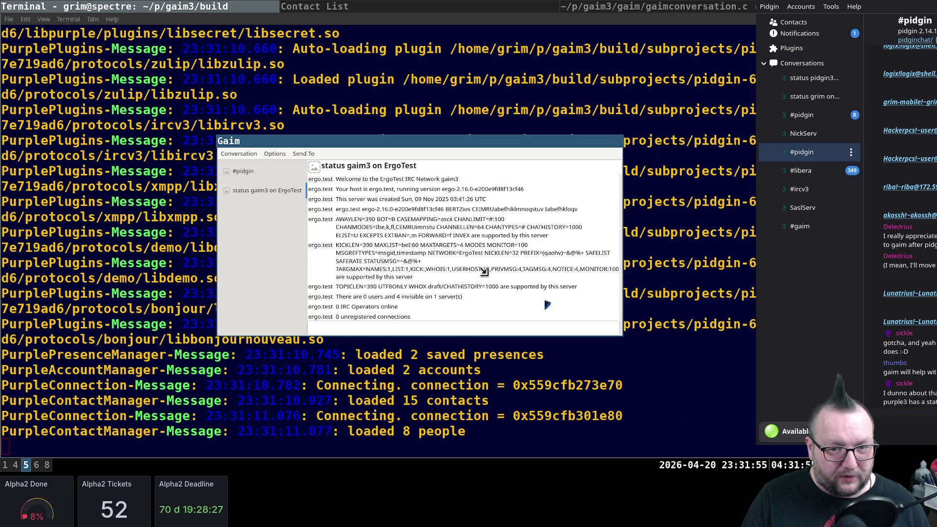
scroll(490, 260, down, 3)
scroll(490, 259, down, 3)
scroll(490, 257, down, 3)
scroll(489, 256, down, 3)
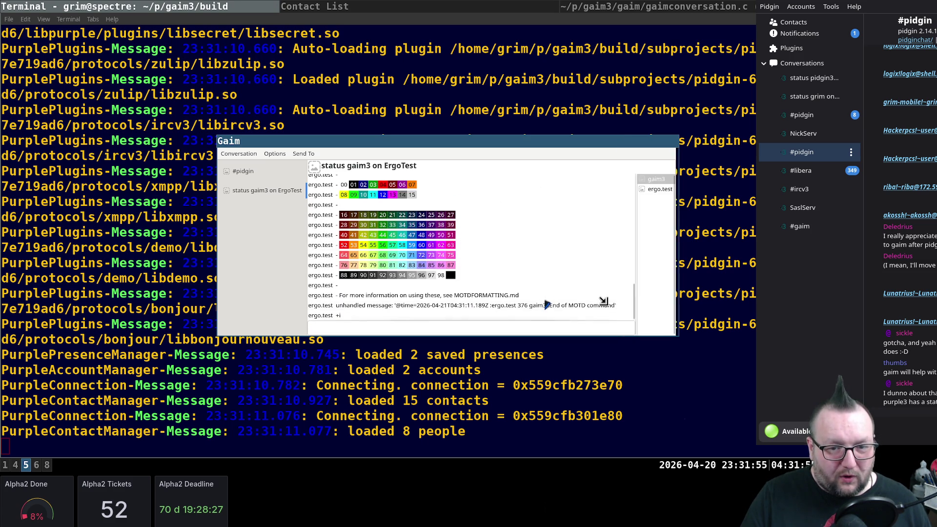
drag(597, 302, 460, 311)
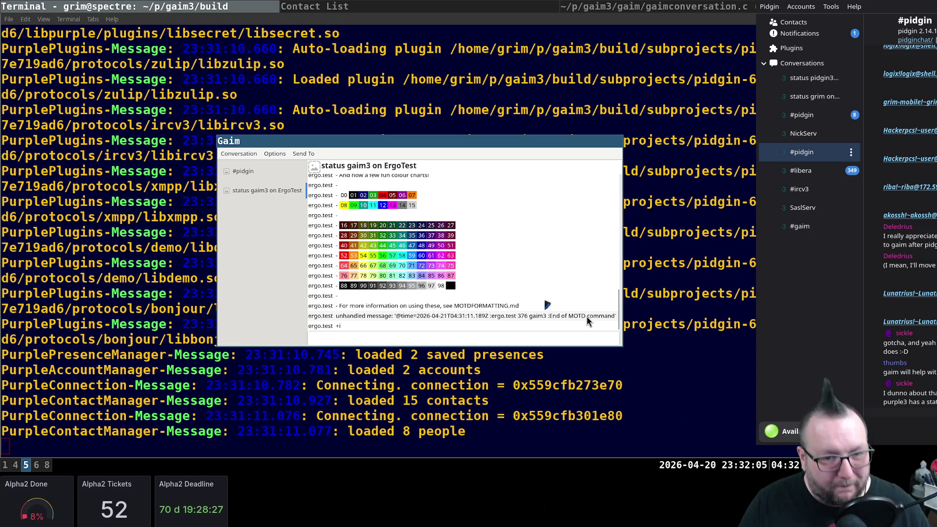
key(ctrl+shift+d)
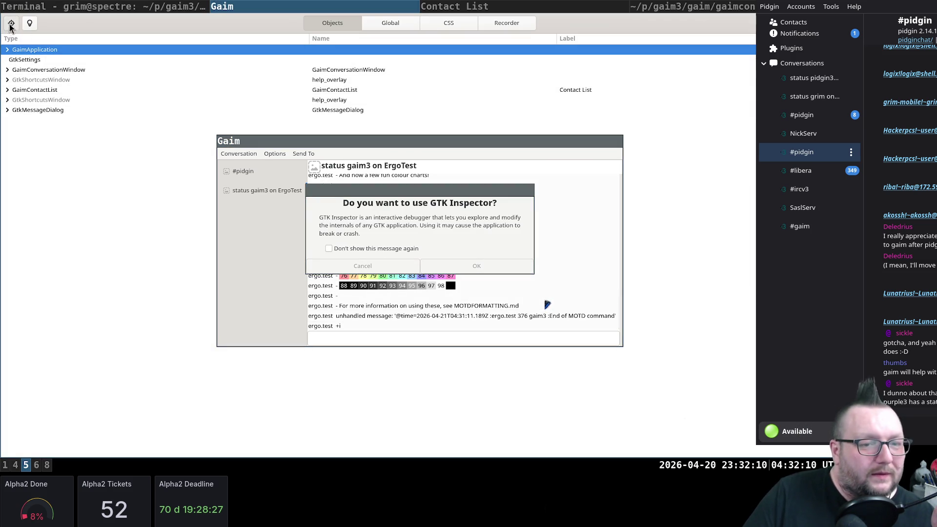
Re-raise and accept the 'Do you want to use GTK Inspector?' warning
click(477, 266)
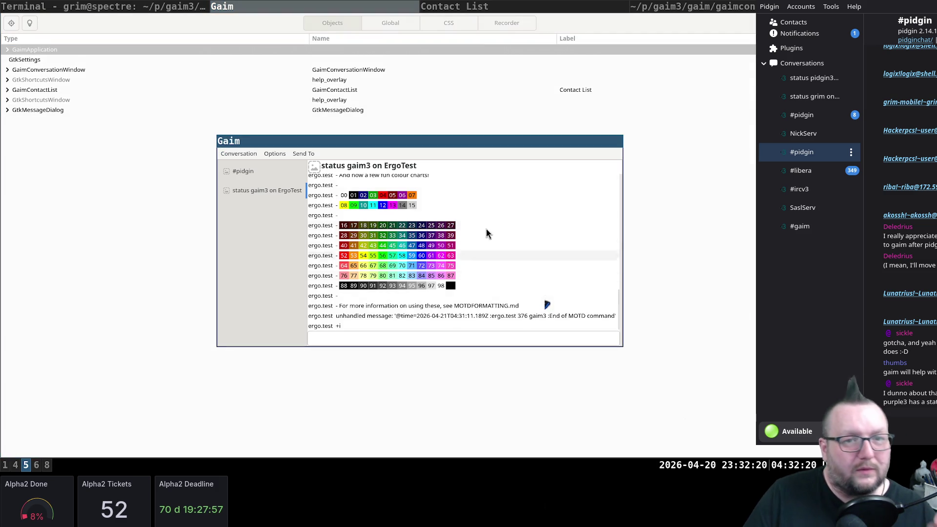
key(ctrl+shift+d)
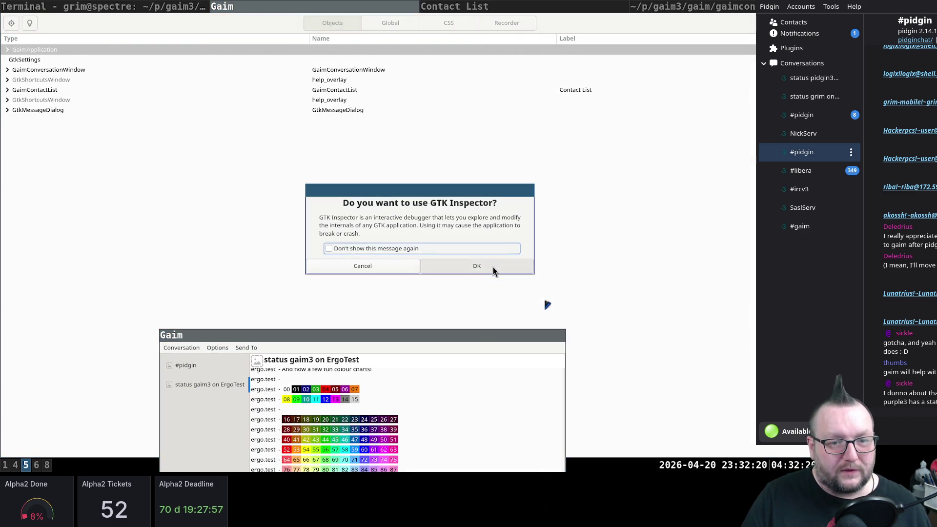
click(488, 267)
Use the widget picker to select the unhandled message label in Gaim's chat
drag(474, 460, 502, 284)
click(11, 23)
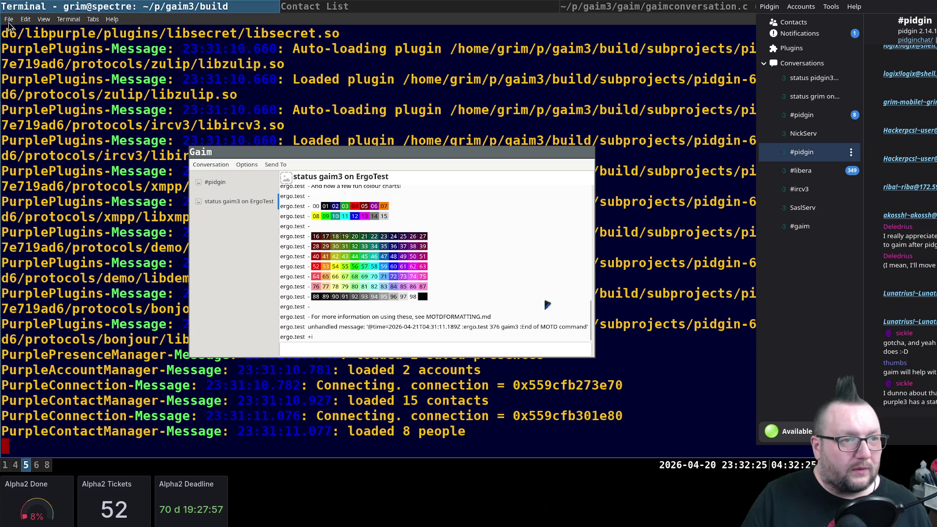
click(546, 329)
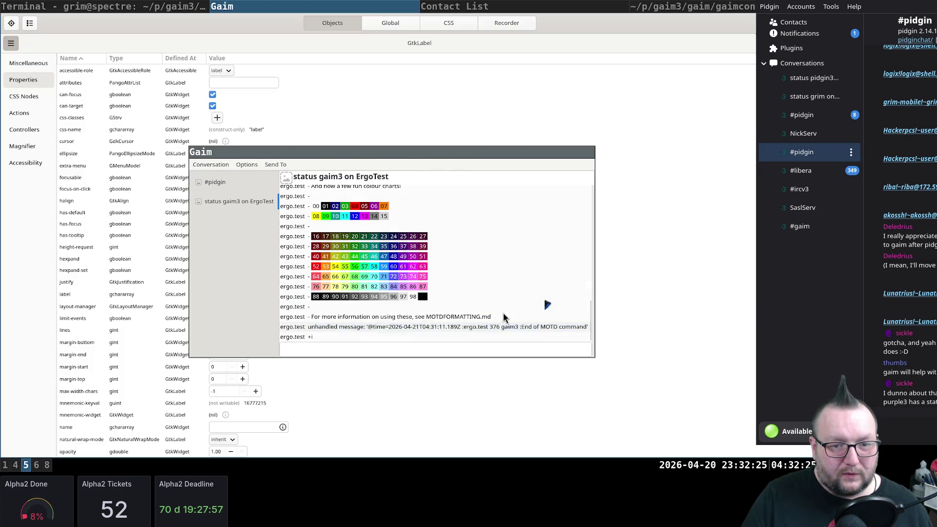
drag(442, 192, 647, 130)
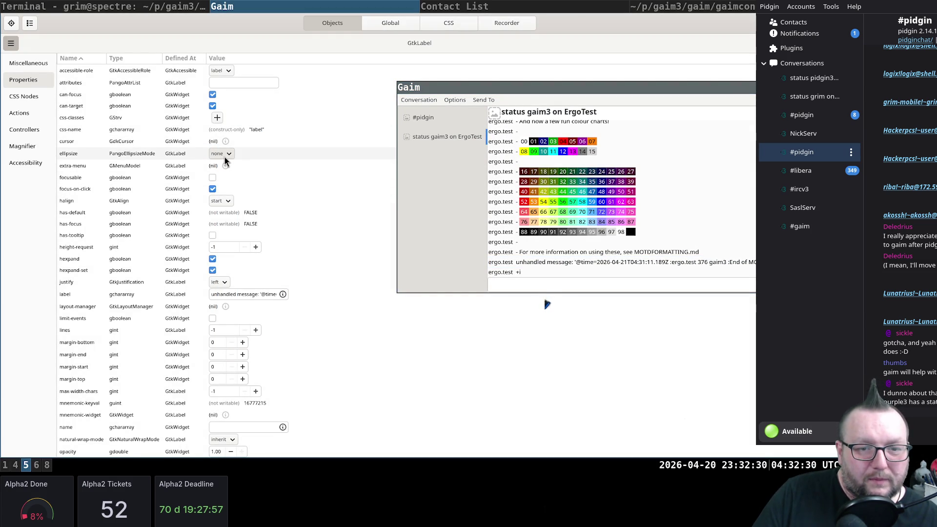
click(225, 156)
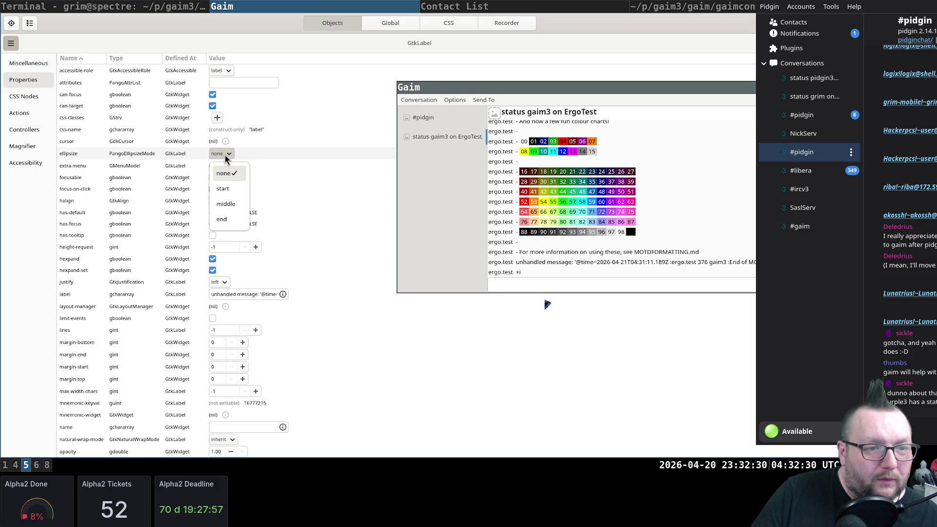
click(272, 154)
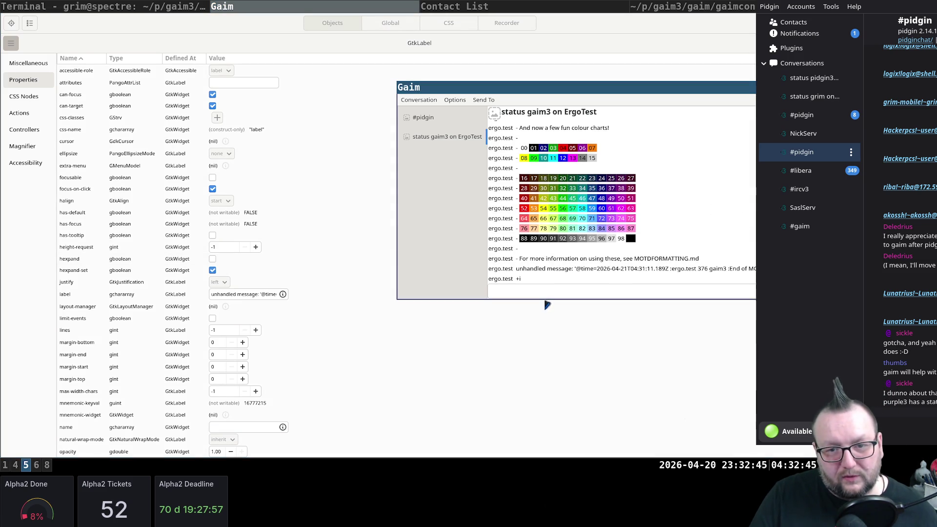
click(211, 269)
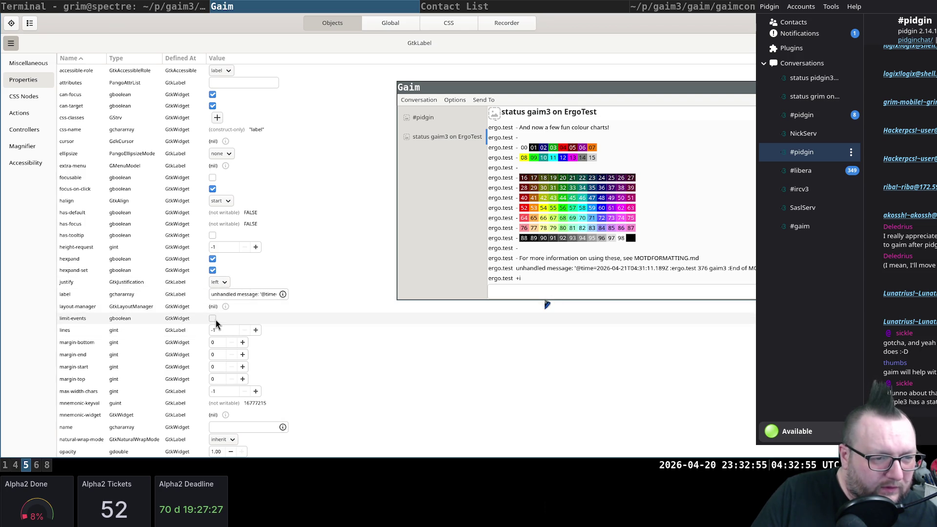
click(254, 330)
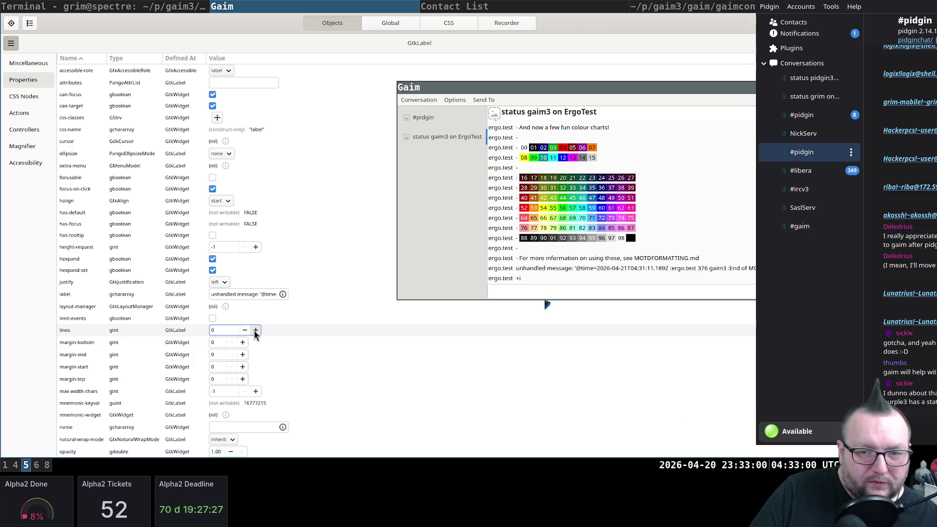
click(254, 331)
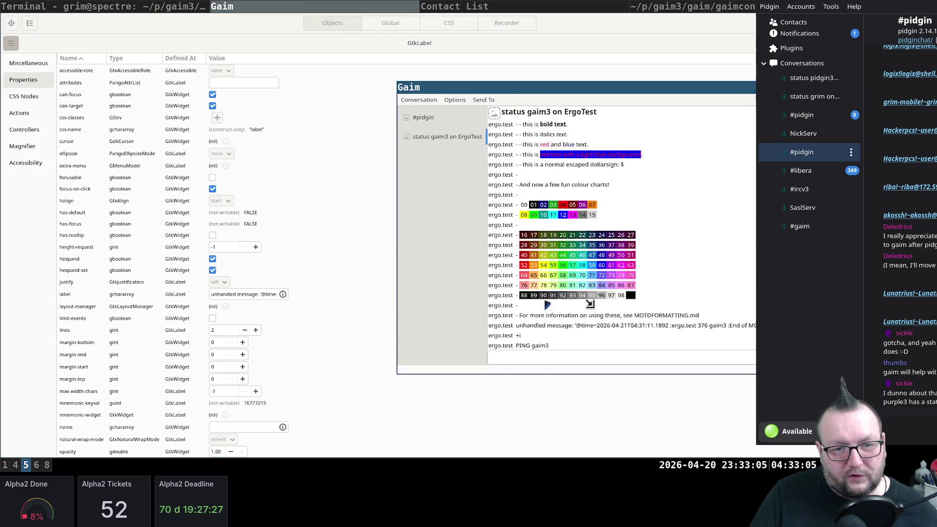
click(244, 331)
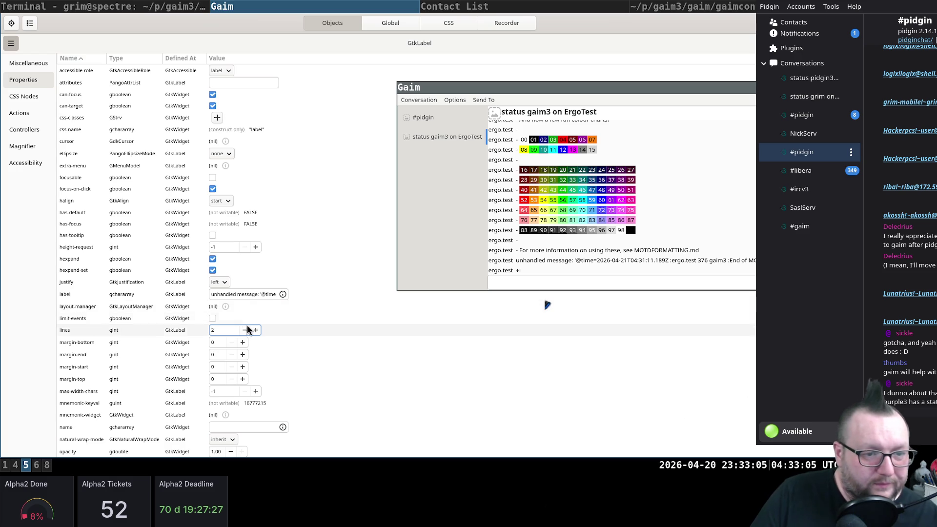
click(244, 330)
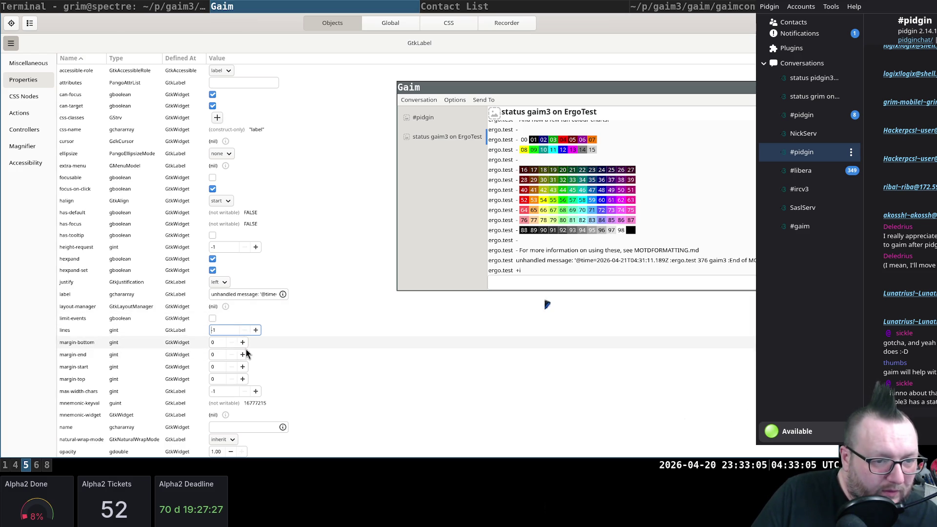
scroll(263, 383, down, 1)
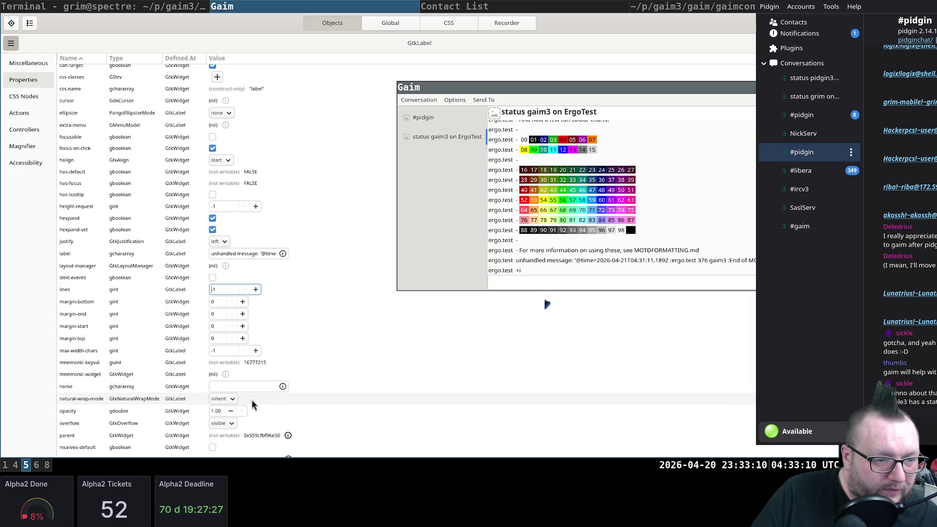
click(231, 398)
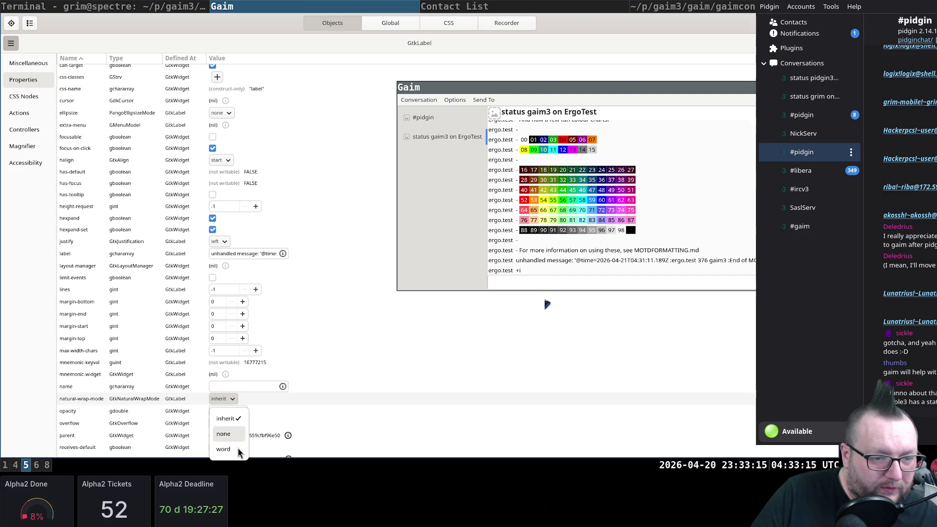
click(223, 449)
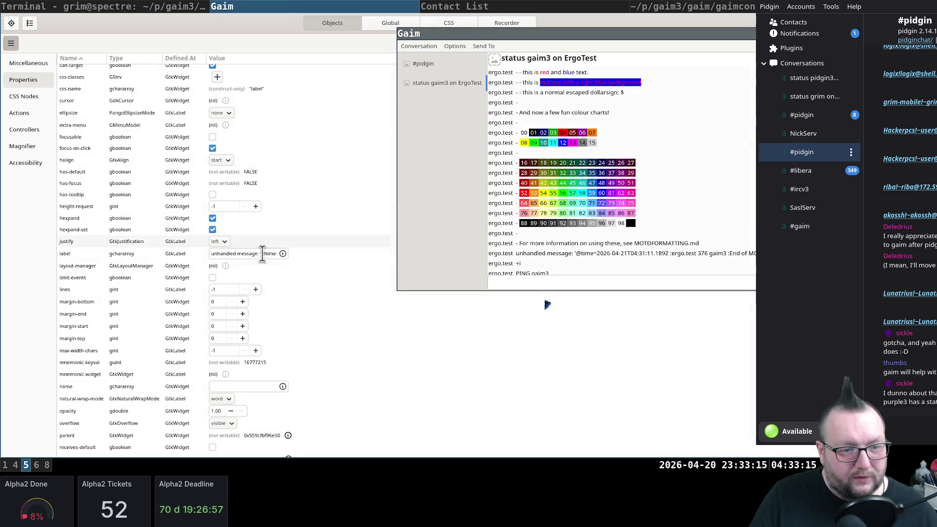
click(223, 397)
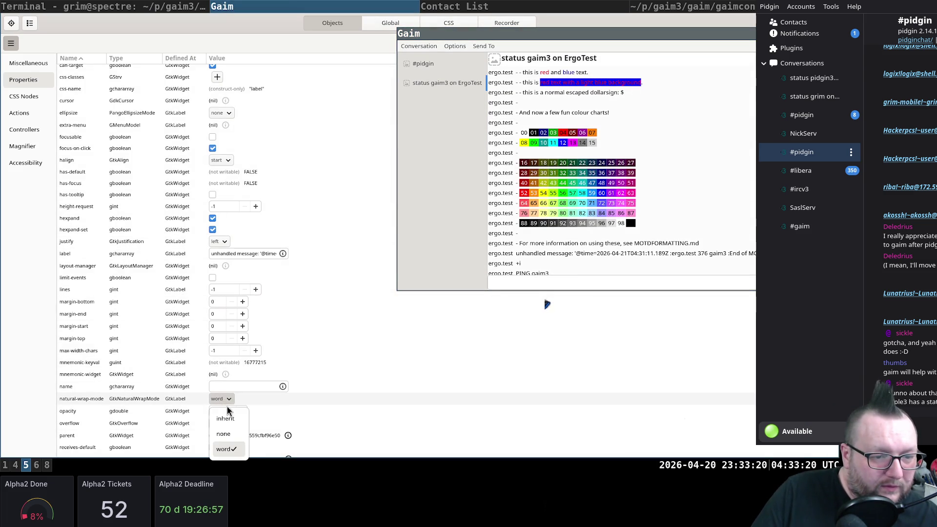
click(232, 421)
scroll(344, 396, down, 2)
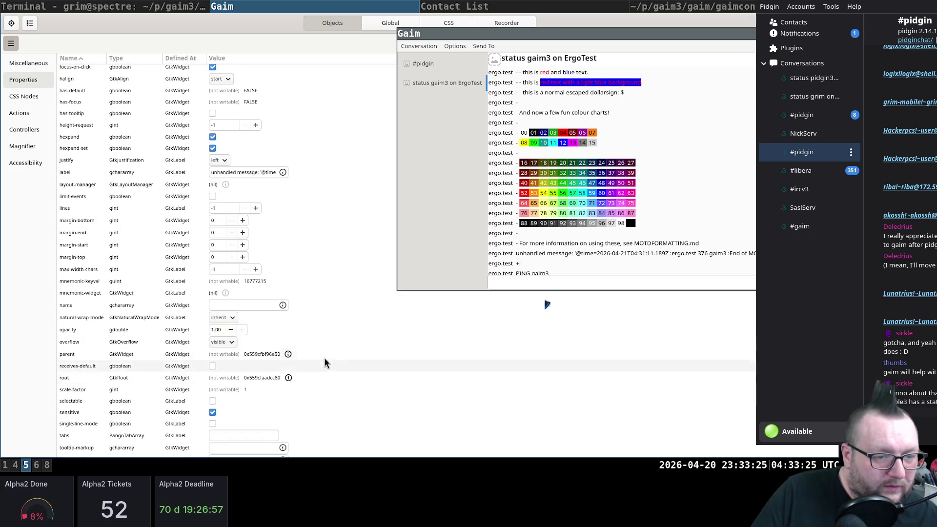
click(228, 342)
click(226, 377)
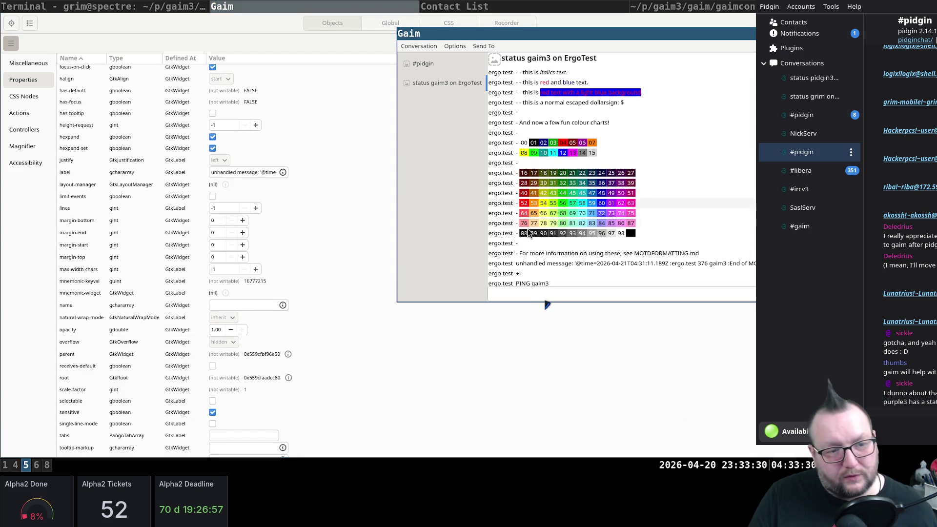
click(232, 344)
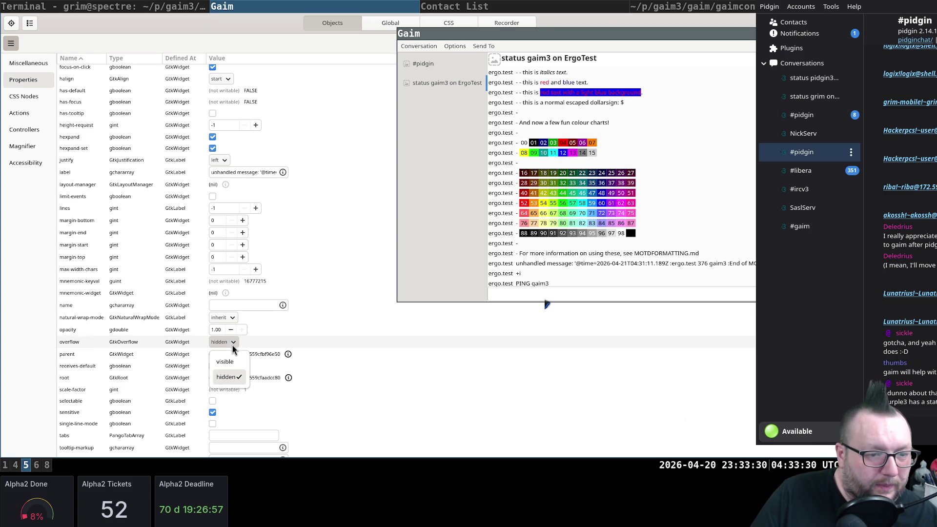
click(228, 364)
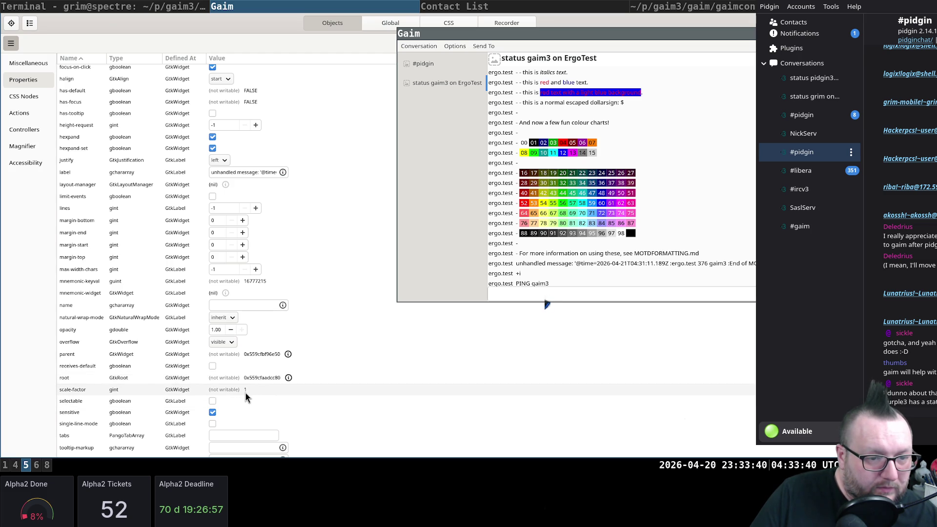
scroll(282, 397, down, 1)
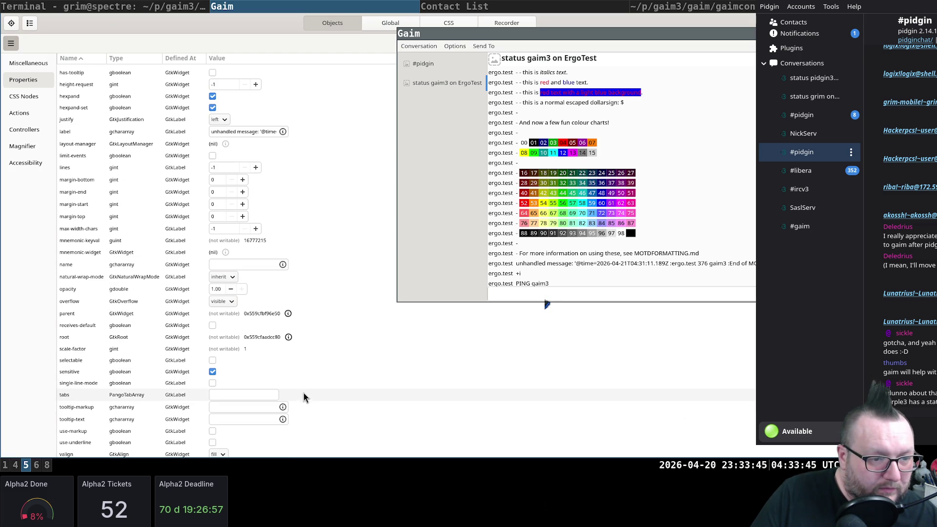
Toggle single-line-mode and vexpand, and set the label's valign to start
click(212, 383)
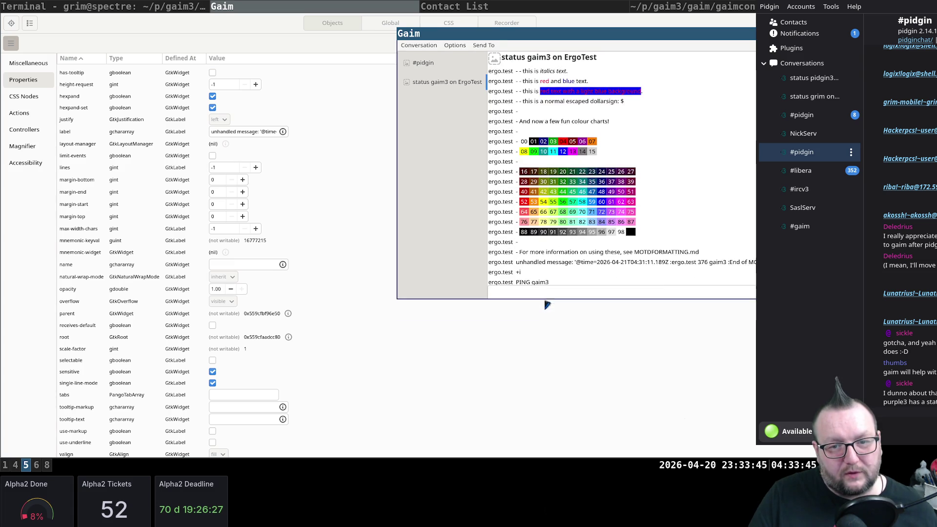
click(212, 383)
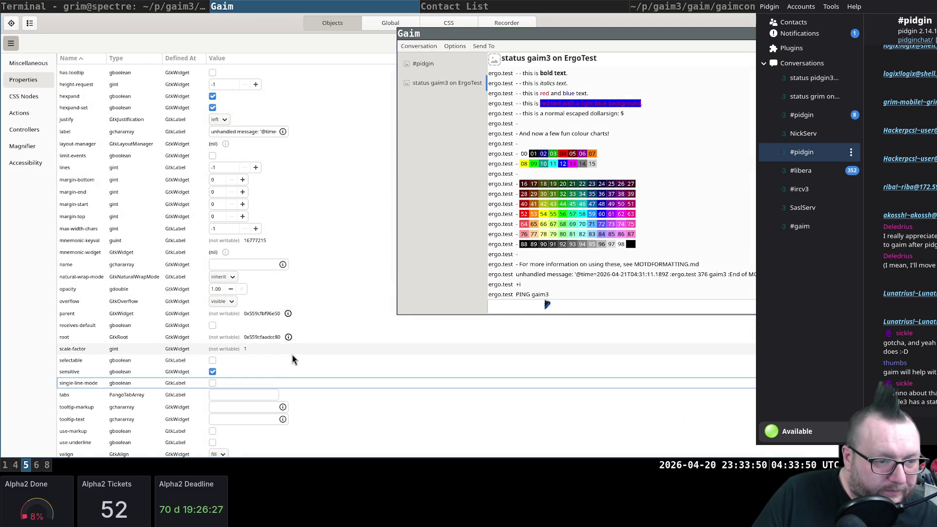
scroll(292, 359, down, 2)
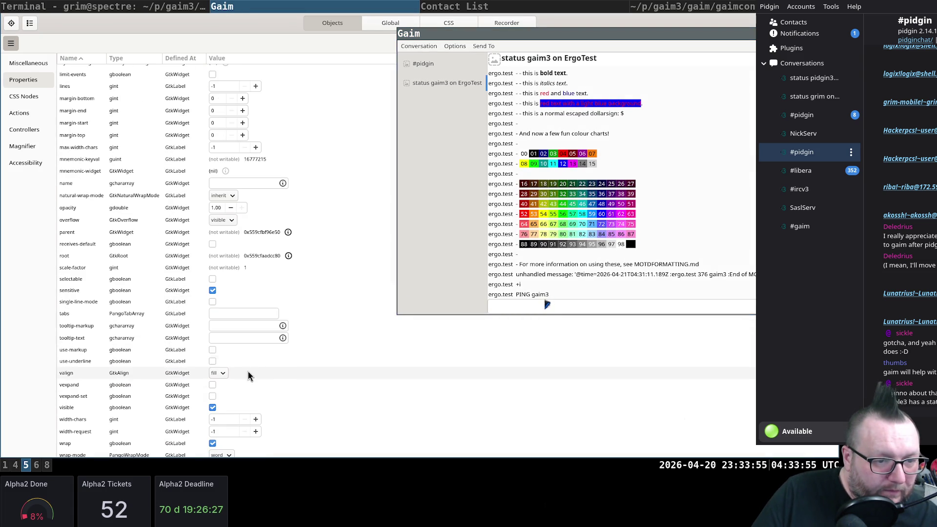
click(212, 386)
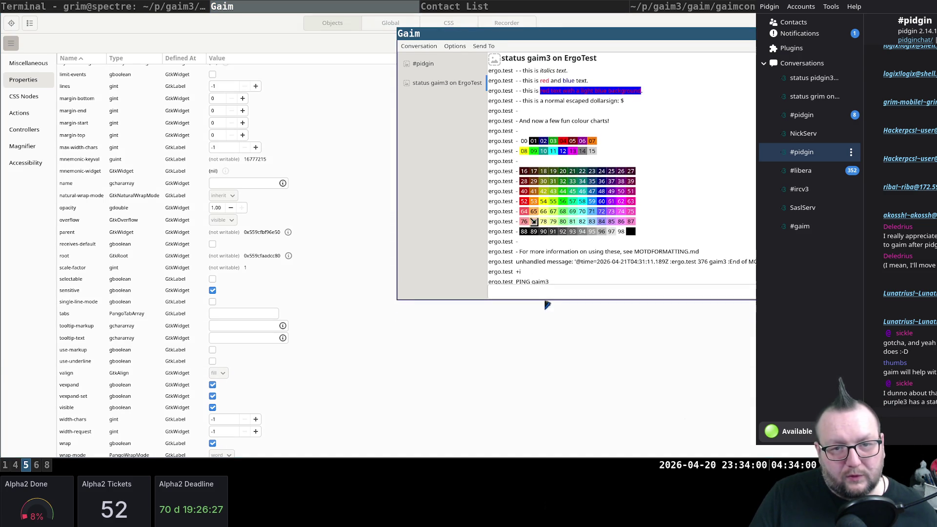
click(222, 373)
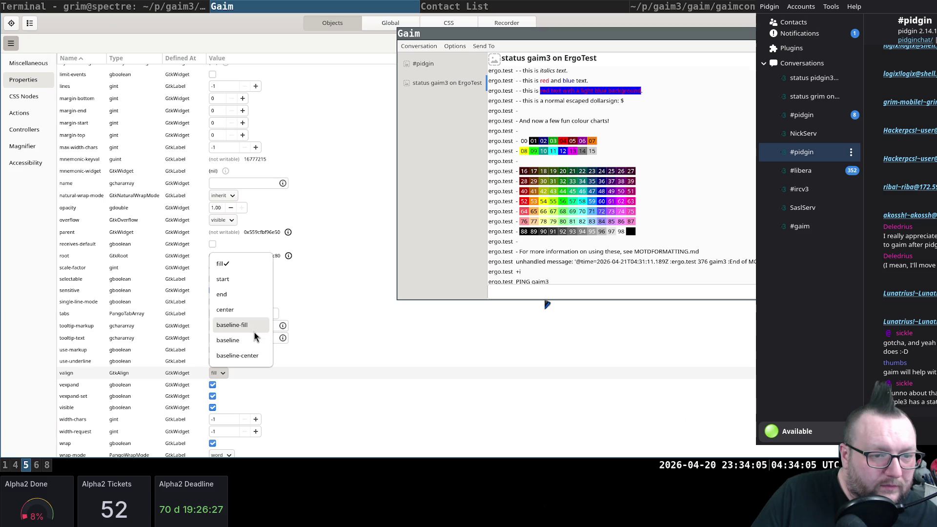
click(250, 309)
click(227, 377)
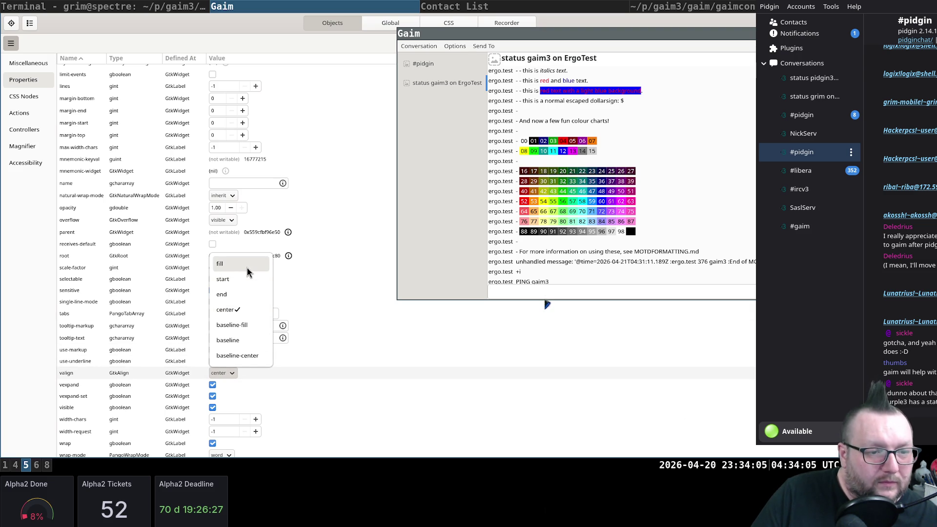
click(247, 278)
click(212, 384)
scroll(318, 408, down, 1)
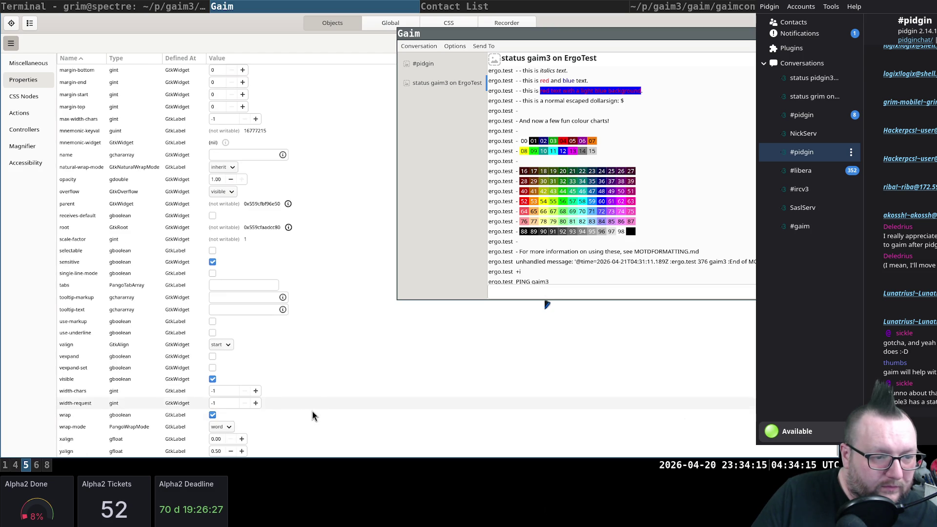
Set the label's width-request from -1 to 116
click(255, 404)
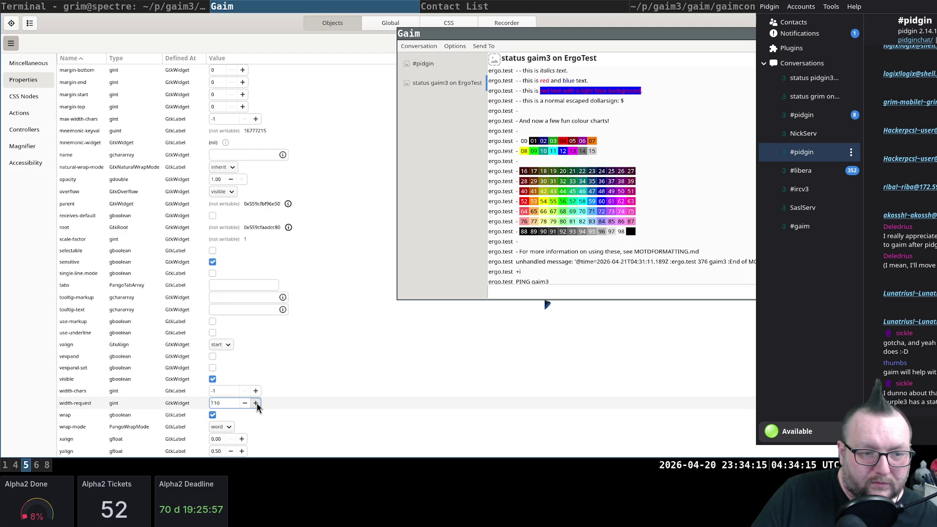
key(Return)
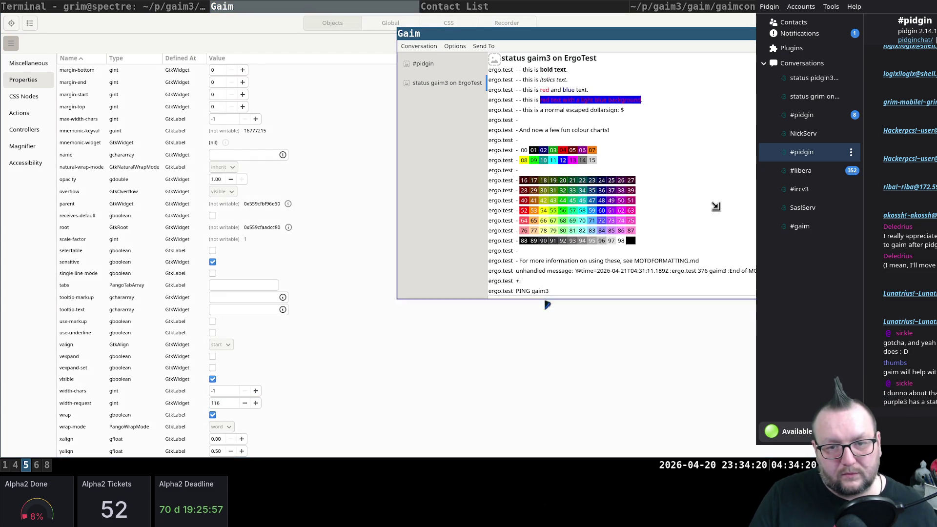